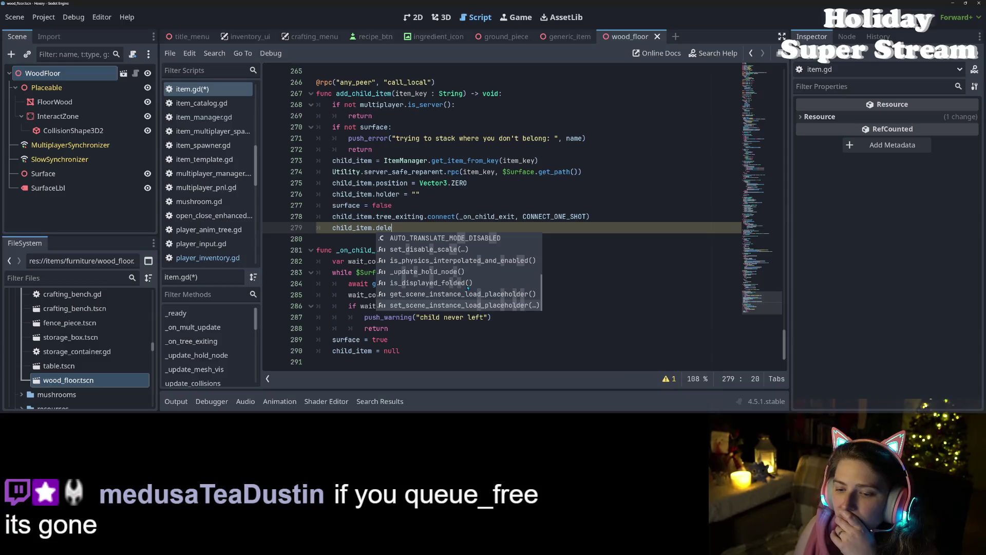
# - Change the signal on line 278 from tree_exiting to tree_exited
pyautogui.scroll(-5, 495, 287)
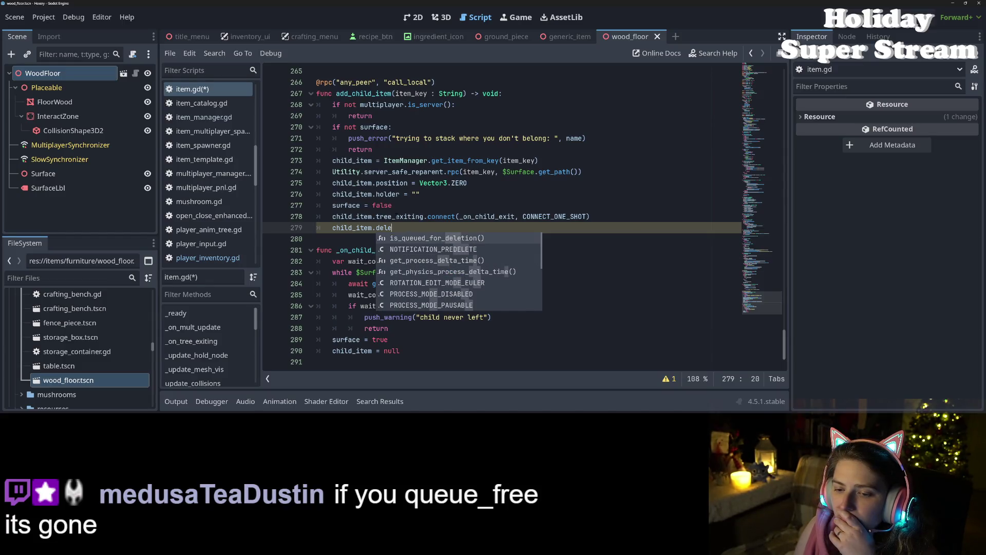
pyautogui.click(396, 216)
pyautogui.doubleClick(395, 217)
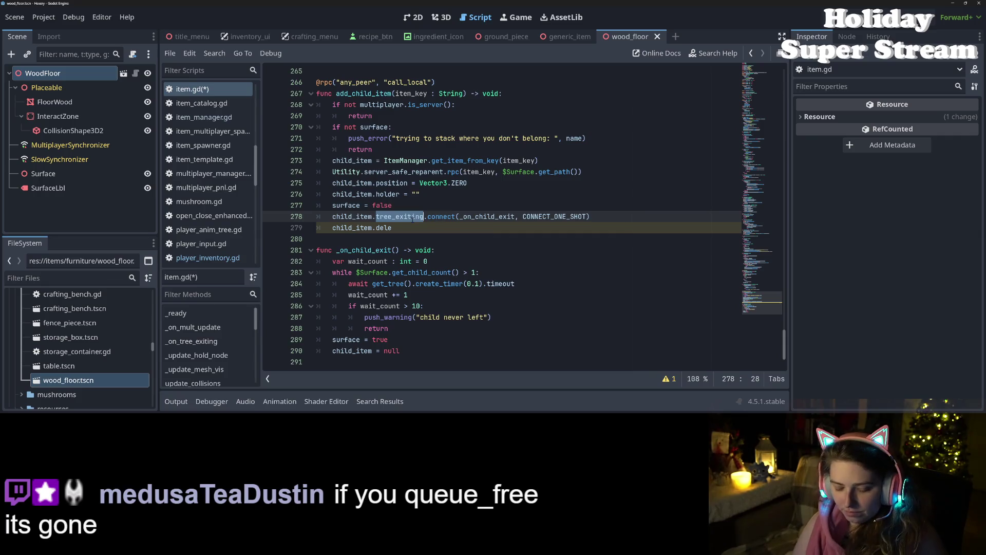
pyautogui.write('tree')
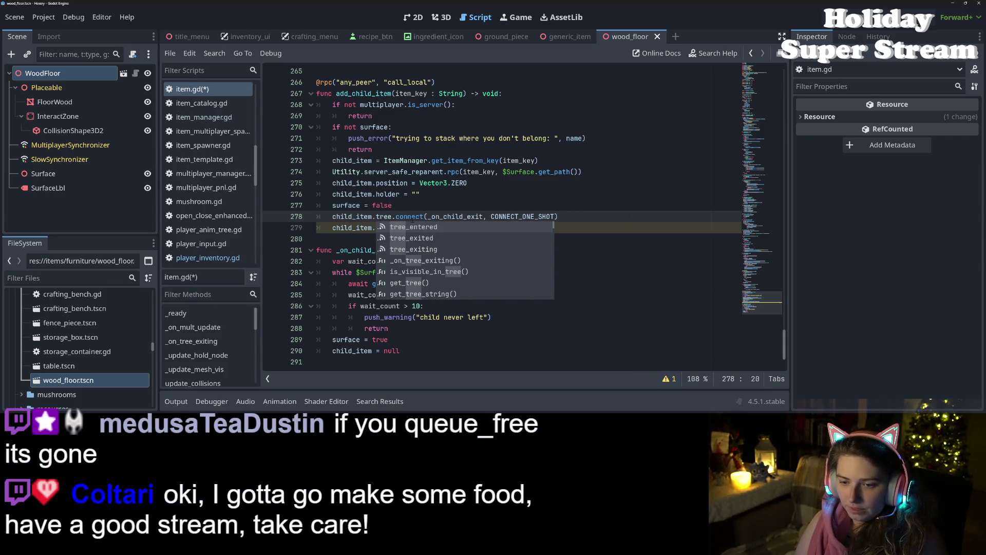
pyautogui.press('Down')
pyautogui.press('Return')
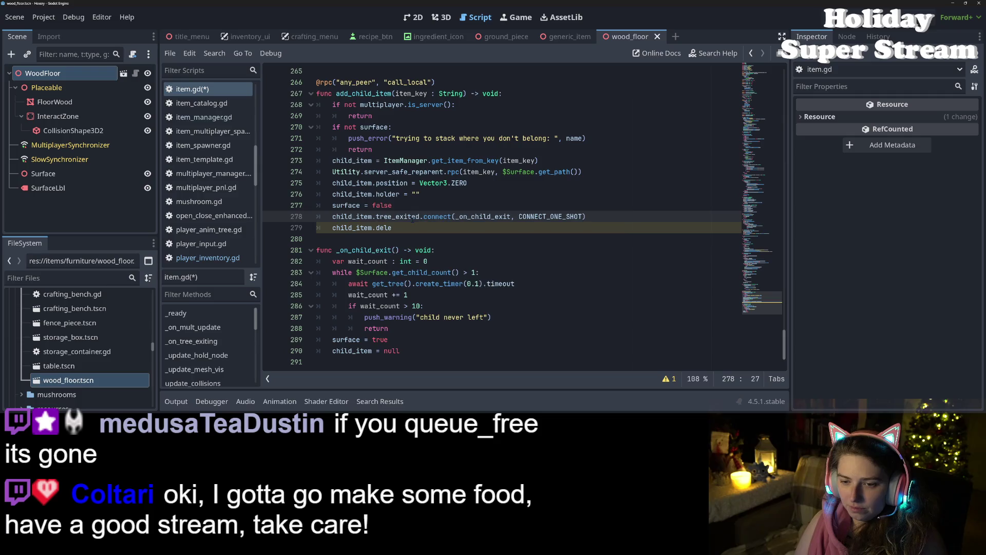
# - Delete the unfinished child_item.dele line, save item.gd, and open player_inventory.gd
pyautogui.click(414, 228)
pyautogui.hotkey('ctrl', 's')
pyautogui.press('BackSpace')
pyautogui.press('BackSpace')
pyautogui.press('BackSpace')
pyautogui.hotkey('ctrl', 's')
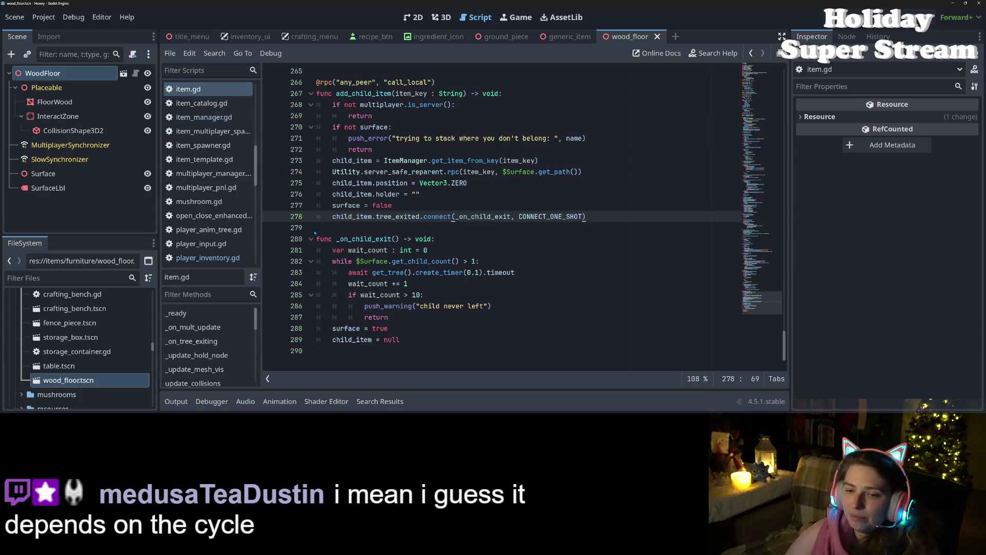
pyautogui.click(208, 258)
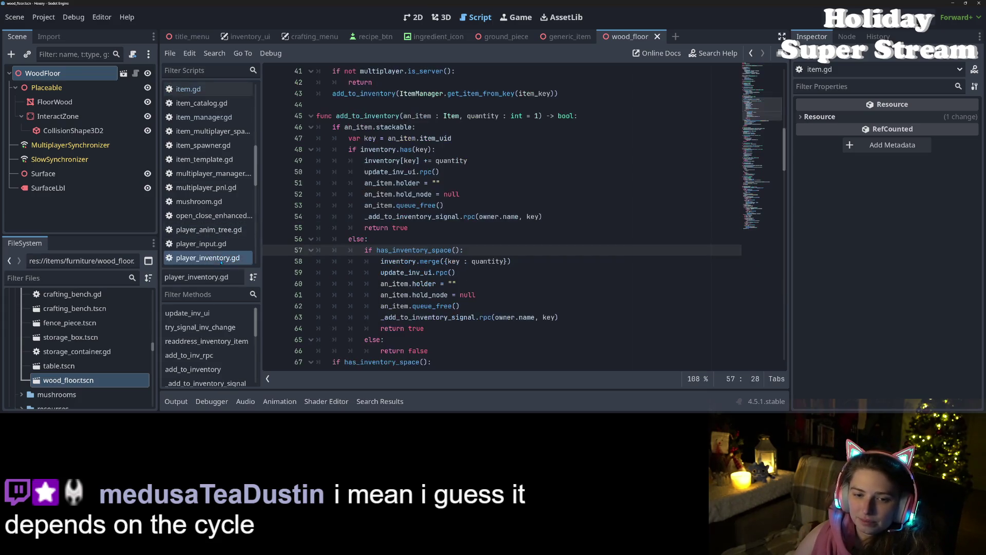
# - Read Node's queue_free documentation, then follow its link to Object.free() in the Object reference
pyautogui.keyDown('ctrl'); pyautogui.click(416, 206); pyautogui.keyUp('ctrl')
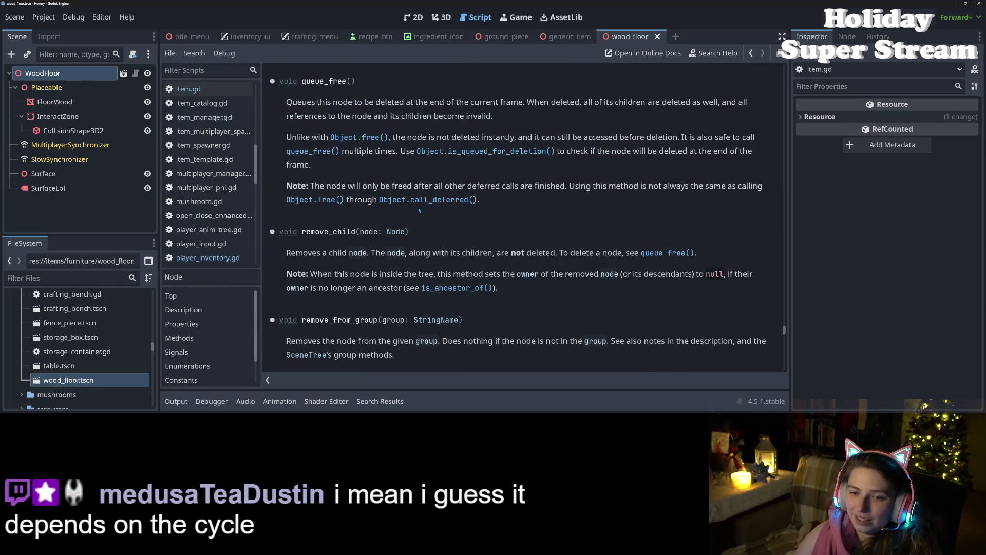
pyautogui.scroll(1, 529, 261)
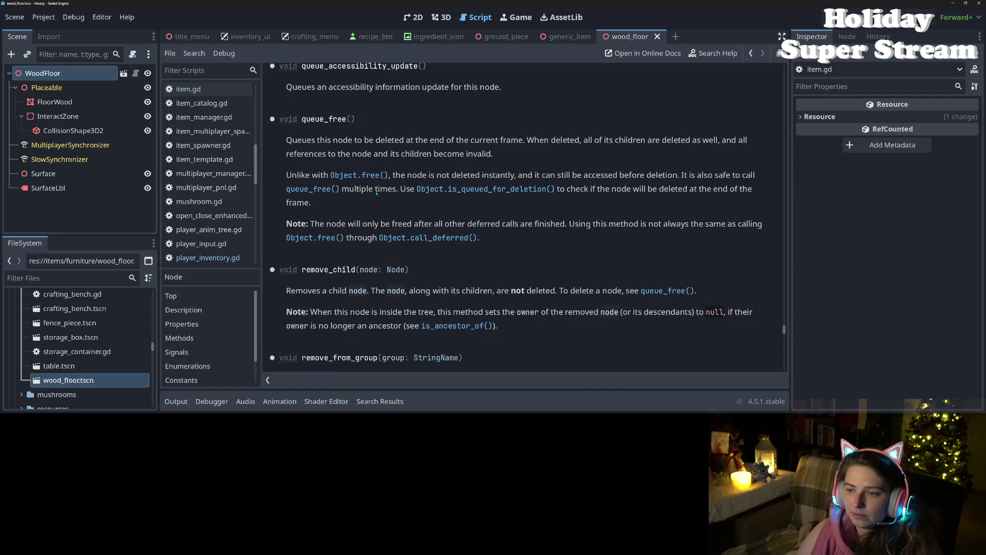
pyautogui.click(325, 238)
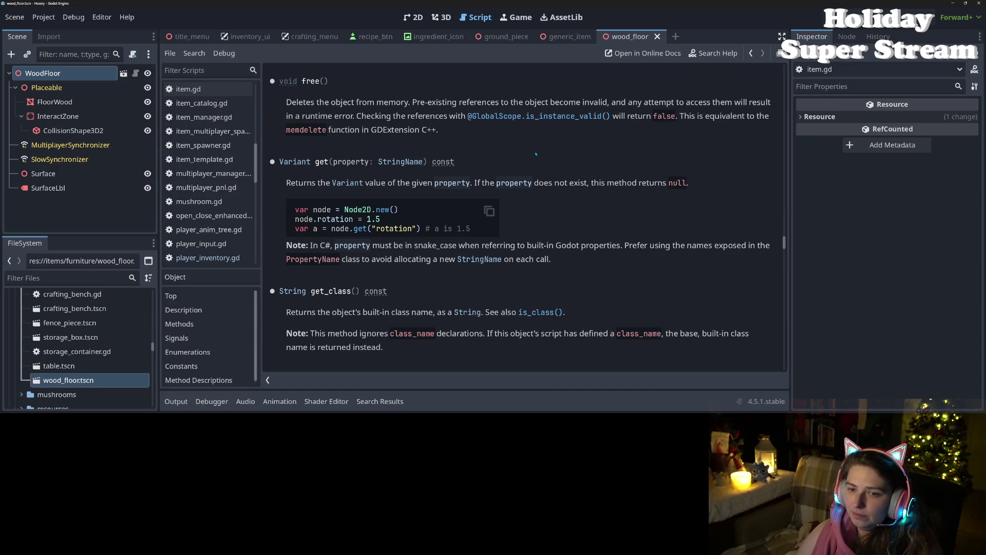
pyautogui.scroll(-10, 478, 242)
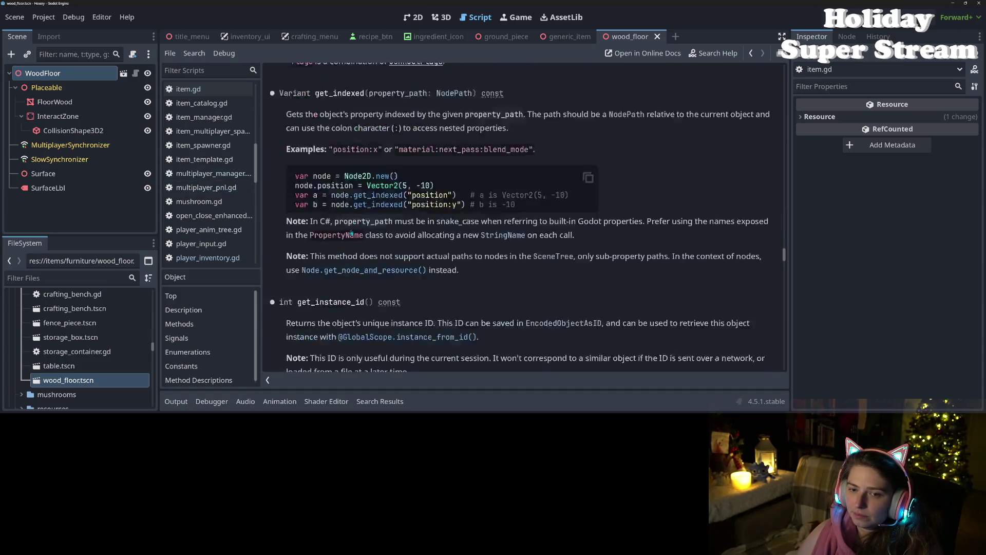
# - Search the Object class reference for 'tree' and step through the matches
pyautogui.hotkey('ctrl', 'f')
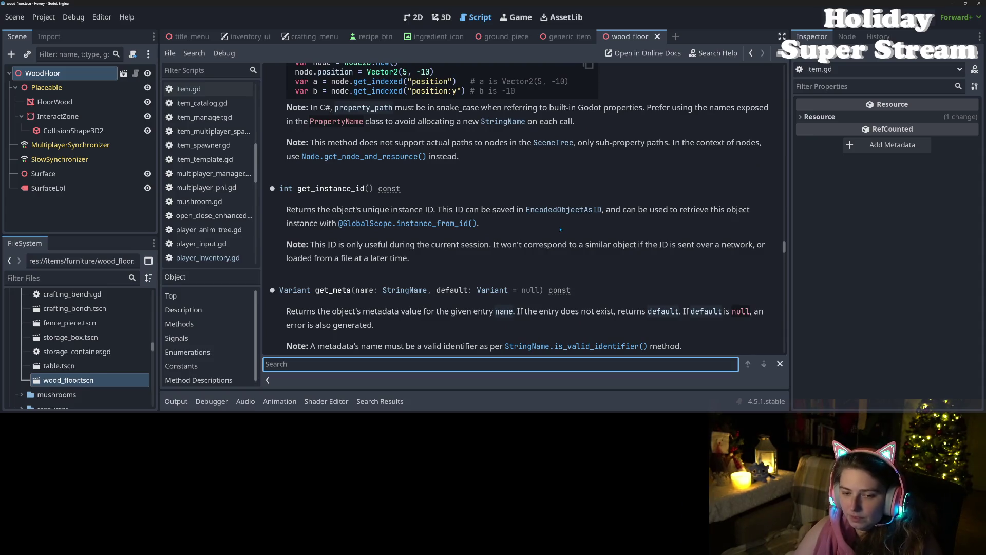
pyautogui.write('tree')
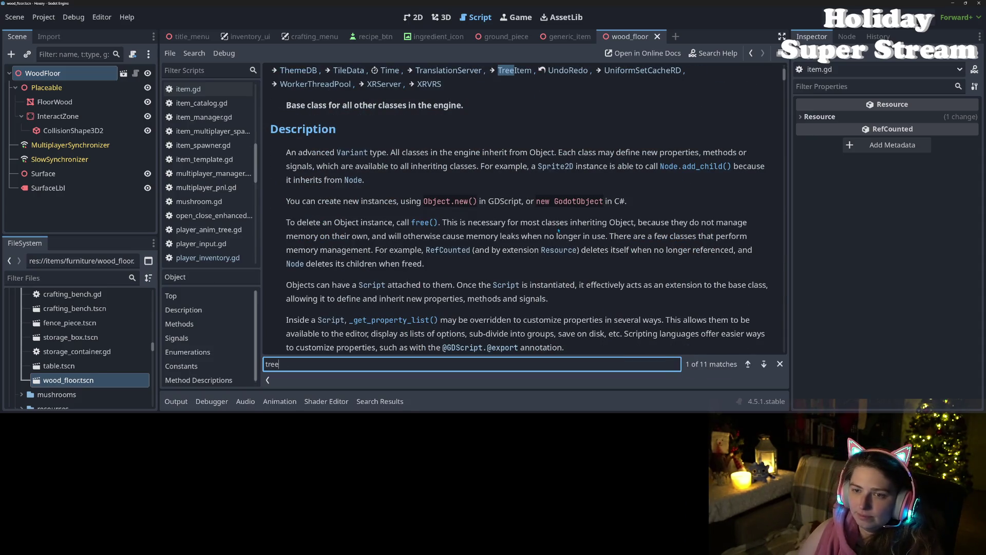
pyautogui.press('Return')
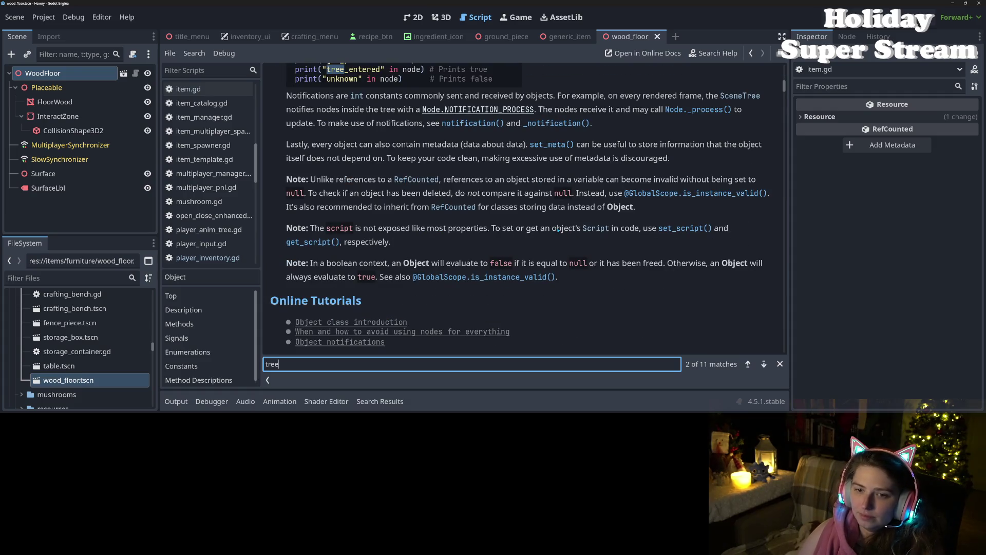
pyautogui.press('Return')
pyautogui.press('Return')
pyautogui.press('Return')
pyautogui.press('Return')
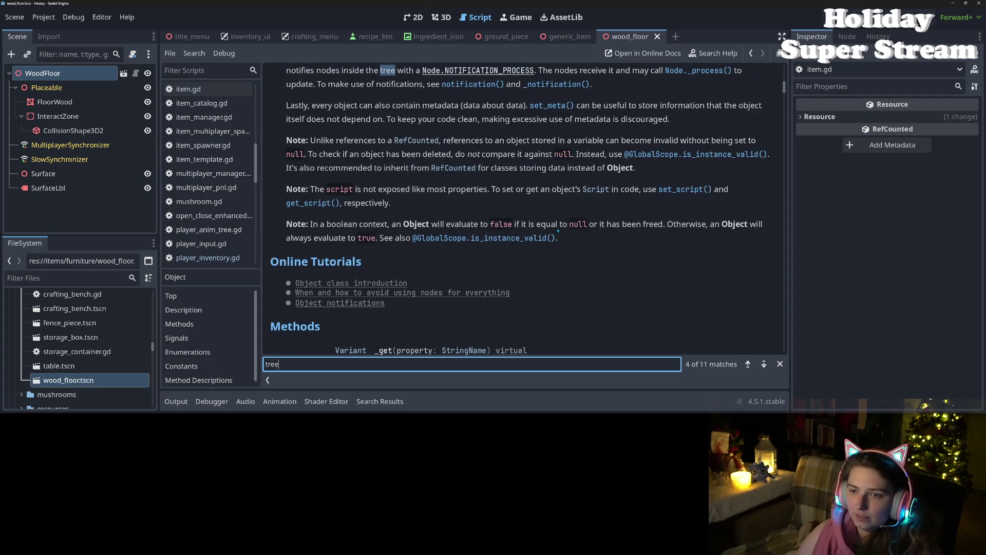
pyautogui.press('Return')
pyautogui.press('Return')
pyautogui.press('Return')
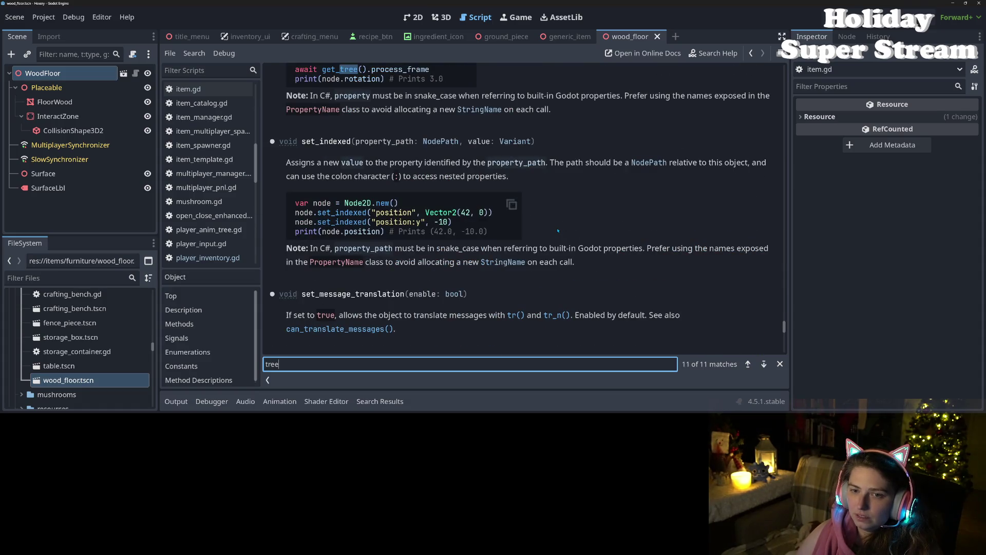
# - Scroll through the matches, then drag the scrollbar back to the top of the page
pyautogui.scroll(5, 559, 231)
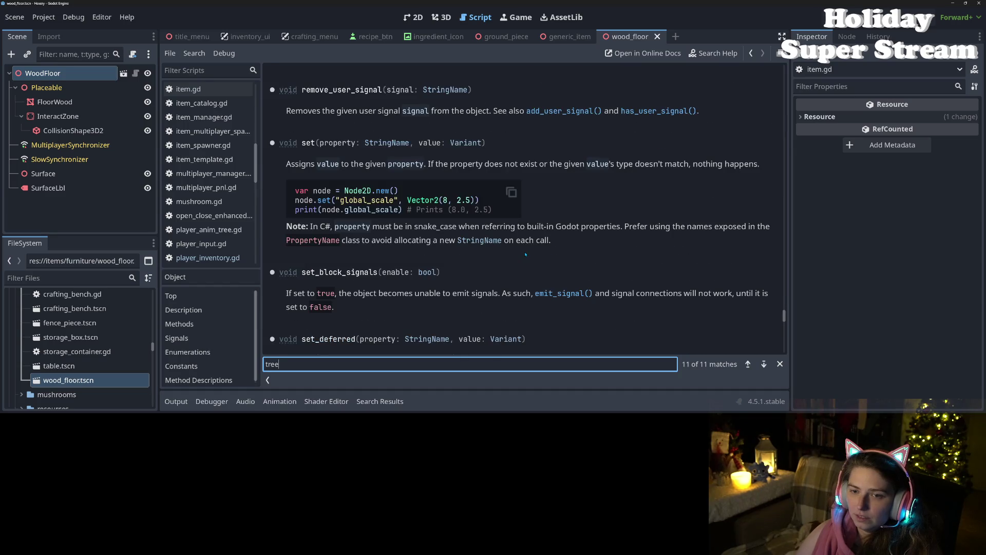
pyautogui.scroll(-6, 526, 254)
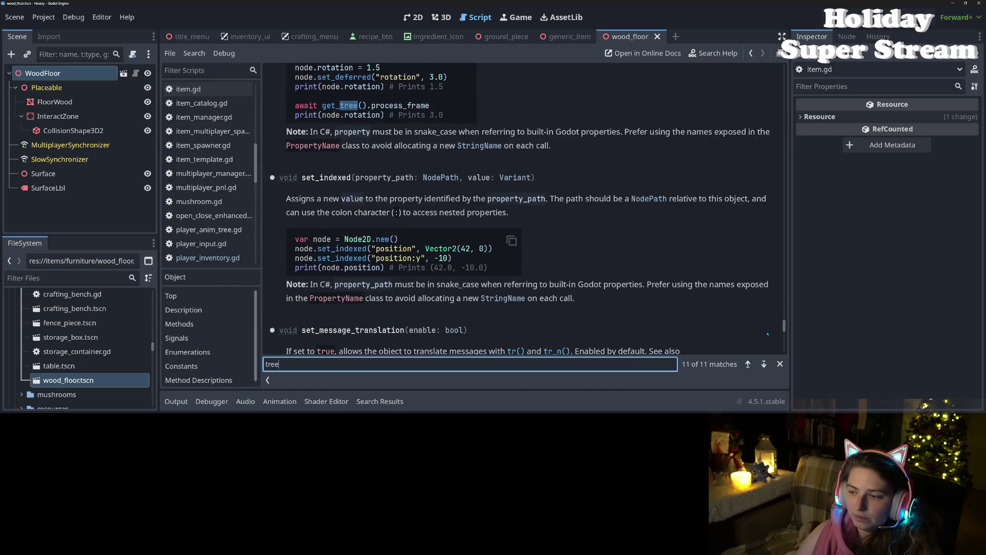
pyautogui.scroll(15, 526, 254)
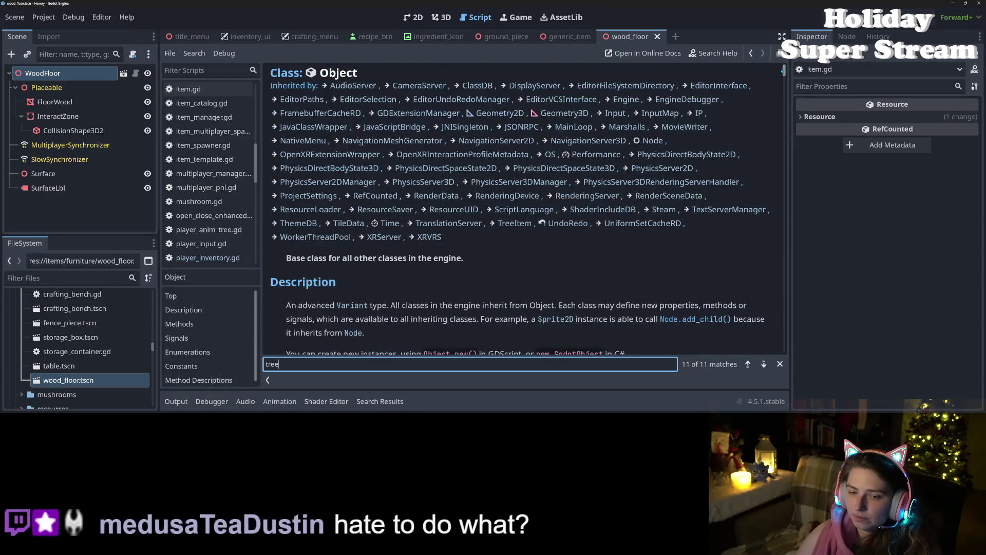
pyautogui.scroll(-12, 525, 254)
pyautogui.scroll(-10, 526, 208)
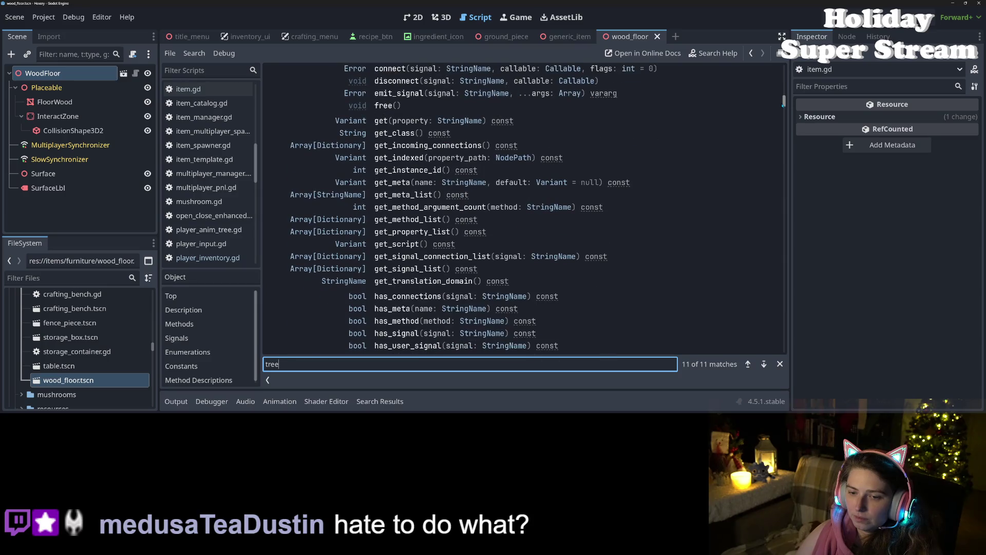
pyautogui.scroll(-10, 510, 237)
pyautogui.scroll(-10, 510, 237)
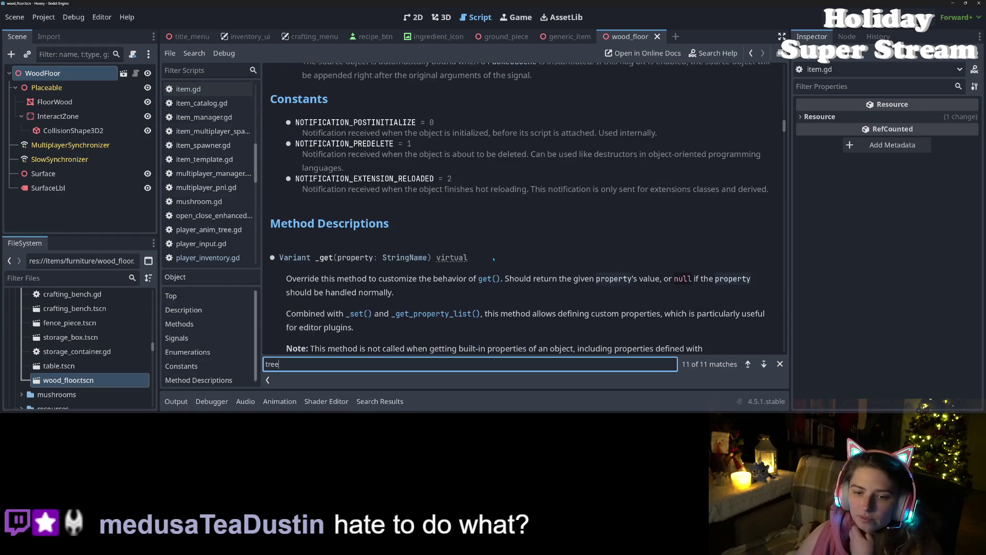
pyautogui.scroll(-5, 495, 259)
pyautogui.moveTo(784, 132); pyautogui.dragTo(785, 66)
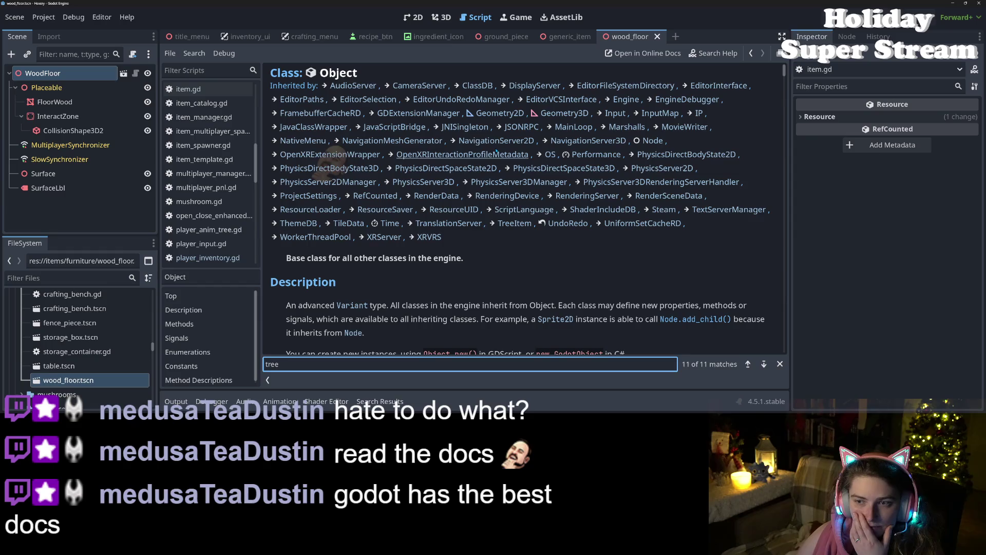
# - Open the Node class reference and highlight child_exiting_tree's 'removed or freed' description
pyautogui.click(653, 141)
pyautogui.scroll(-10, 446, 310)
pyautogui.scroll(-8, 445, 312)
pyautogui.scroll(-6, 446, 311)
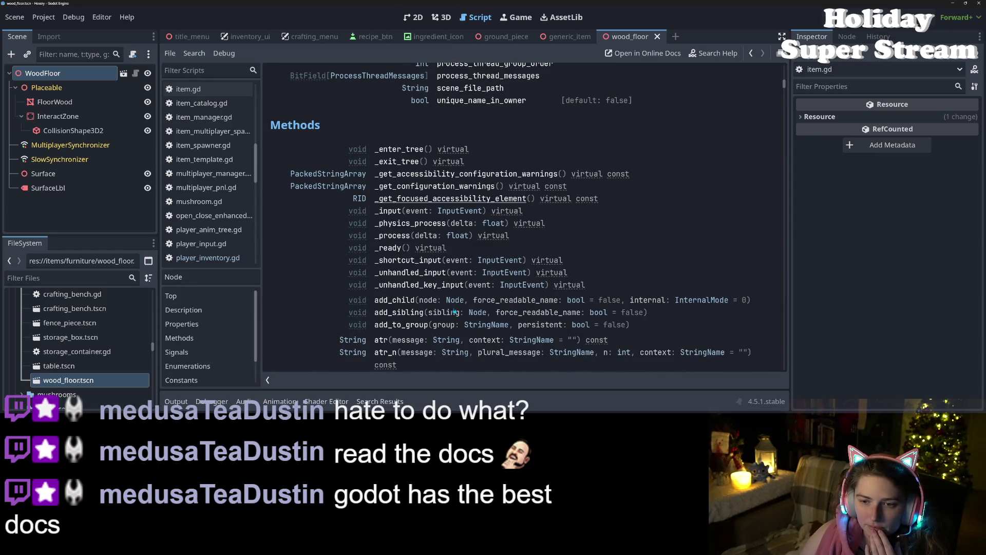
pyautogui.scroll(-15, 455, 311)
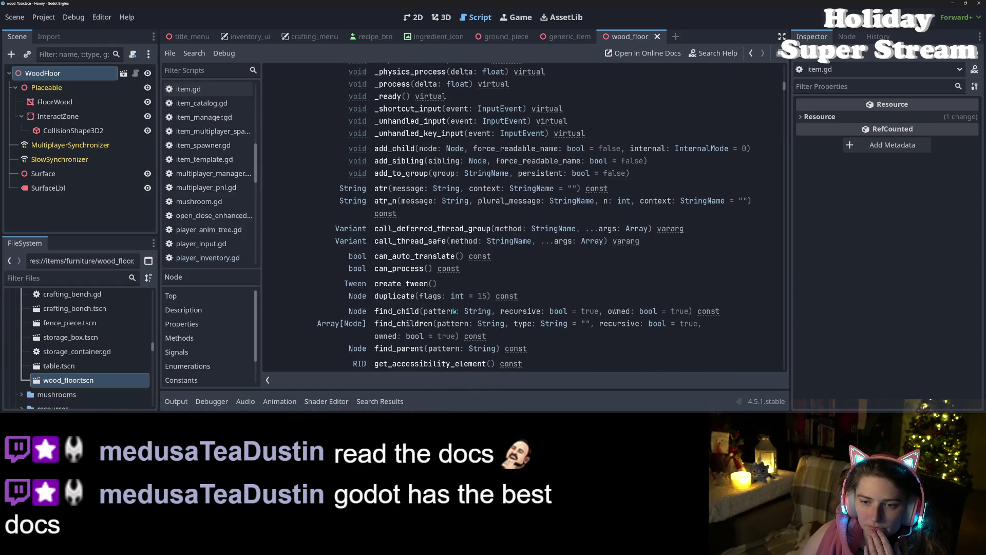
pyautogui.scroll(-20, 455, 311)
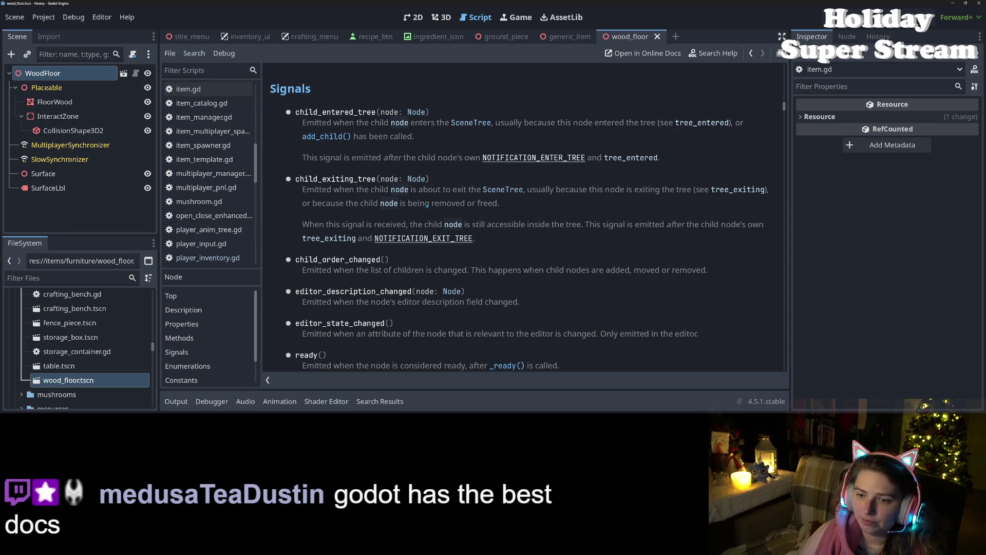
pyautogui.moveTo(339, 204); pyautogui.dragTo(487, 207)
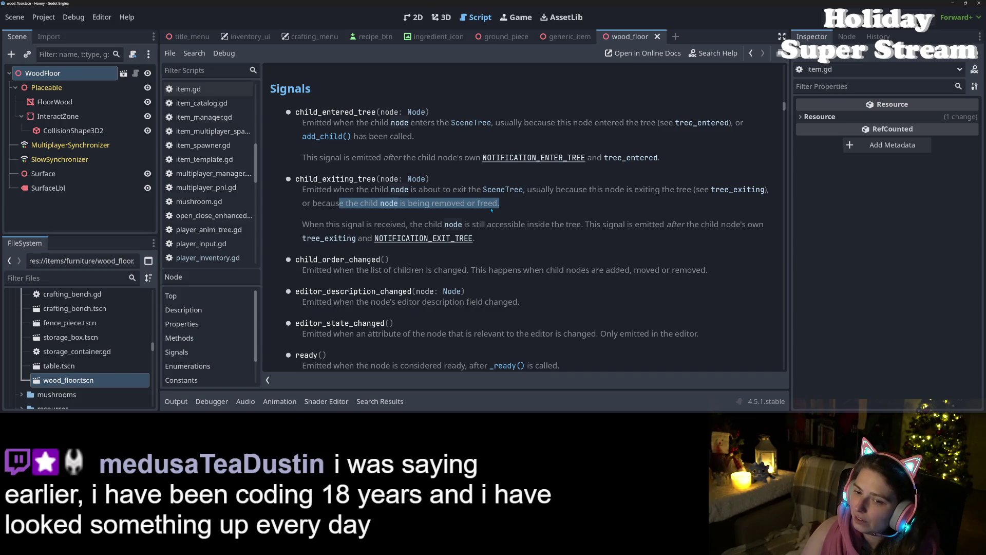
pyautogui.click(335, 174)
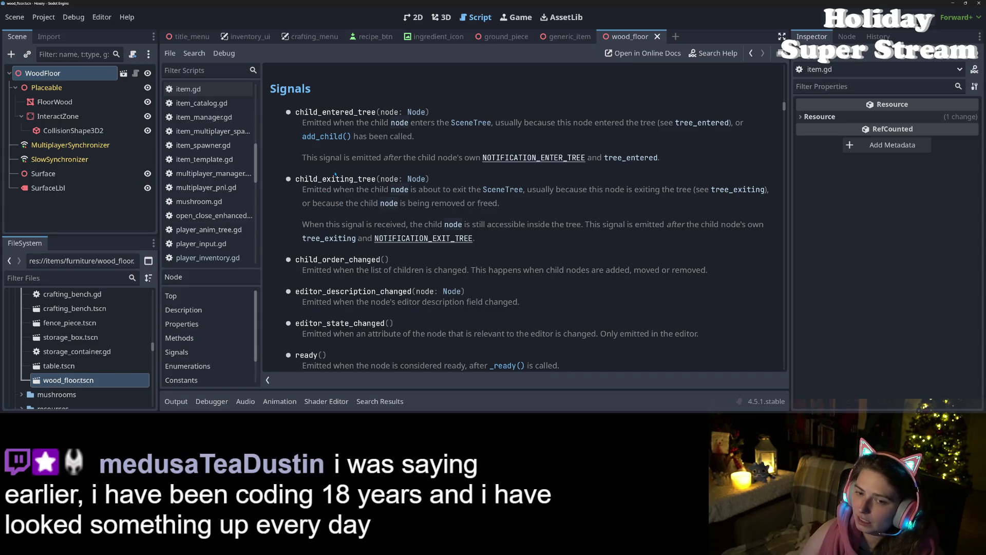
# - Compare child_exiting_tree with the tree_exiting signal's description, then return to item.gd
pyautogui.doubleClick(338, 179)
pyautogui.scroll(-1, 345, 186)
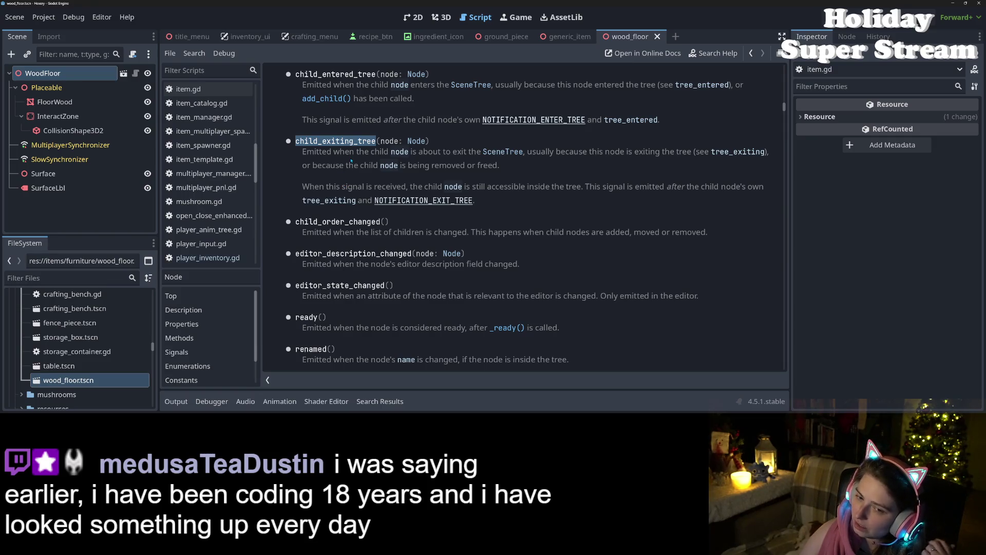
pyautogui.scroll(-8, 368, 229)
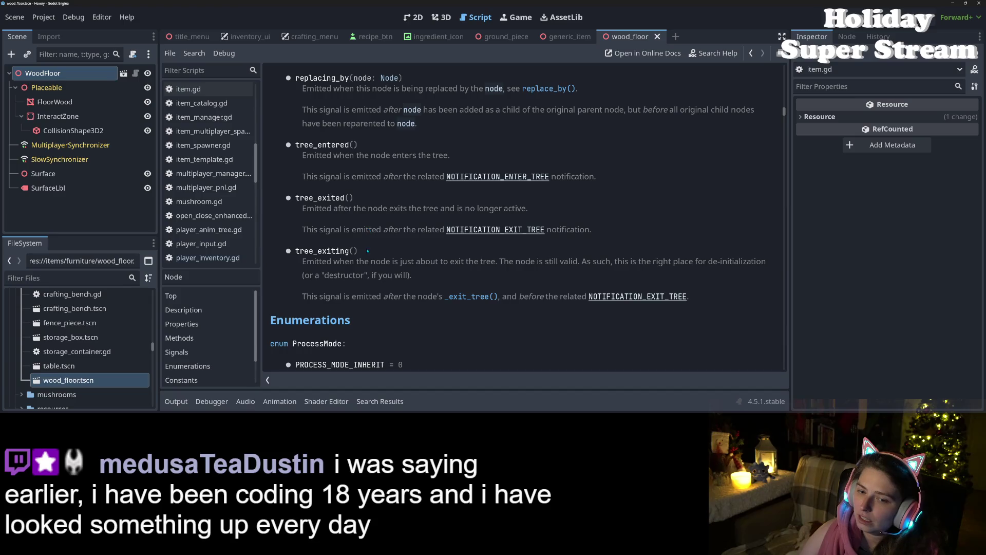
pyautogui.doubleClick(332, 251)
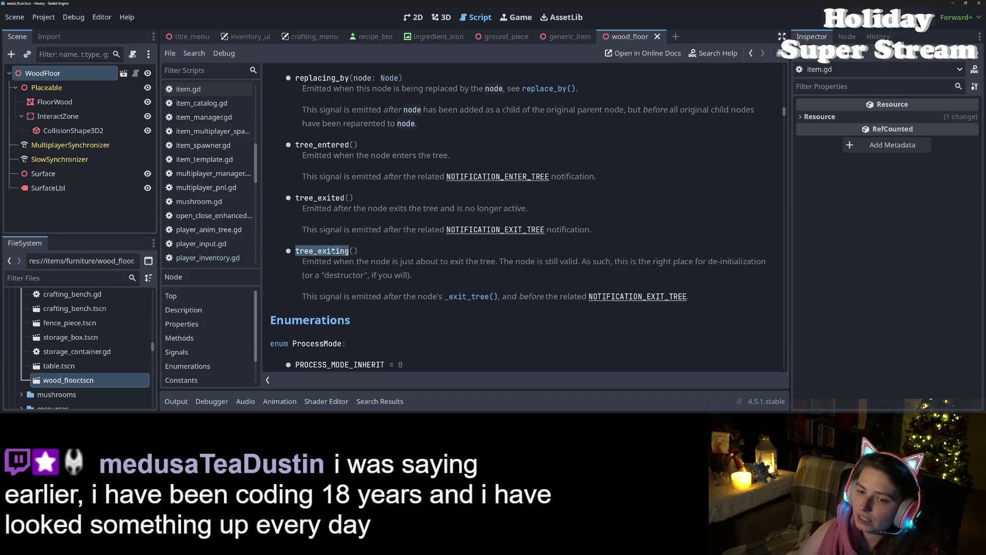
pyautogui.moveTo(356, 262); pyautogui.dragTo(652, 270)
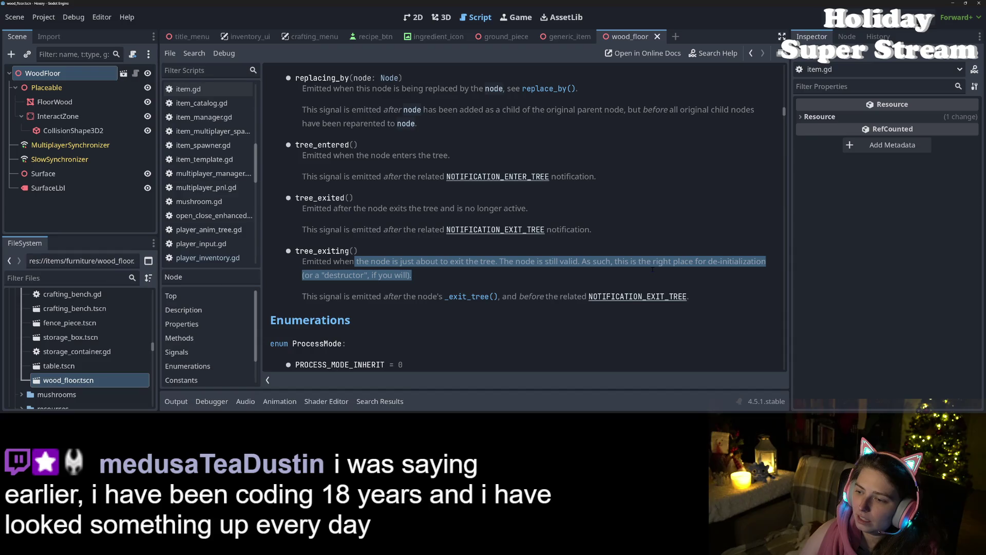
pyautogui.click(344, 207)
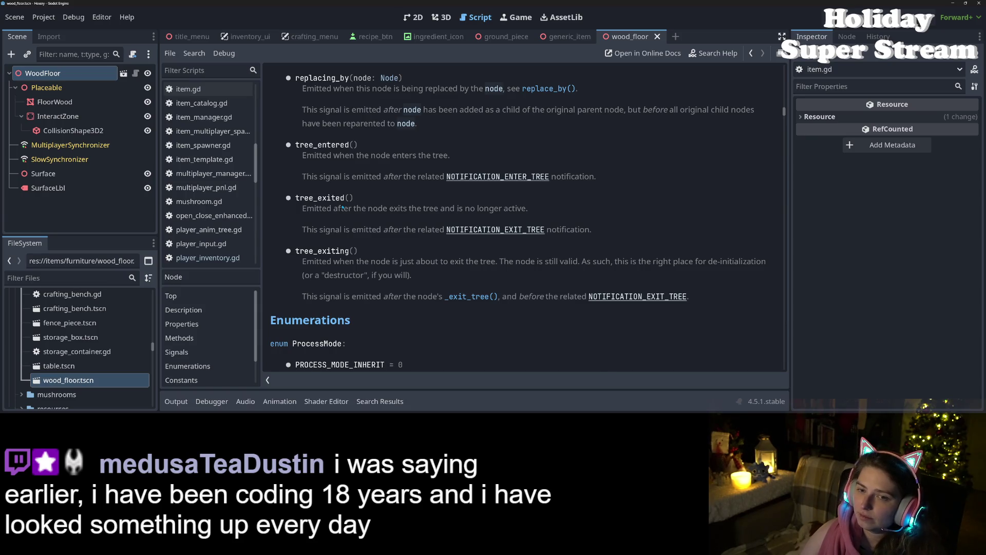
pyautogui.scroll(5, 406, 233)
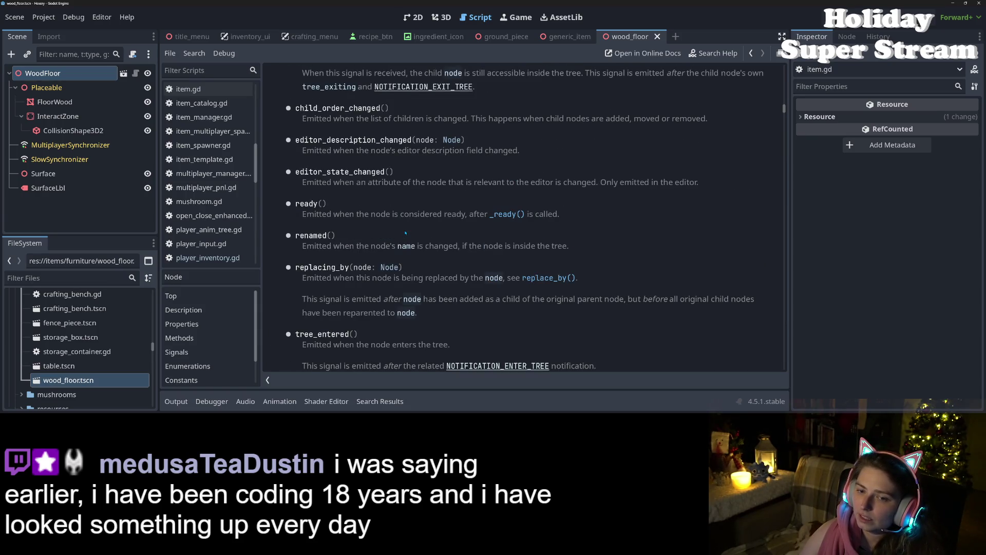
pyautogui.scroll(4, 406, 233)
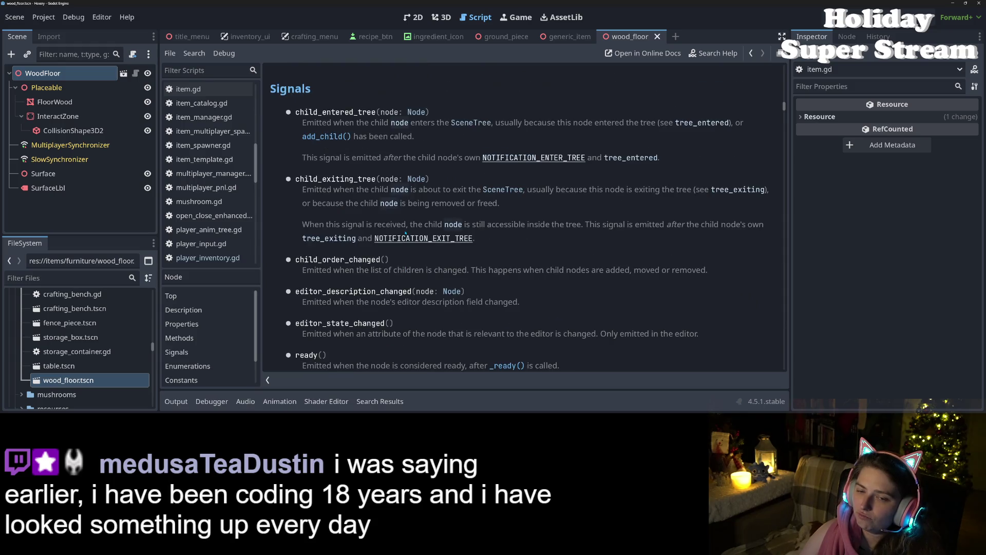
pyautogui.scroll(1, 406, 233)
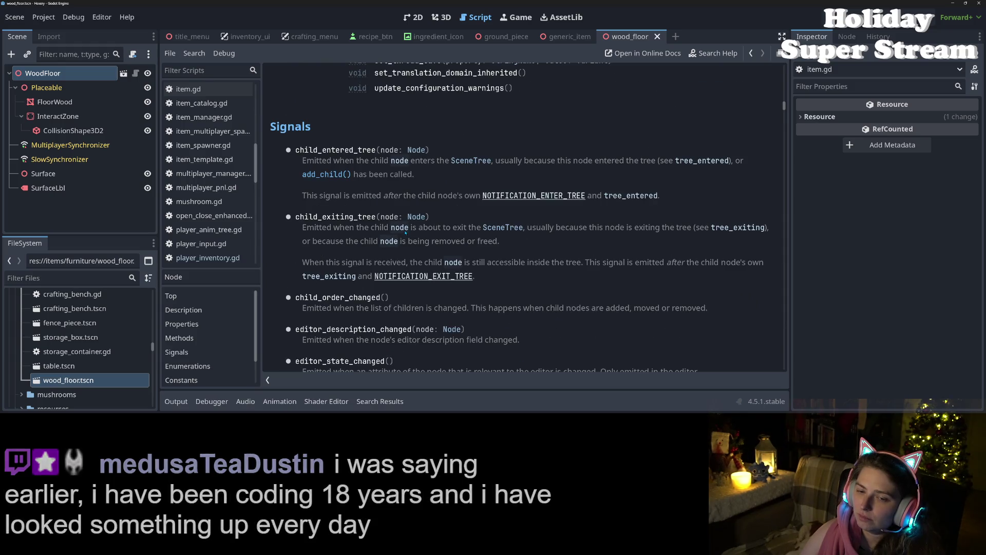
pyautogui.scroll(-1, 308, 231)
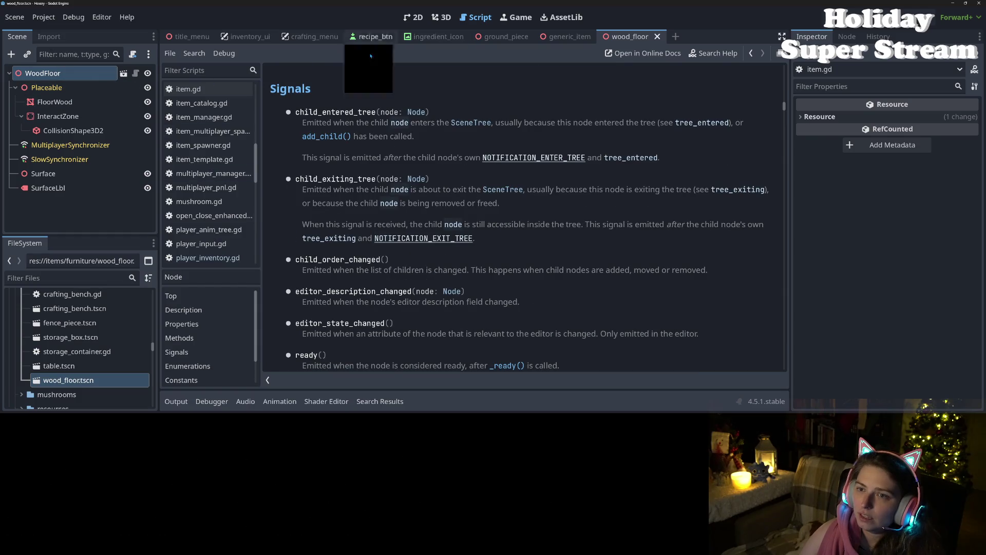
pyautogui.click(137, 75)
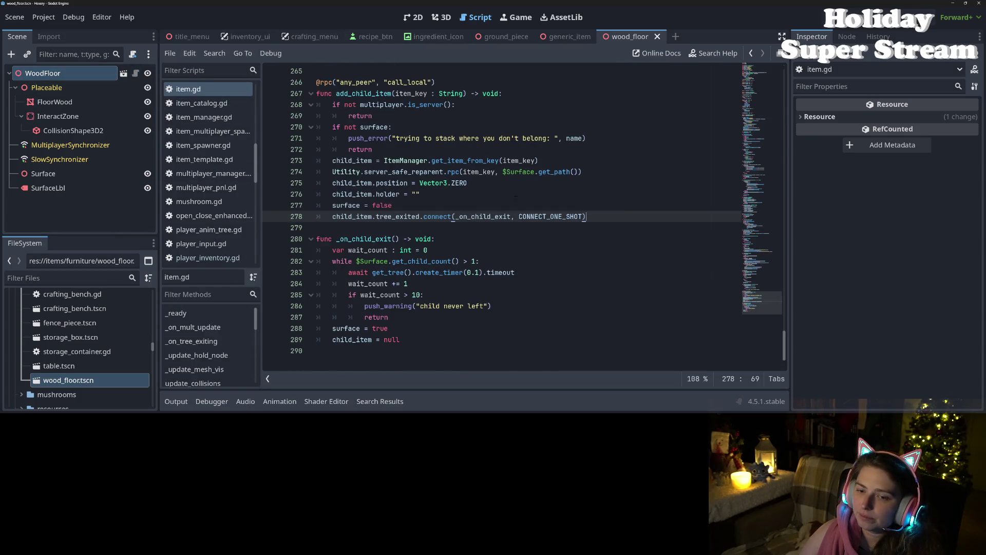
# - Delete the tree_exited connect line on line 278
pyautogui.click(334, 216)
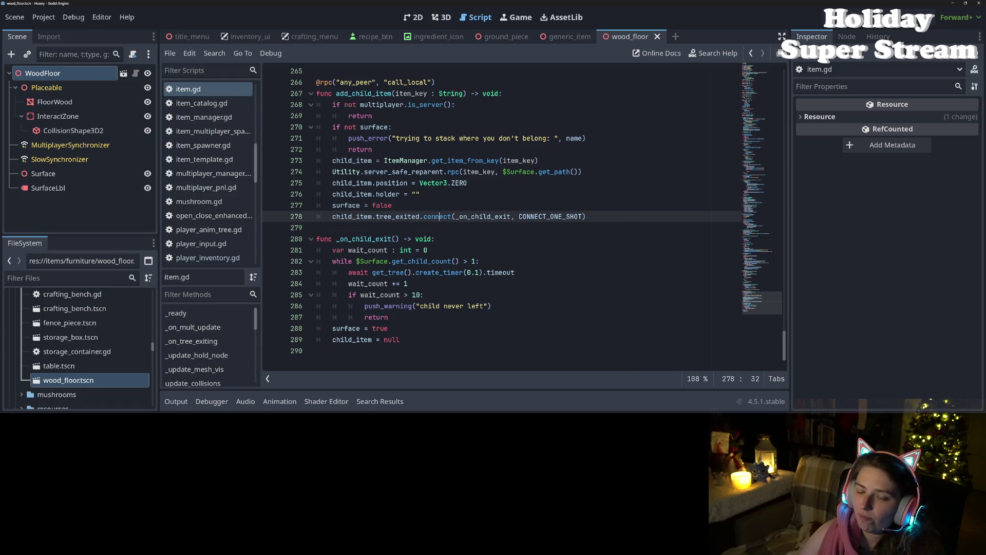
pyautogui.moveTo(333, 217); pyautogui.dragTo(590, 218)
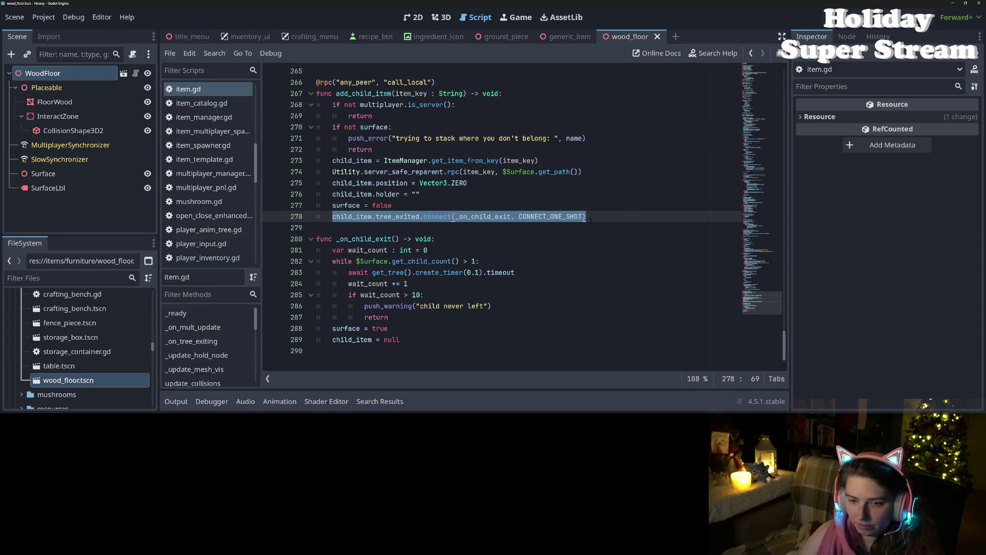
pyautogui.press('BackSpace')
pyautogui.press('BackSpace')
pyautogui.press('BackSpace')
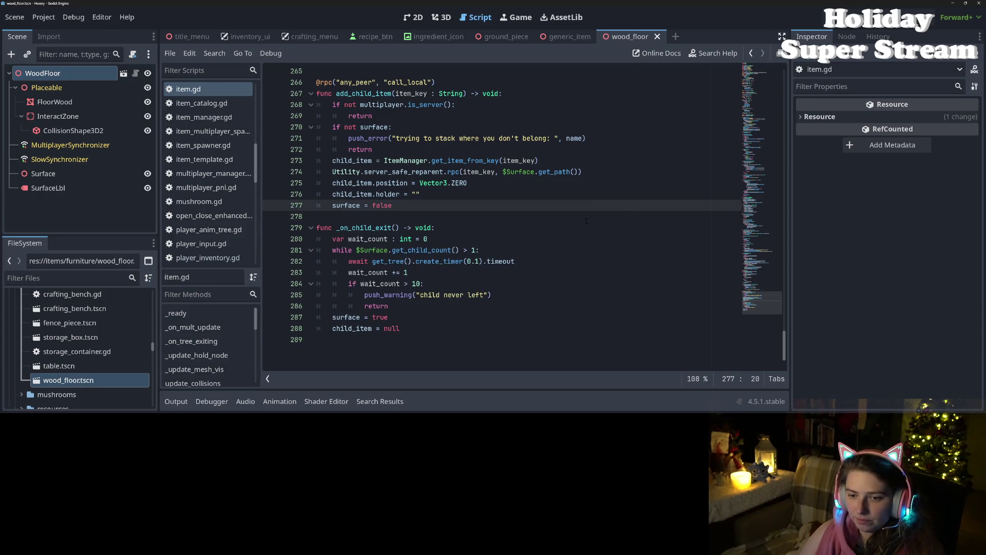
# - Remove the 'child never left' push_warning line from _on_child_exit
pyautogui.click(368, 283)
pyautogui.click(365, 295)
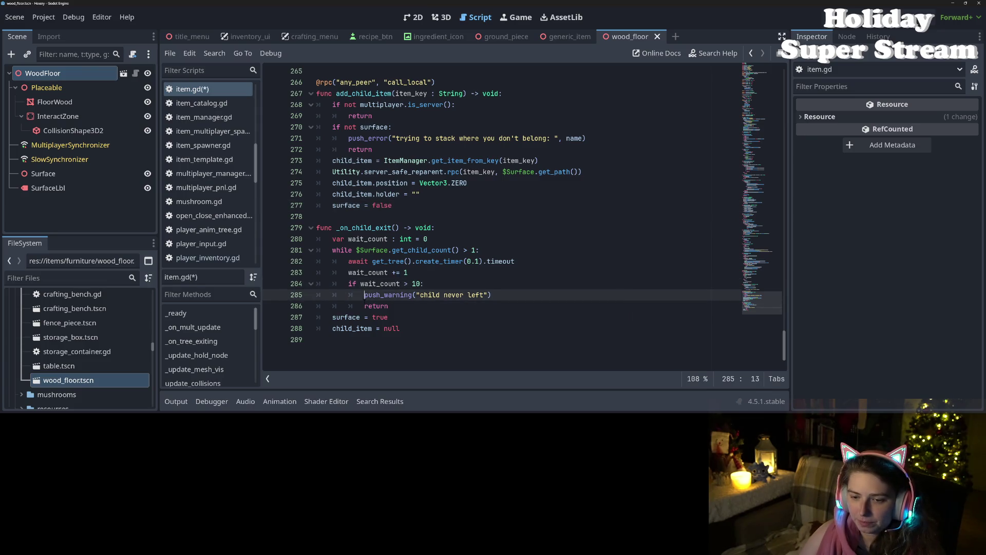
pyautogui.moveTo(365, 295); pyautogui.dragTo(562, 302)
pyautogui.press('BackSpace')
pyautogui.press('BackSpace')
pyautogui.press('BackSpace')
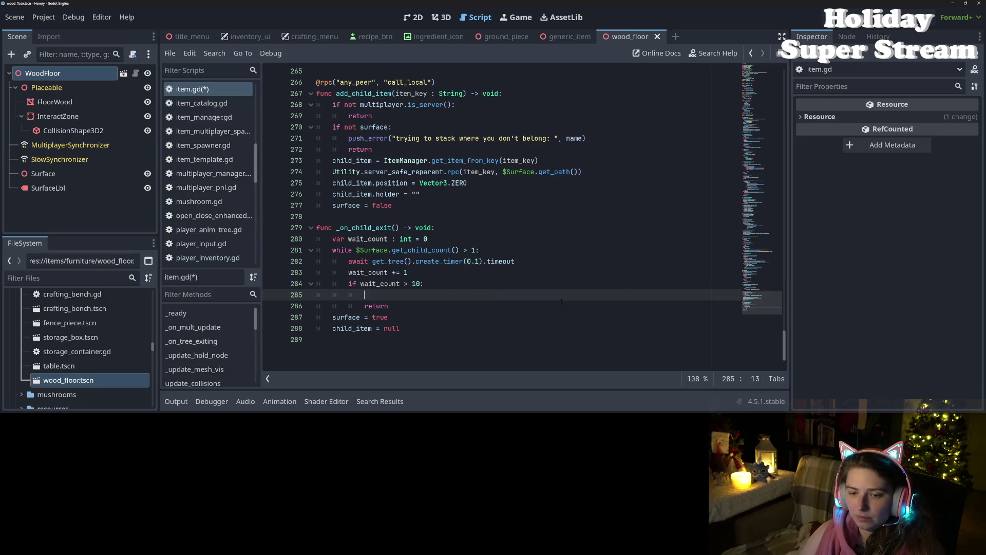
pyautogui.press('BackSpace')
# - Save item.gd and start a new Utility.try_conn call in _ready
pyautogui.hotkey('ctrl', 's')
pyautogui.click(766, 111)
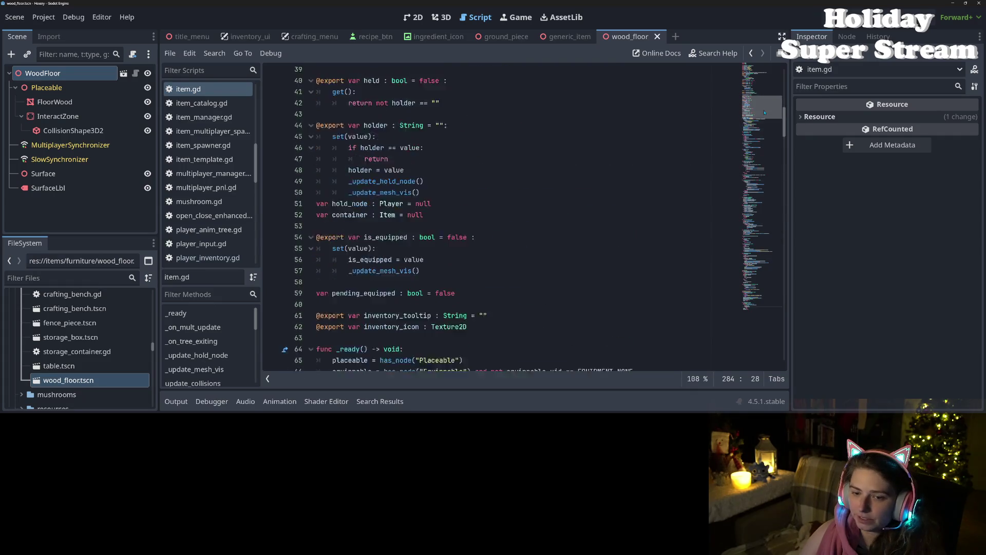
pyautogui.scroll(-8, 533, 327)
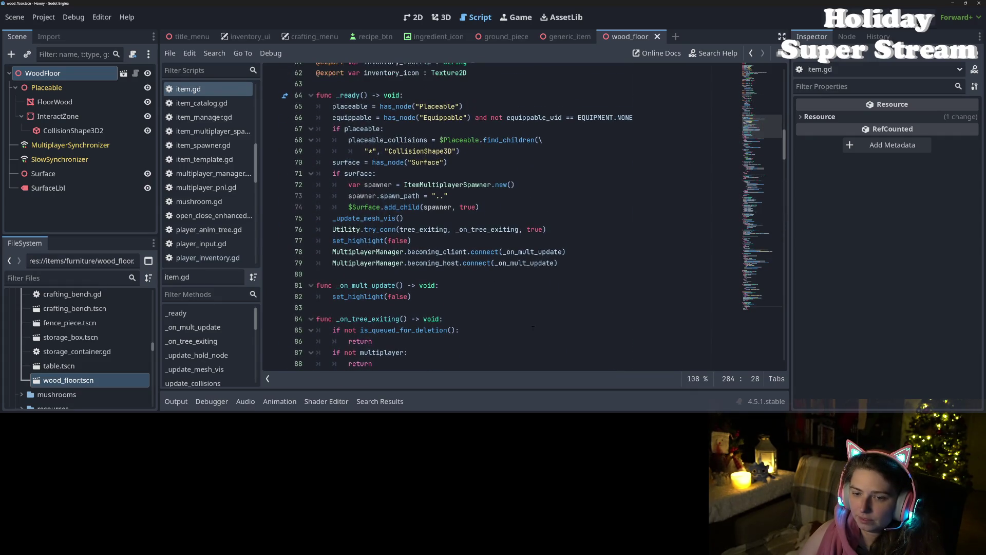
pyautogui.click(603, 264)
pyautogui.click(586, 231)
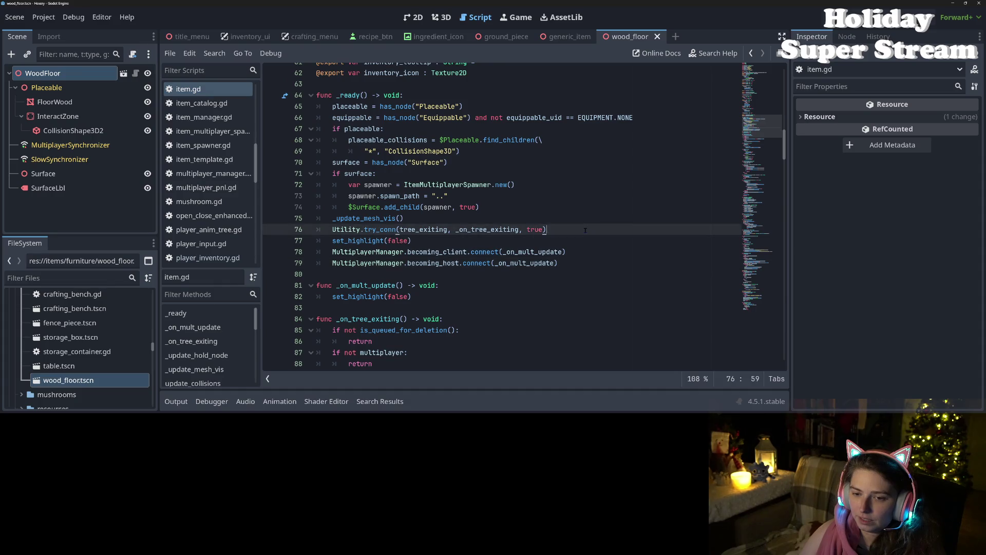
pyautogui.press('Return')
pyautogui.write('Utility.tr')
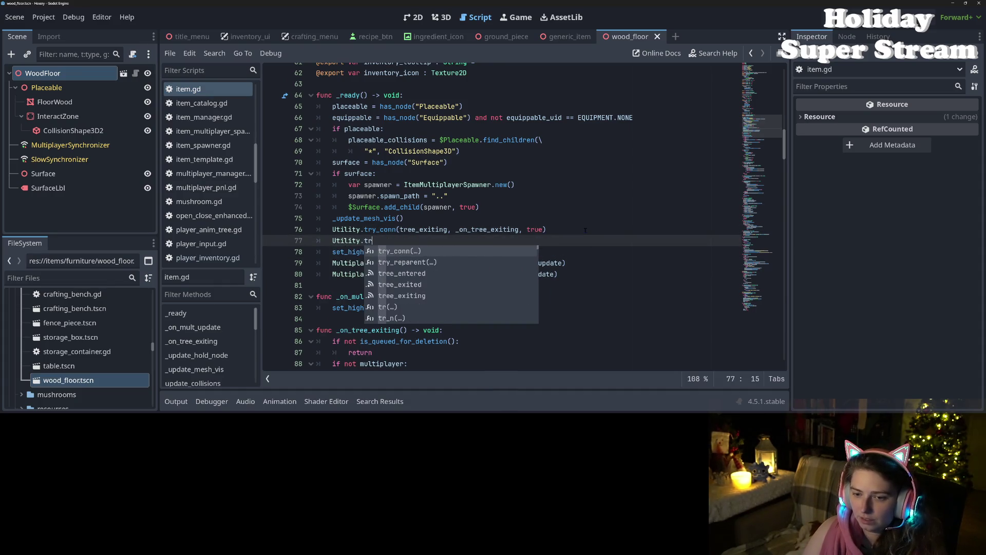
pyautogui.press('Return')
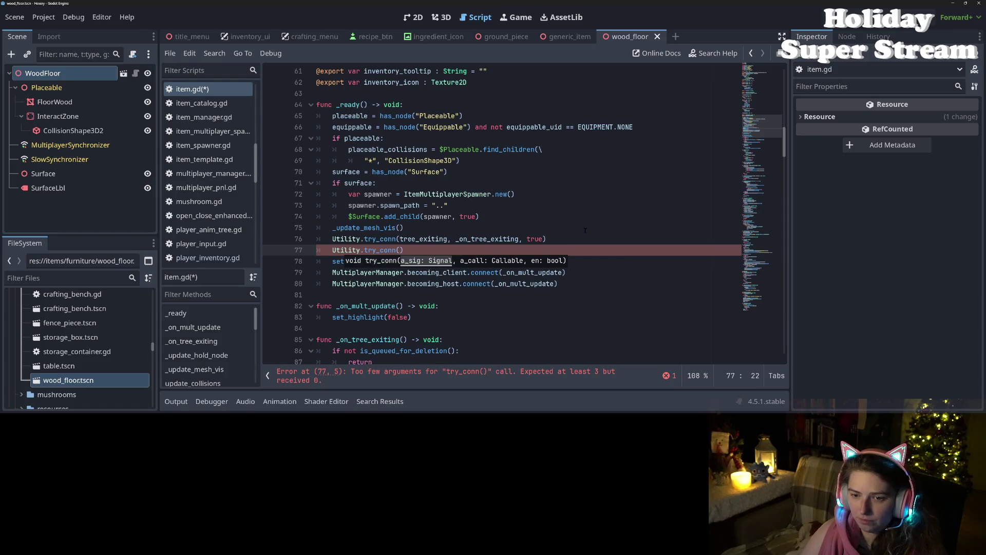
# - Move the try_conn call under add_child in the surface block and remove the blank line
pyautogui.moveTo(333, 251); pyautogui.dragTo(405, 250)
pyautogui.hotkey('ctrl', 'c')
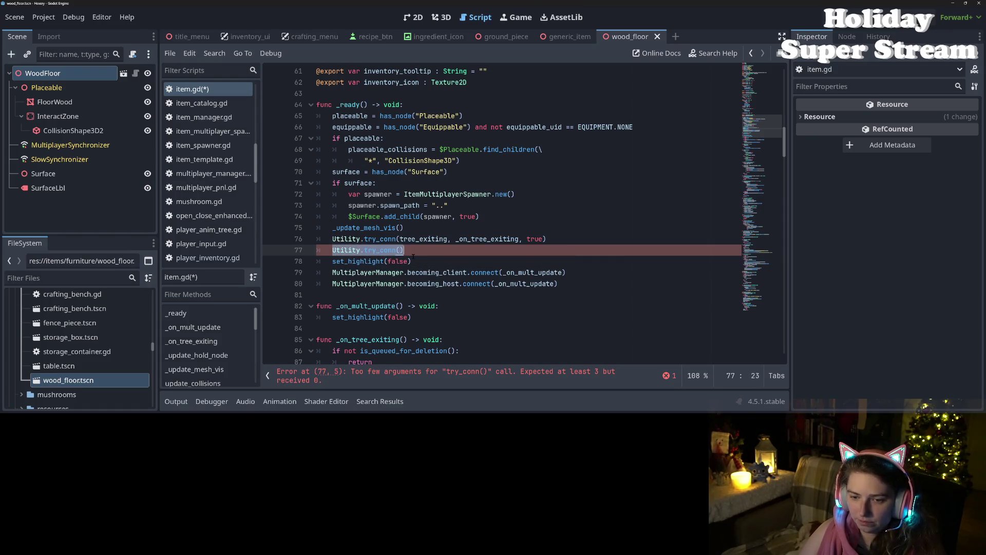
pyautogui.click(496, 221)
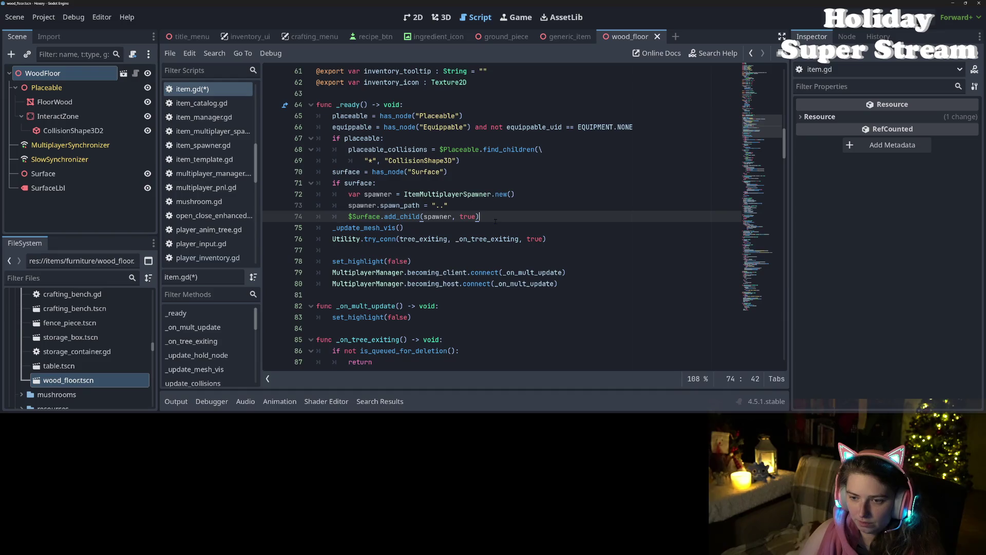
pyautogui.press('Return')
pyautogui.hotkey('ctrl', 'v')
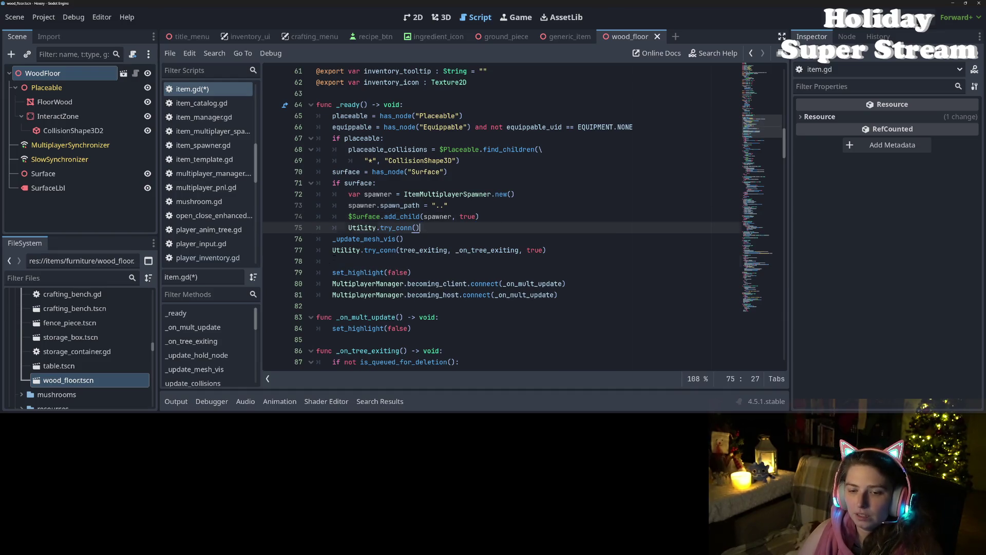
pyautogui.click(329, 261)
pyautogui.press('BackSpace')
# - Complete it as try_conn($Surface.child_exiting_tree, _on_child_exit, true), save, and run the game
pyautogui.click(417, 228)
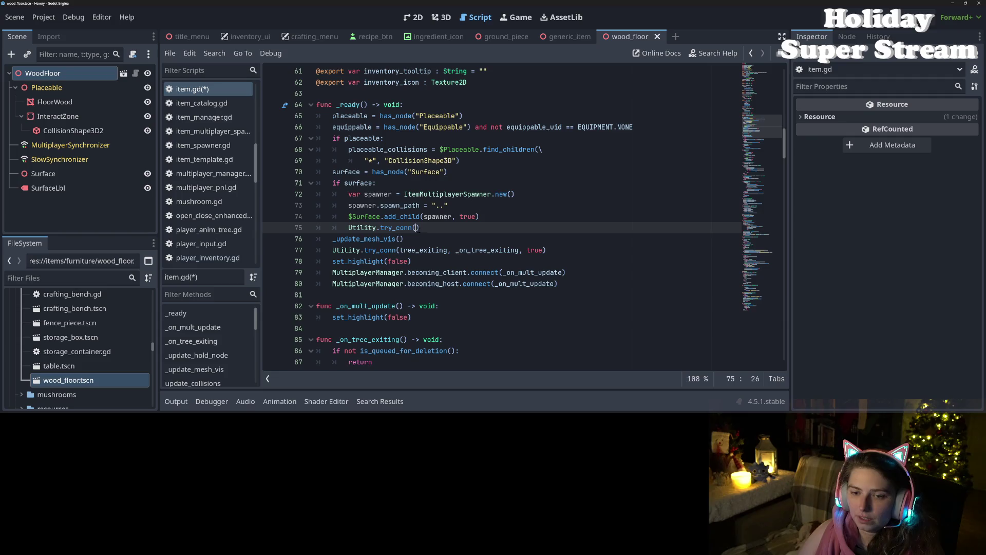
pyautogui.write('$Surface.chil')
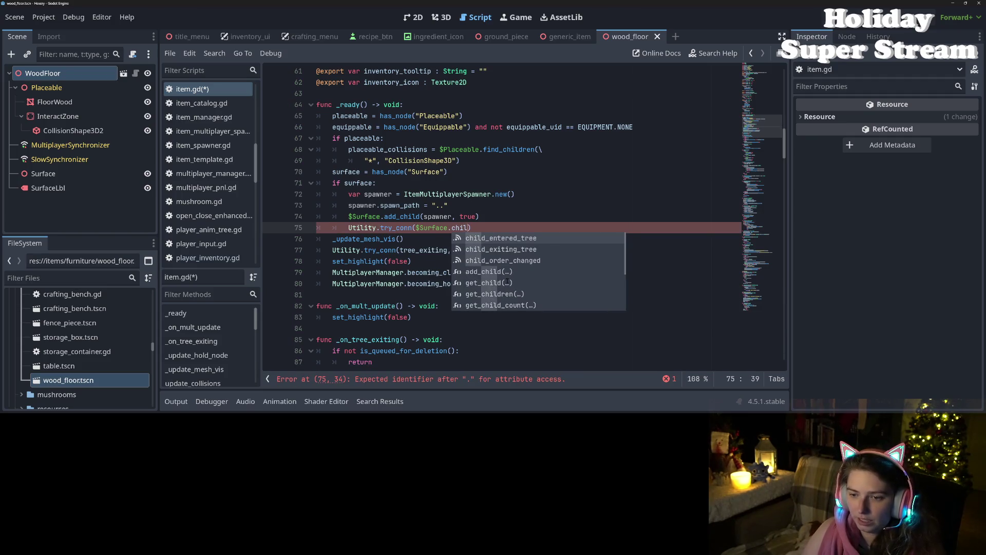
pyautogui.press('Down')
pyautogui.press('Return')
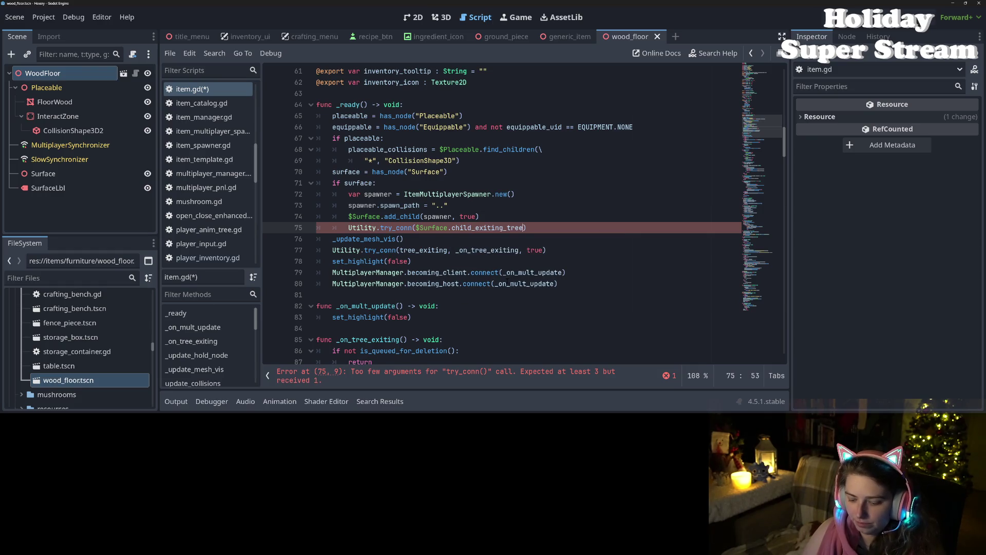
pyautogui.write(', _')
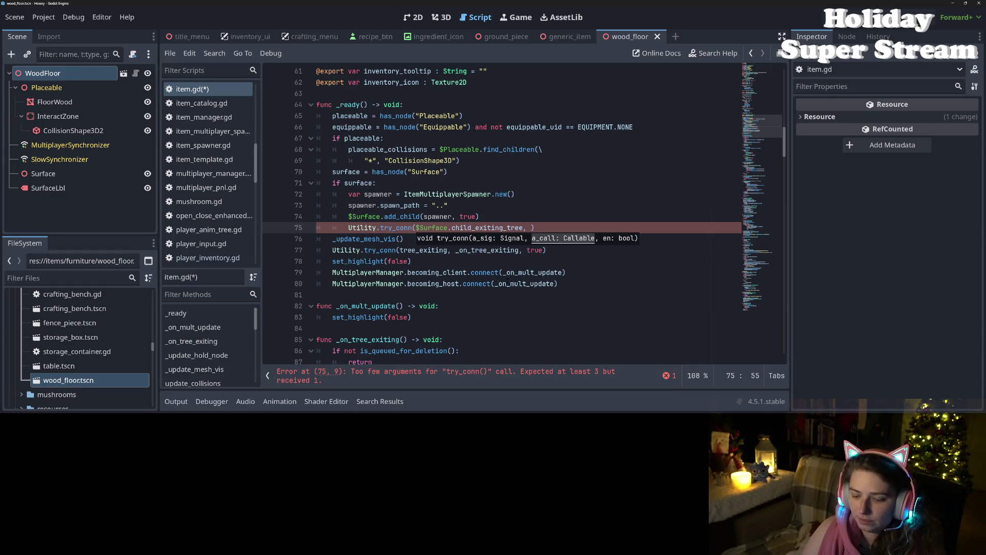
pyautogui.write('on_child_exit, tru')
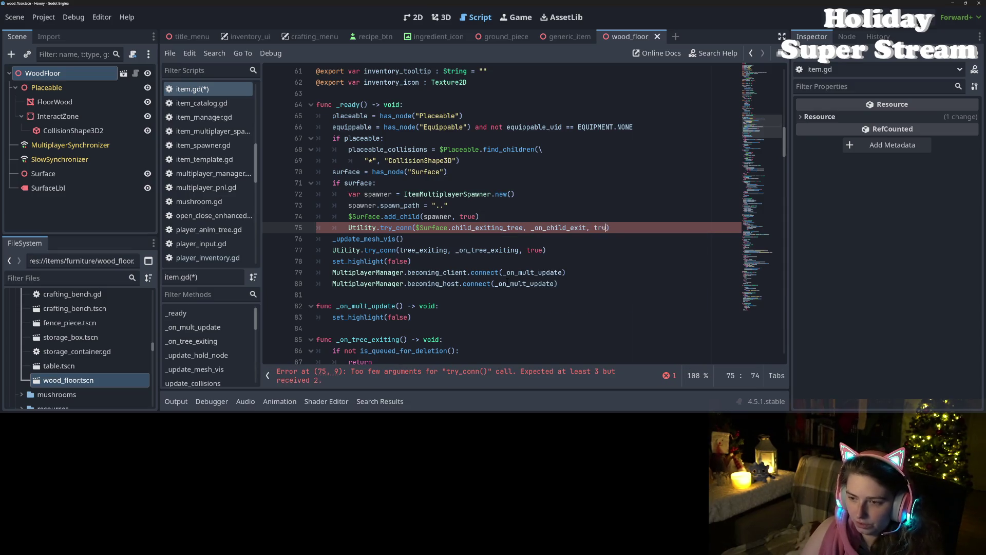
pyautogui.write('e')
pyautogui.hotkey('ctrl', 's')
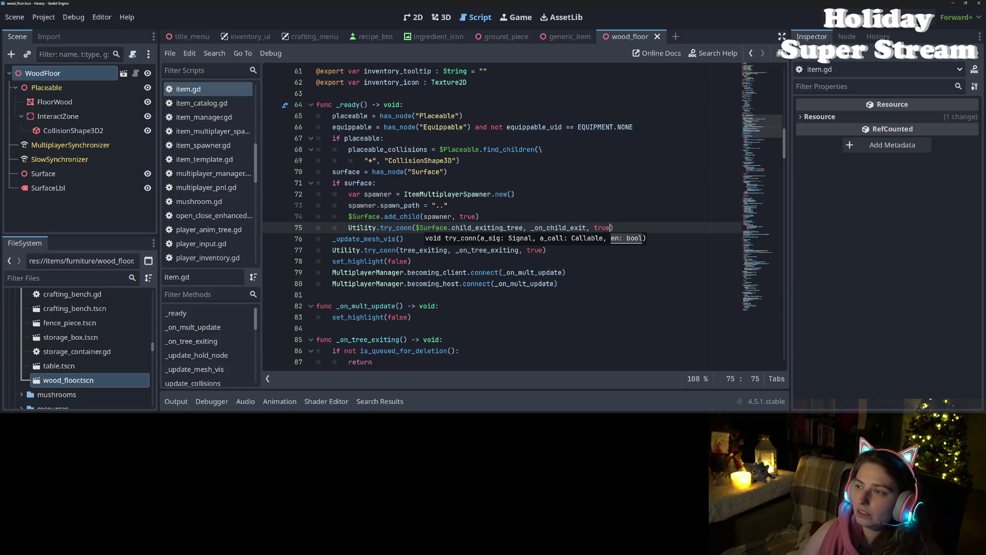
pyautogui.press('F5')
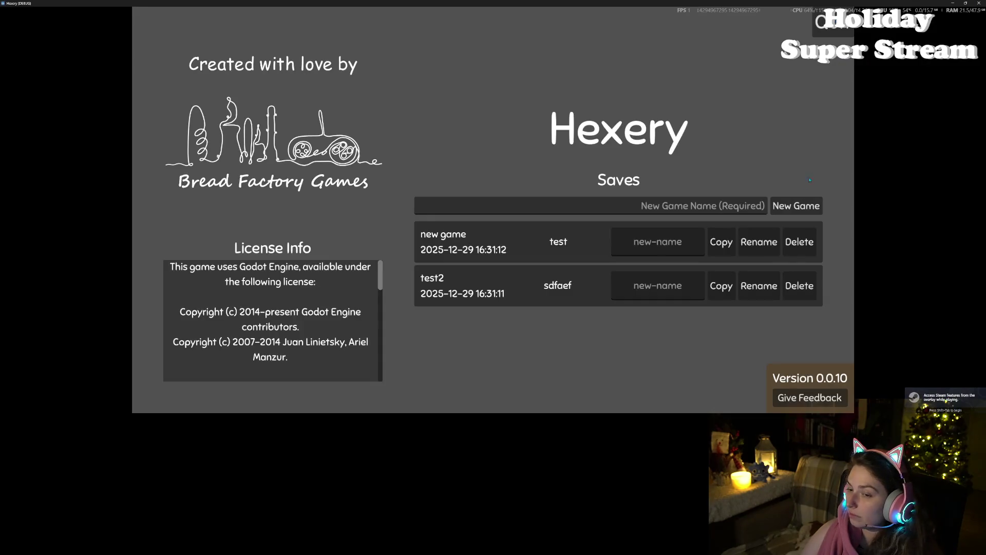
# - Load the new game save, walk to the tree, chop it, and check the inventory
pyautogui.click(524, 251)
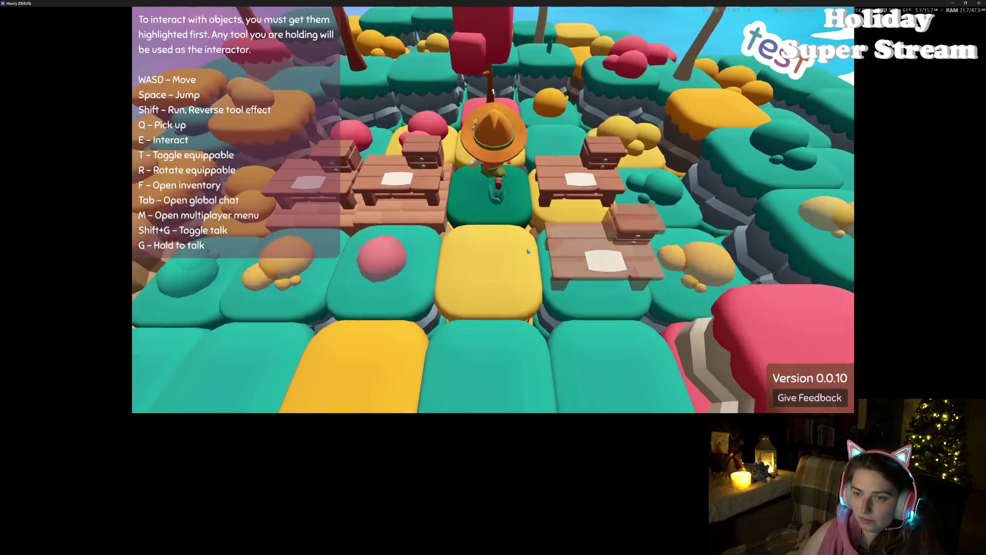
pyautogui.press('w')
pyautogui.press('e')
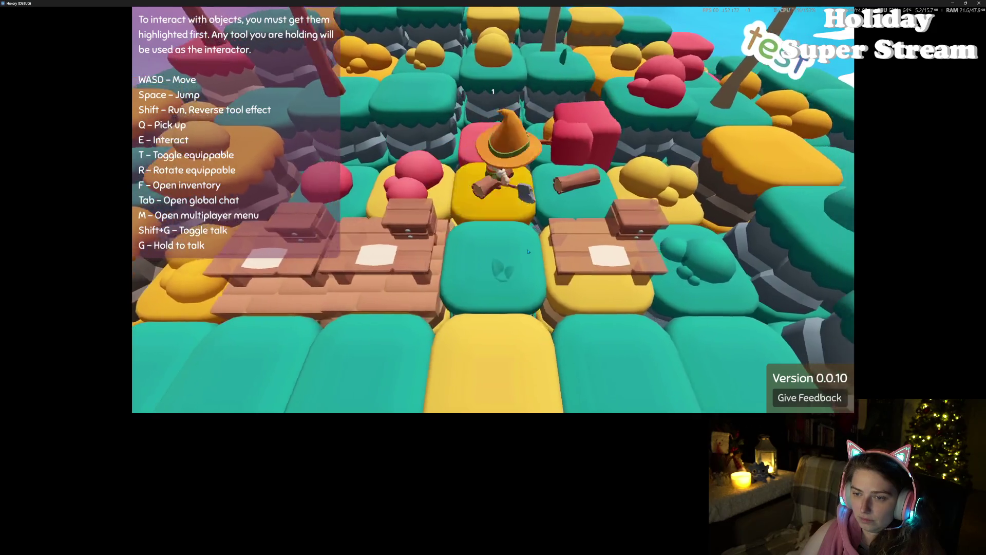
pyautogui.press('f')
pyautogui.press('f')
pyautogui.press('s')
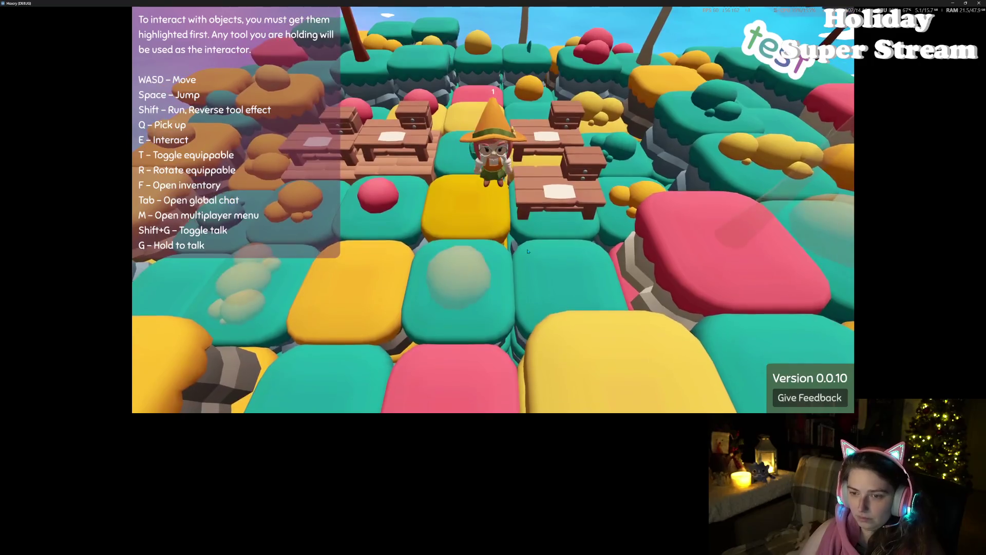
pyautogui.press('f')
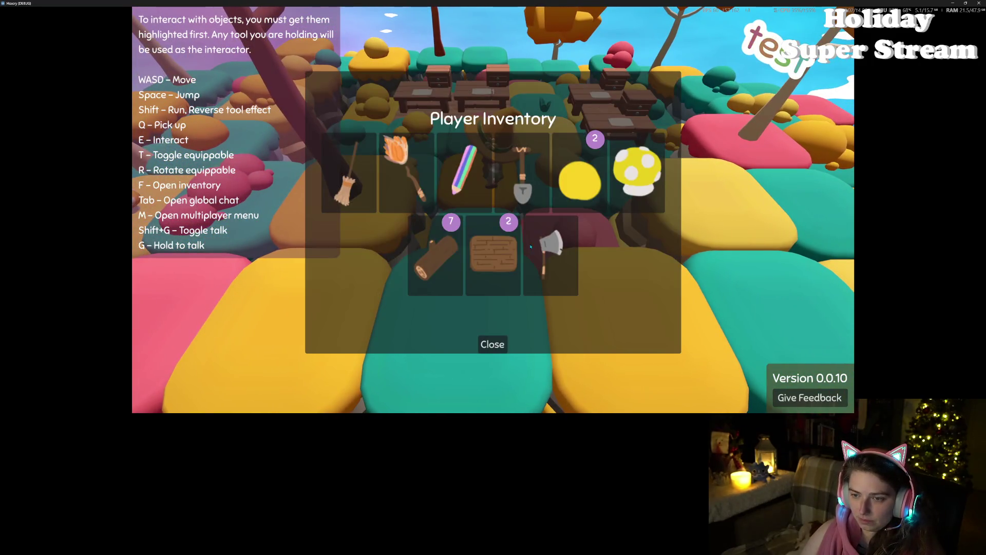
pyautogui.click(493, 341)
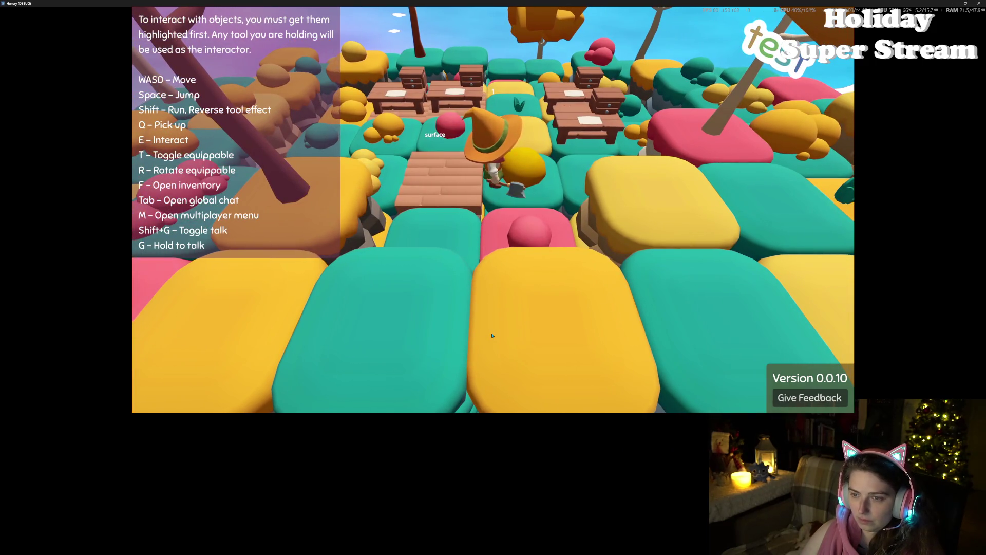
# - Walk the character toward the picnic tables and shrink the game window to reveal the editor
pyautogui.press('s')
pyautogui.press('a')
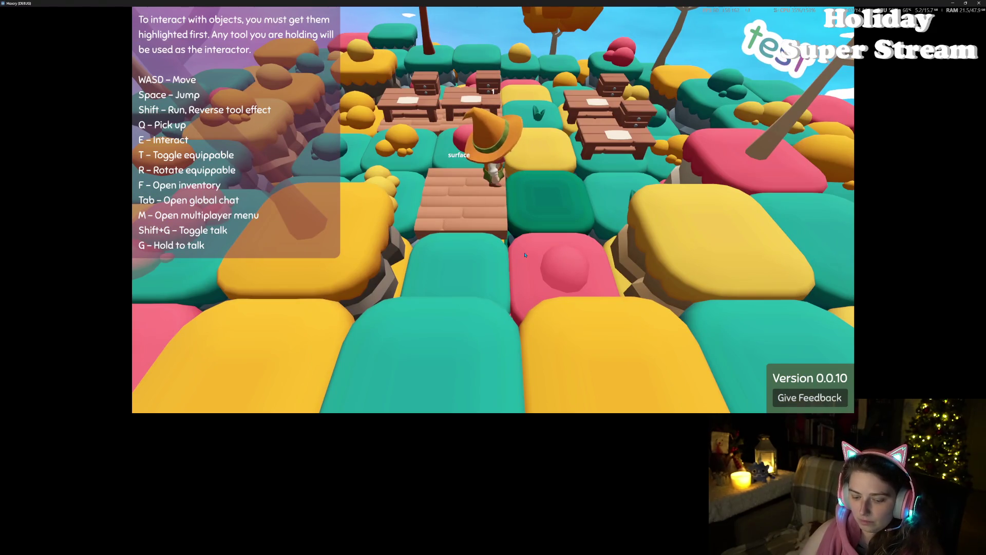
pyautogui.press('f')
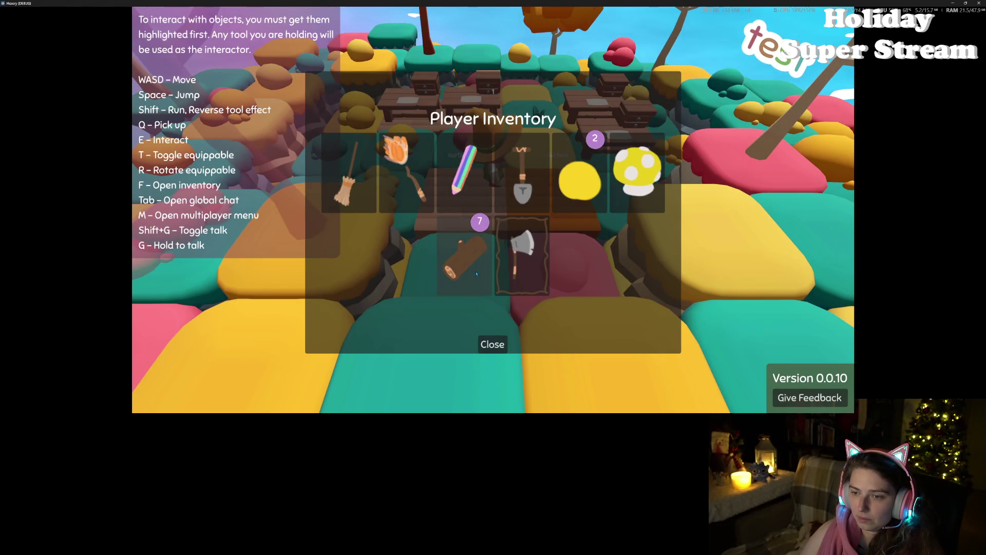
pyautogui.click(493, 343)
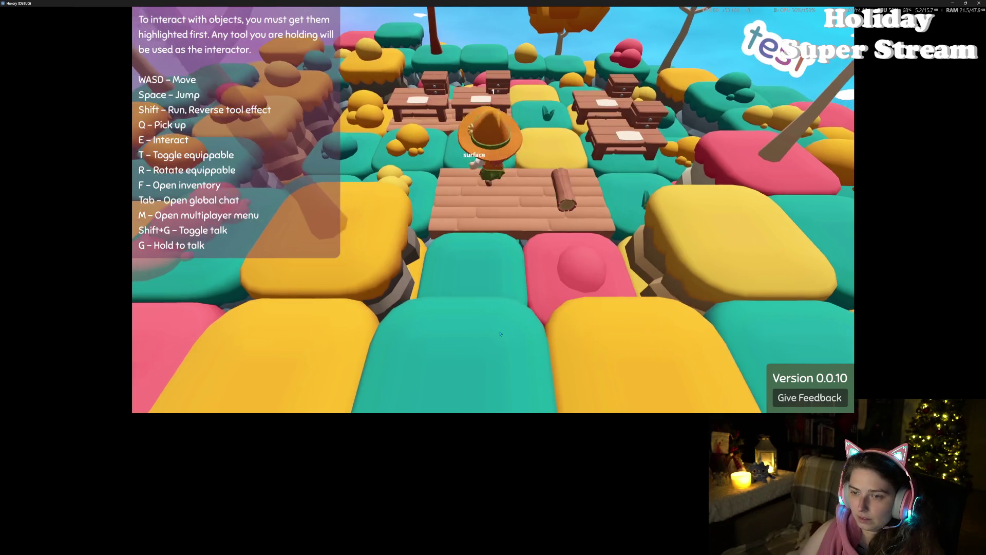
pyautogui.press('d')
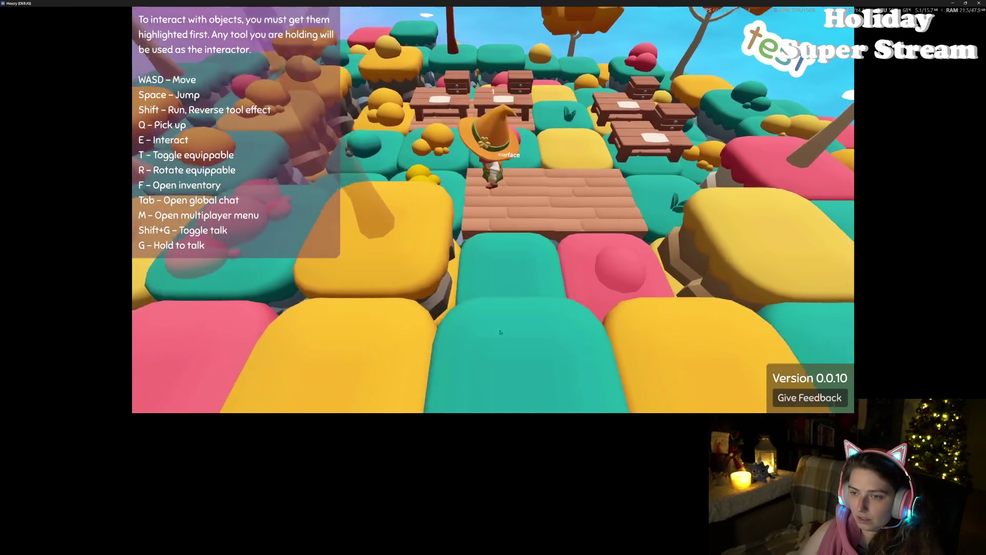
pyautogui.press('a')
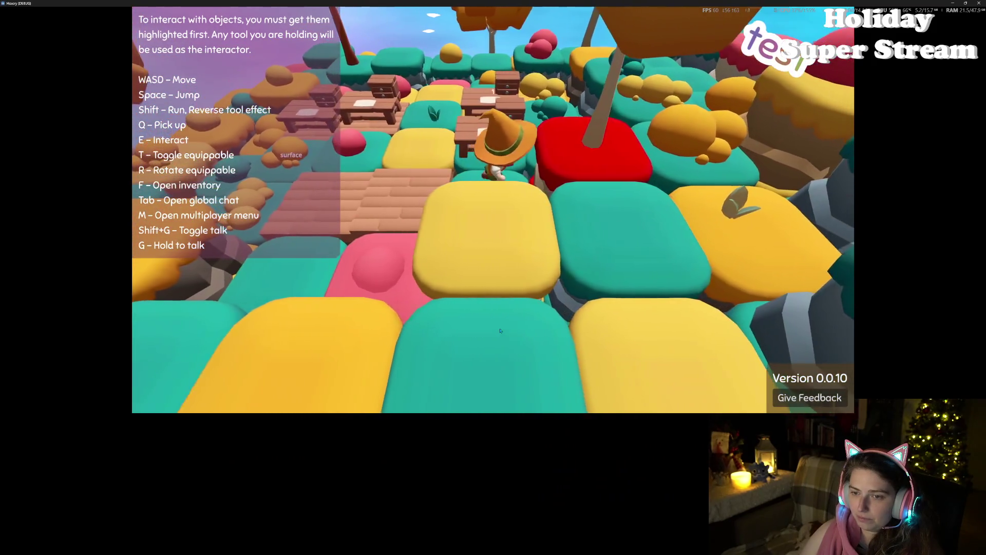
pyautogui.press('w')
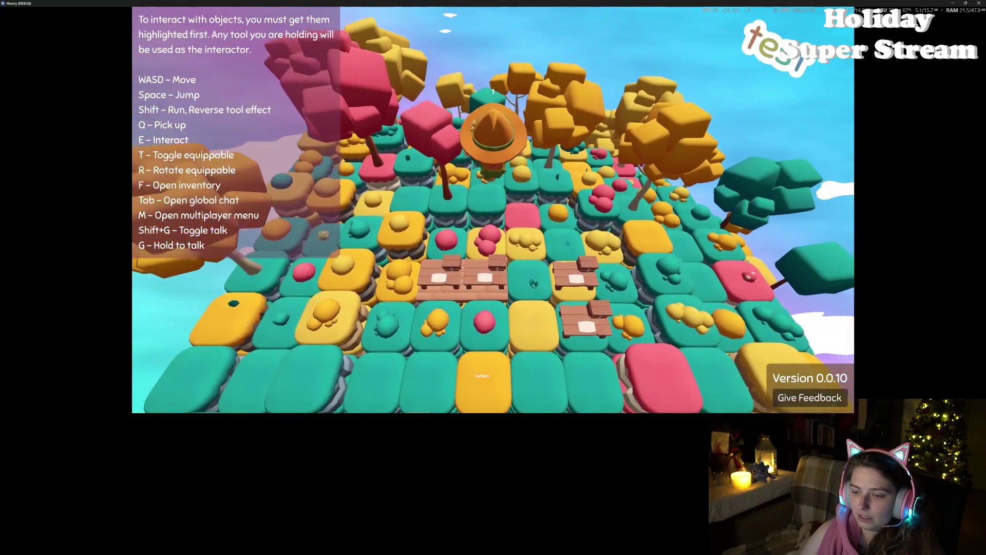
pyautogui.moveTo(521, 3)
pyautogui.mouseDown()
pyautogui.moveTo(521, 25)
pyautogui.moveTo(615, 102)
pyautogui.mouseUp()
pyautogui.press('w')
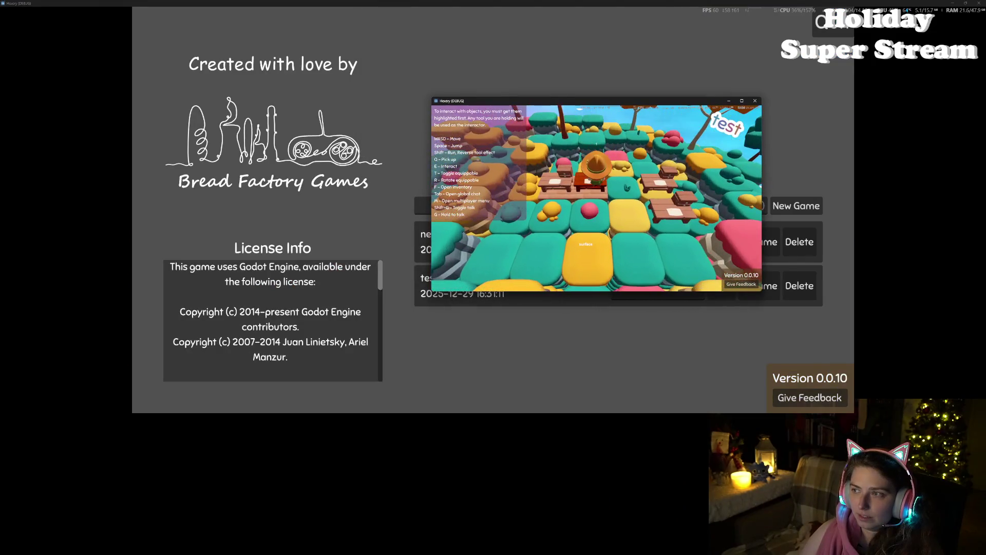
pyautogui.click(953, 3)
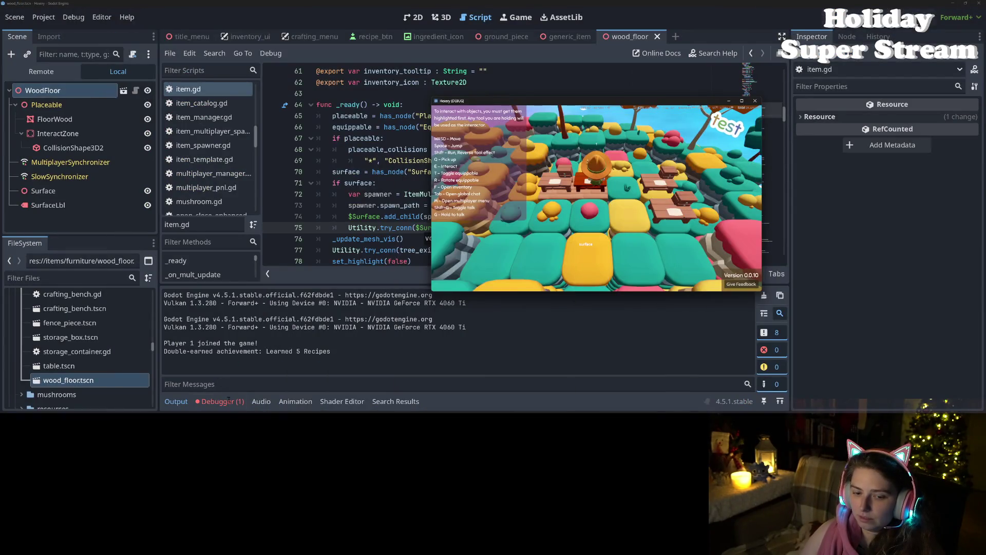
# - Inspect the _on_child_exit argument error in Debugger > Session 1 > Errors
pyautogui.click(231, 402)
pyautogui.click(193, 257)
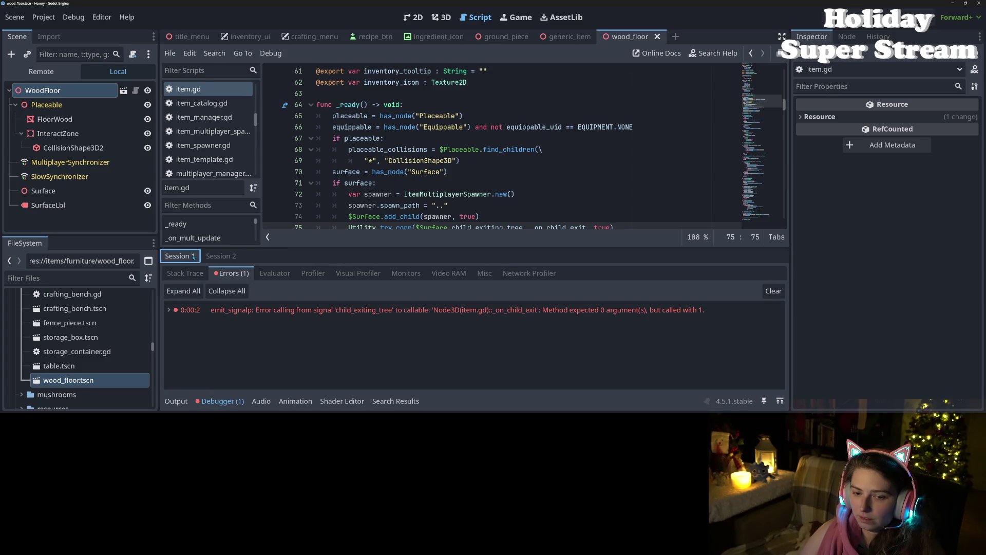
pyautogui.click(383, 315)
pyautogui.scroll(-20, 457, 187)
pyautogui.scroll(-20, 457, 188)
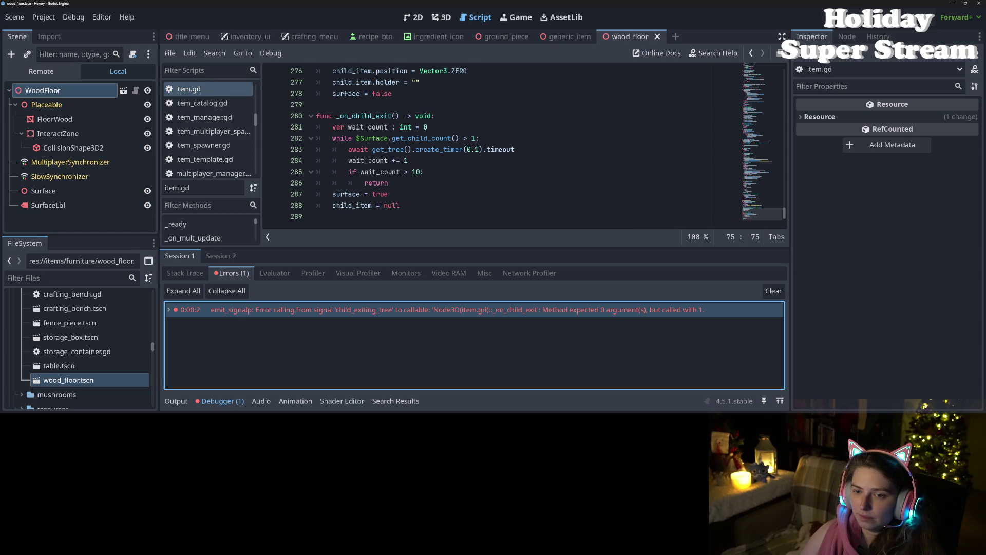
# - Change _on_child_exit's signature to (_a_child = null), save, and rerun the game
pyautogui.click(399, 115)
pyautogui.write('_a_child')
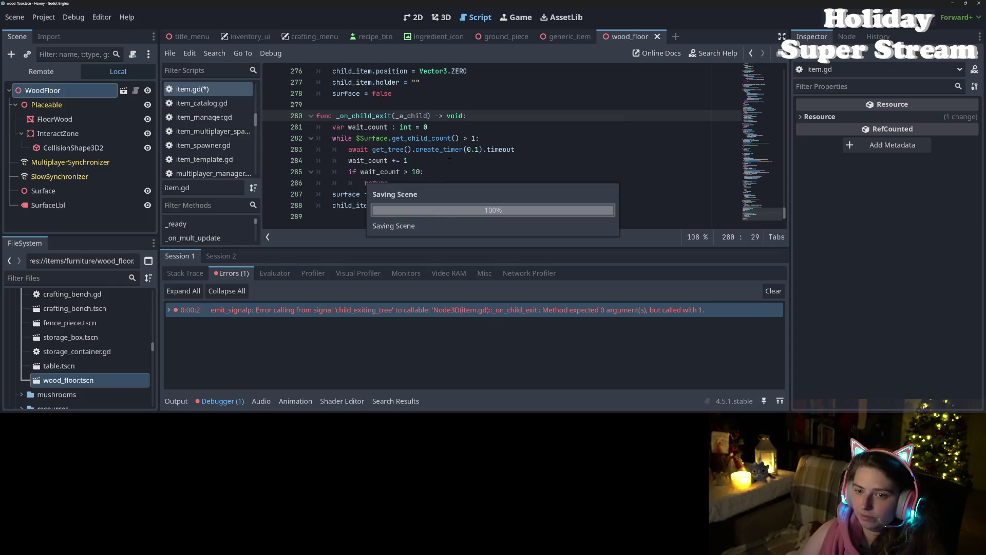
pyautogui.write(' = null')
pyautogui.hotkey('ctrl', 's')
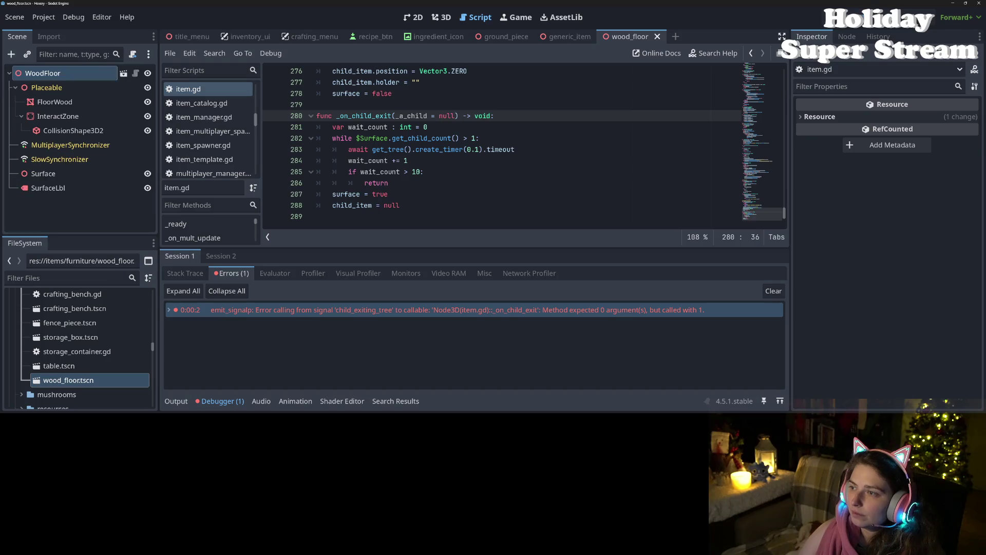
pyautogui.press('F5')
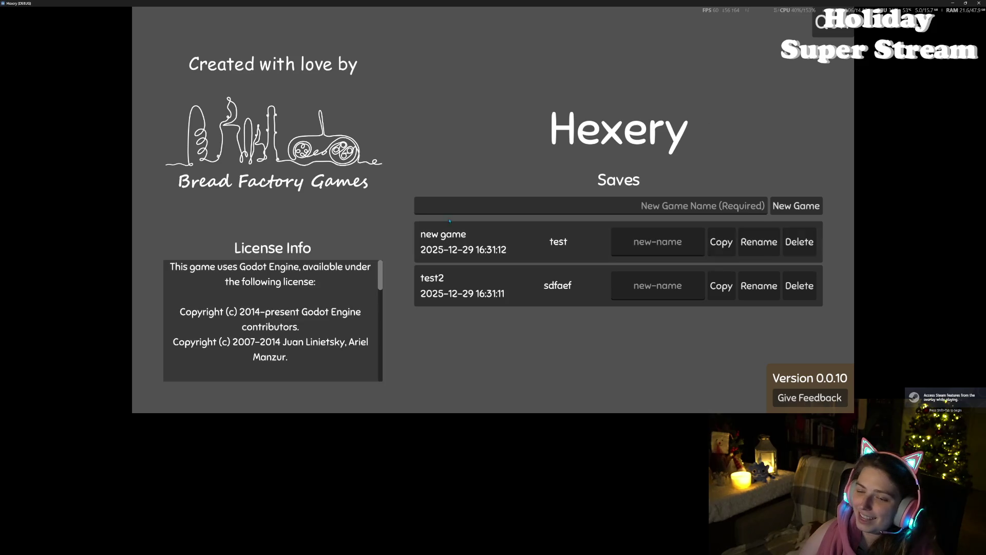
# - Load the new game save and chop away the bushes with the axe
pyautogui.click(482, 245)
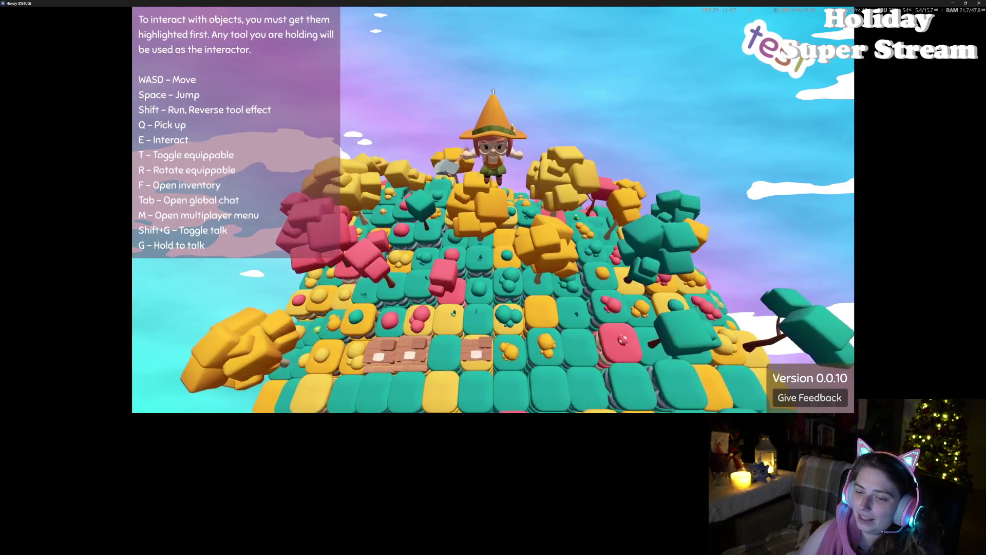
pyautogui.press('s')
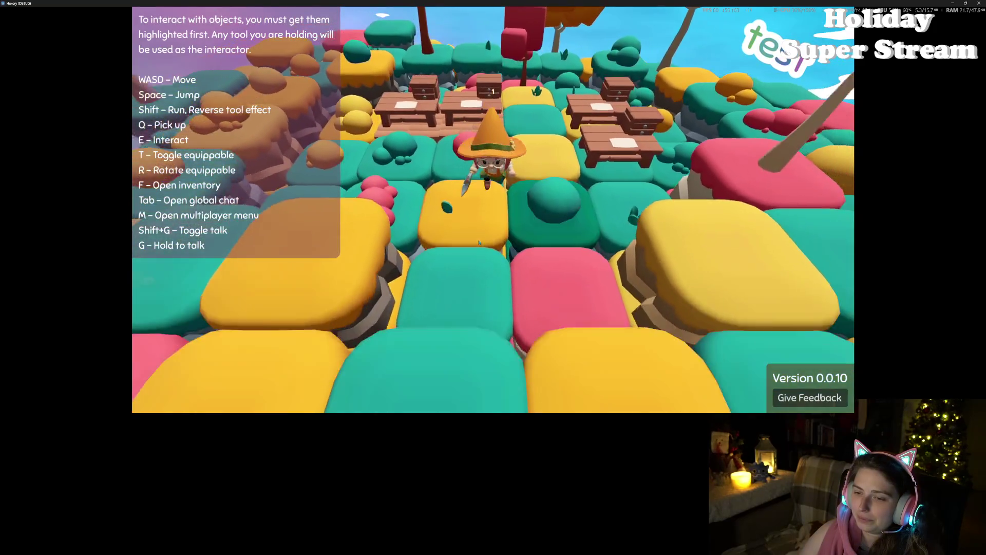
pyautogui.press('e')
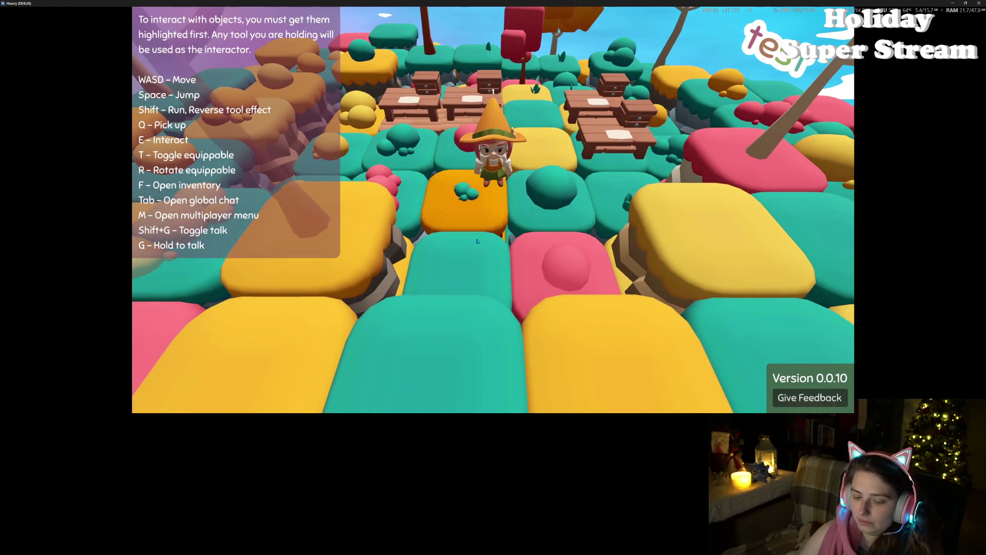
pyautogui.press('f')
pyautogui.press('f')
pyautogui.press('d')
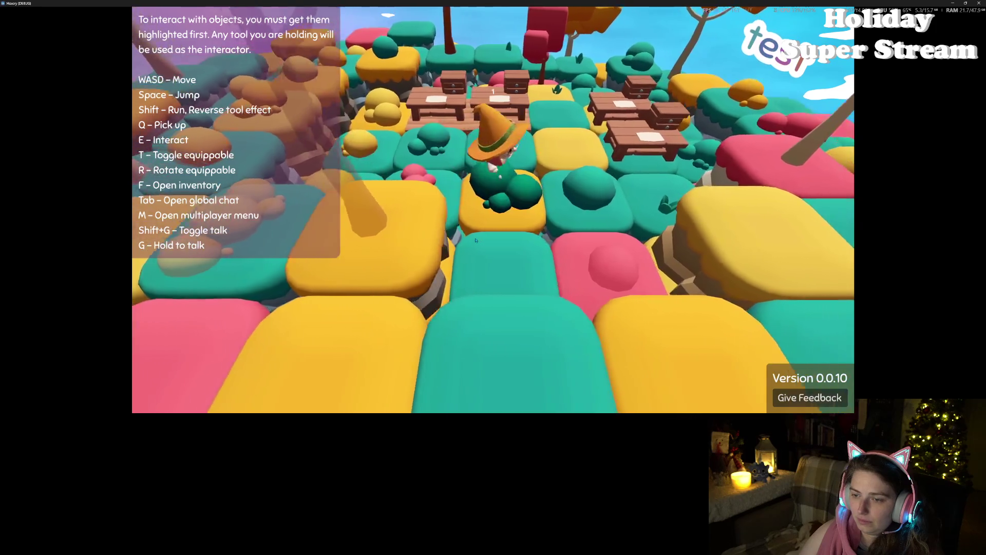
pyautogui.press('e')
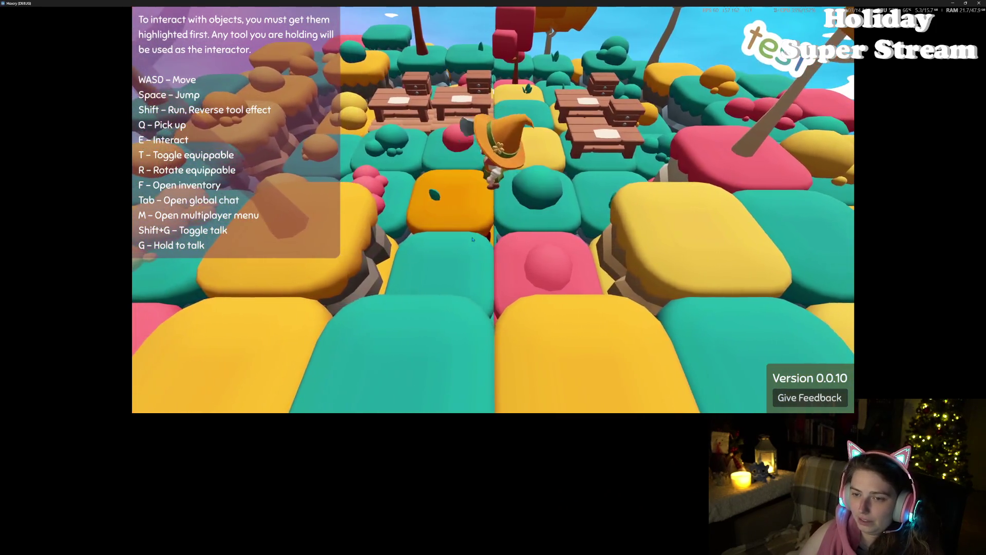
pyautogui.press('w')
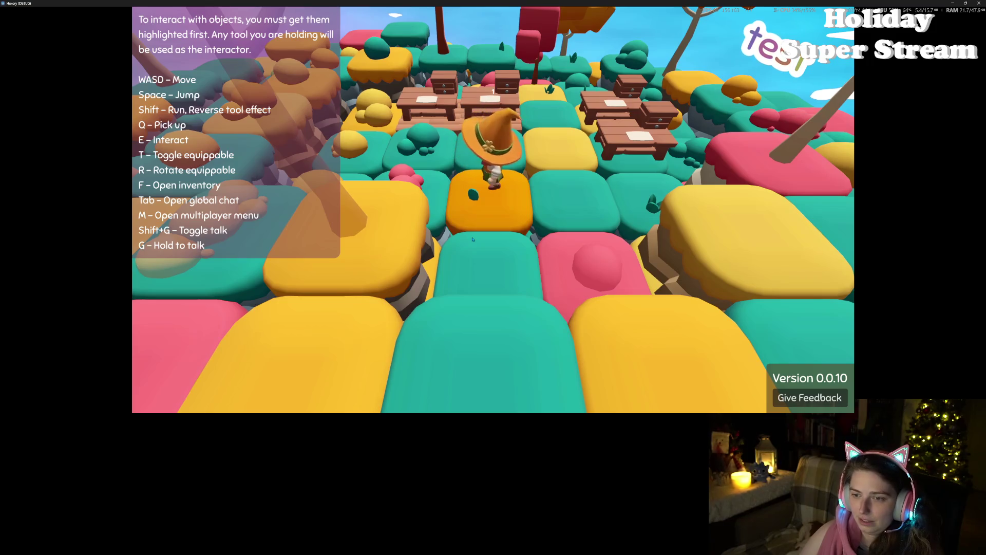
pyautogui.press('w')
# - Lay two plank floor tiles from the inventory and snap the game window to the left half
pyautogui.press('f')
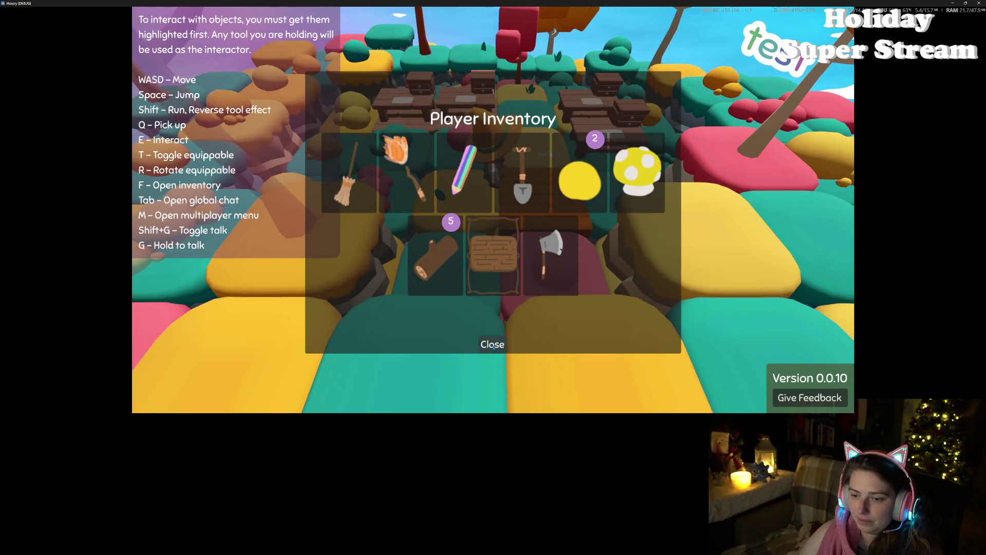
pyautogui.click(493, 347)
pyautogui.press('e')
pyautogui.press('w')
pyautogui.press('f')
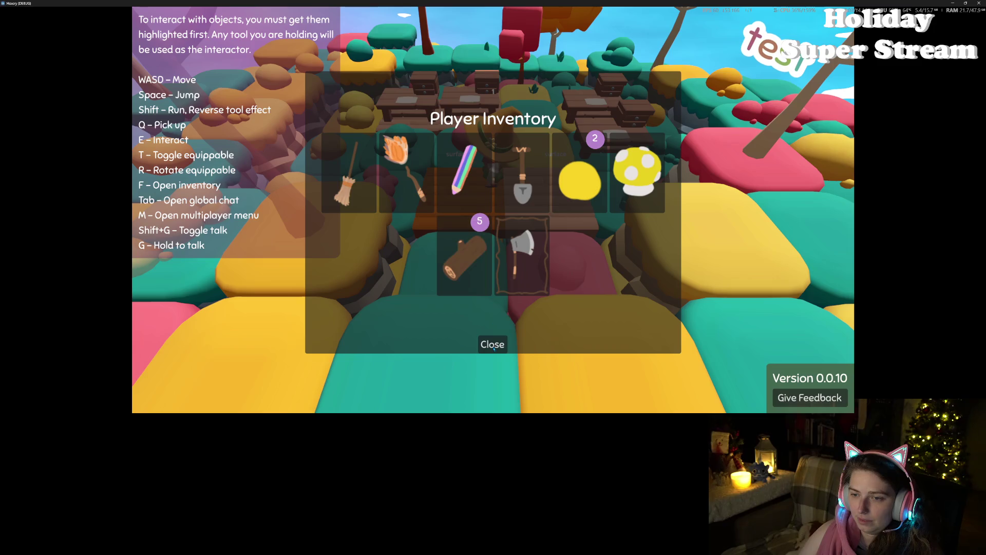
pyautogui.click(464, 263)
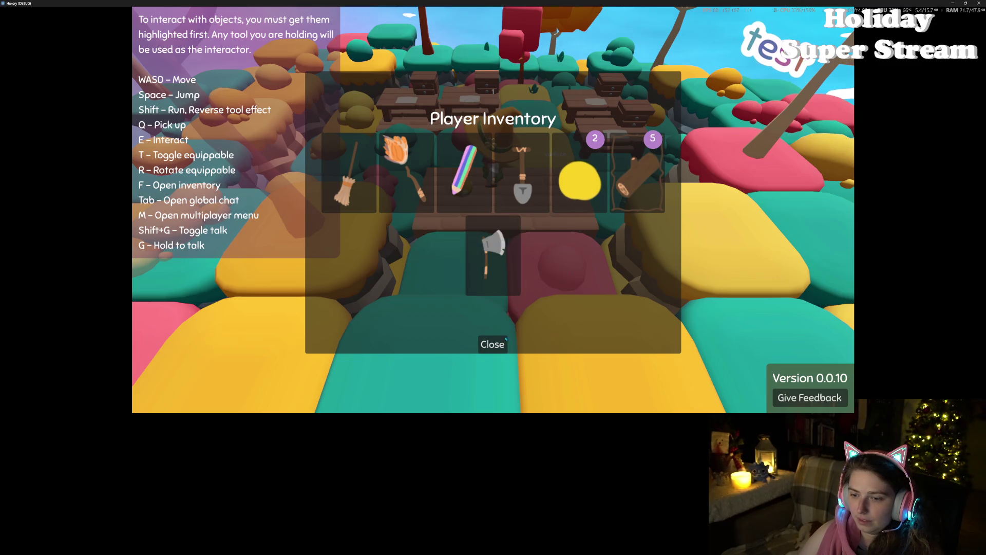
pyautogui.click(492, 345)
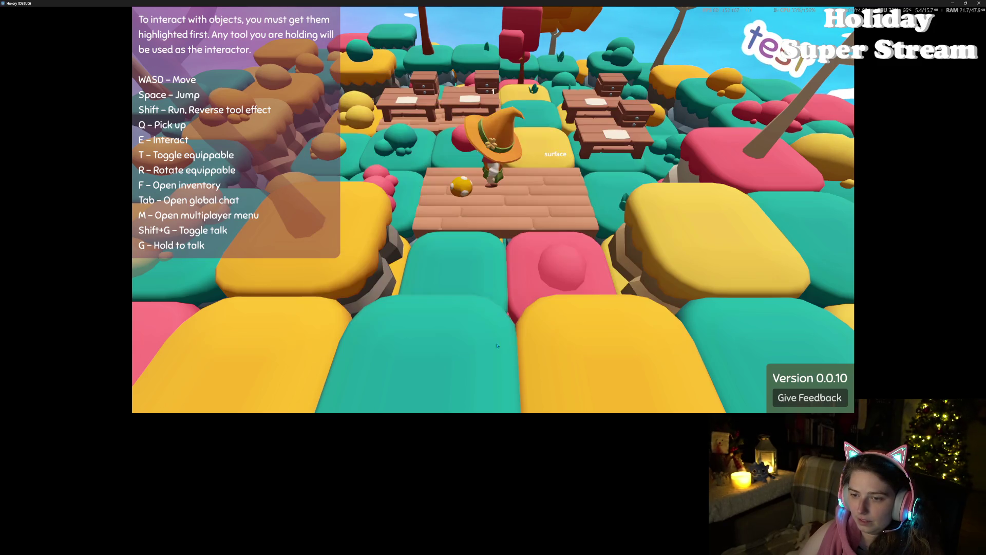
pyautogui.click(530, 326)
pyautogui.scroll(-5, 529, 327)
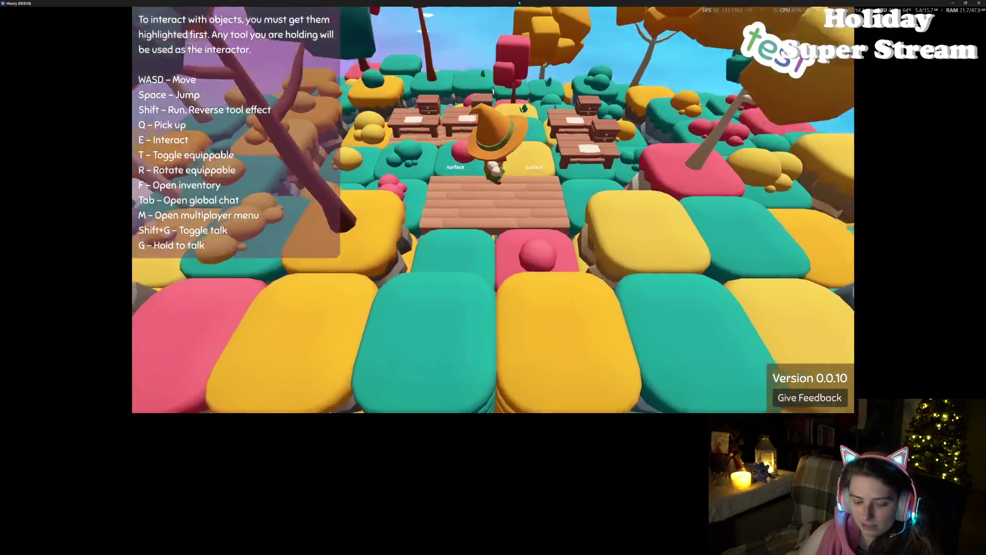
pyautogui.press('super+Left')
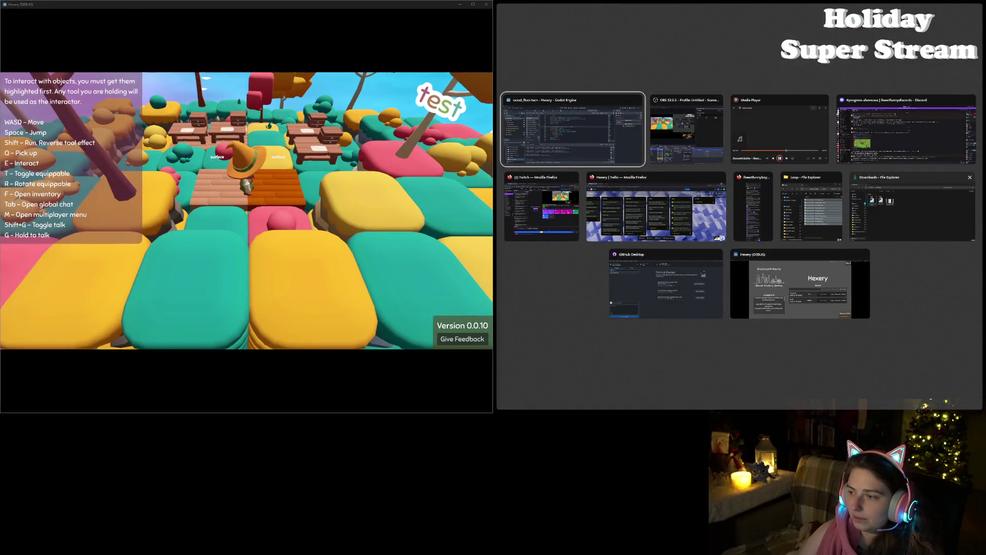
# - Place the second Hexery window on the right and host a local game from the left window
pyautogui.click(800, 284)
pyautogui.click(382, 280)
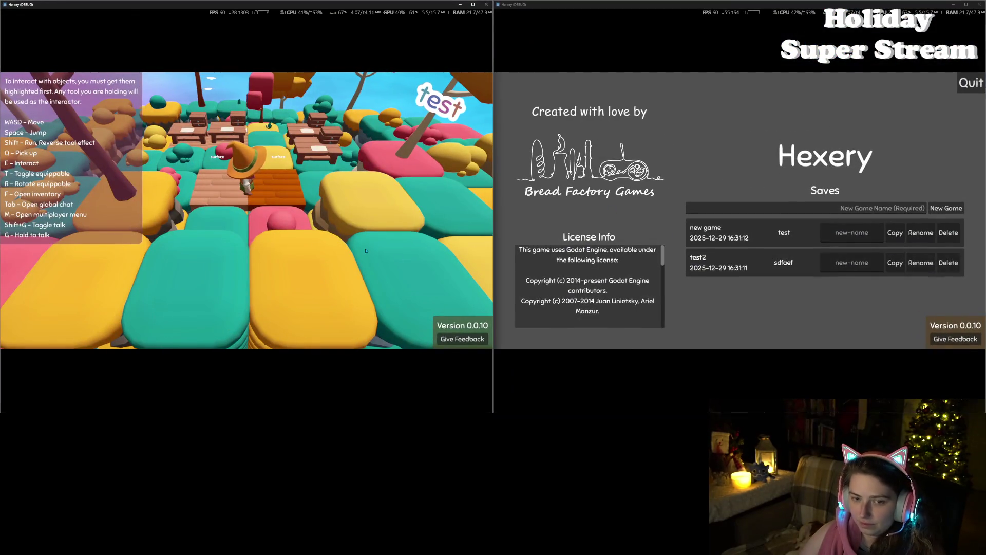
pyautogui.press('m')
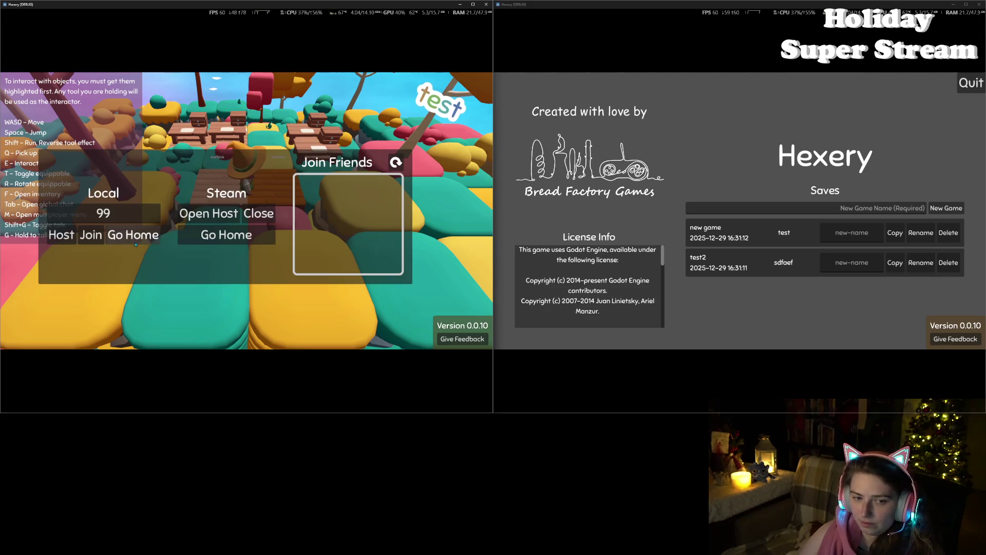
pyautogui.press('Return')
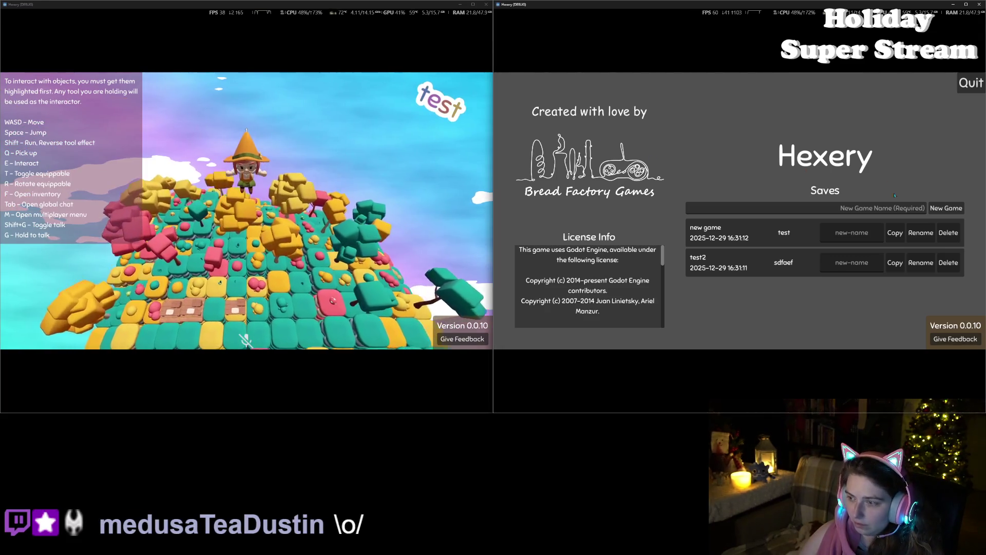
# - Load the test2 save in the right window and join the hosted game
pyautogui.click(757, 272)
pyautogui.press('m')
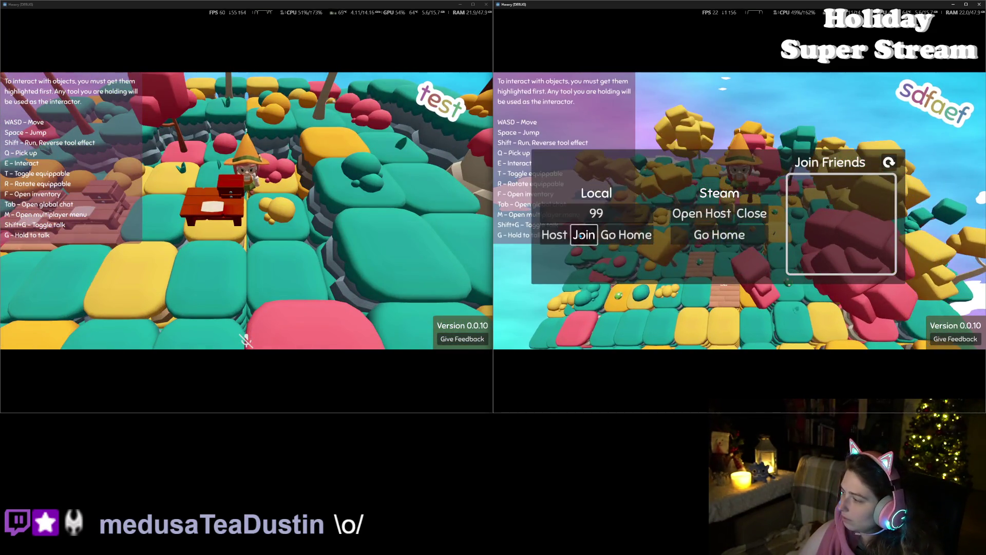
pyautogui.click(581, 235)
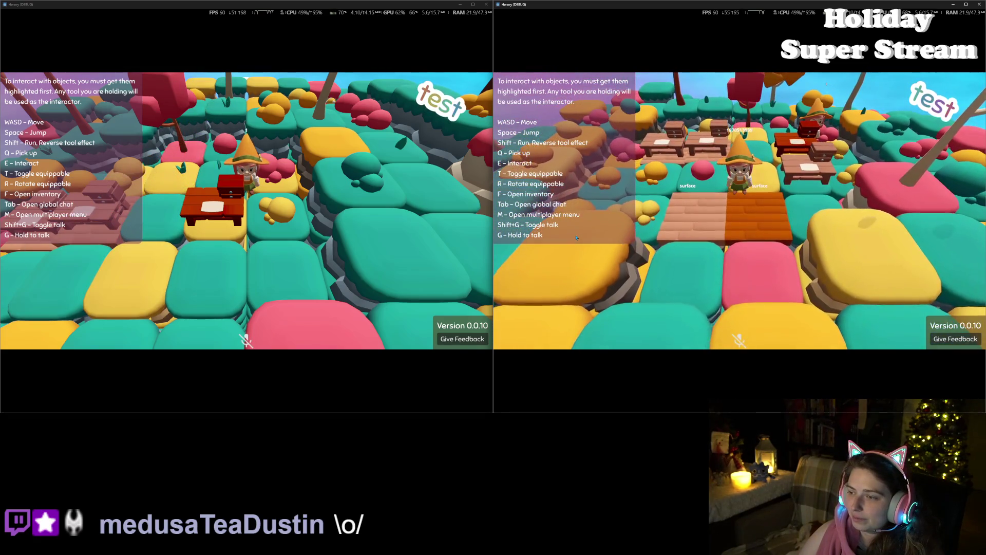
# - Walk onto the planks, take the red mushroom out, and recheck the inventory several times
pyautogui.press('w')
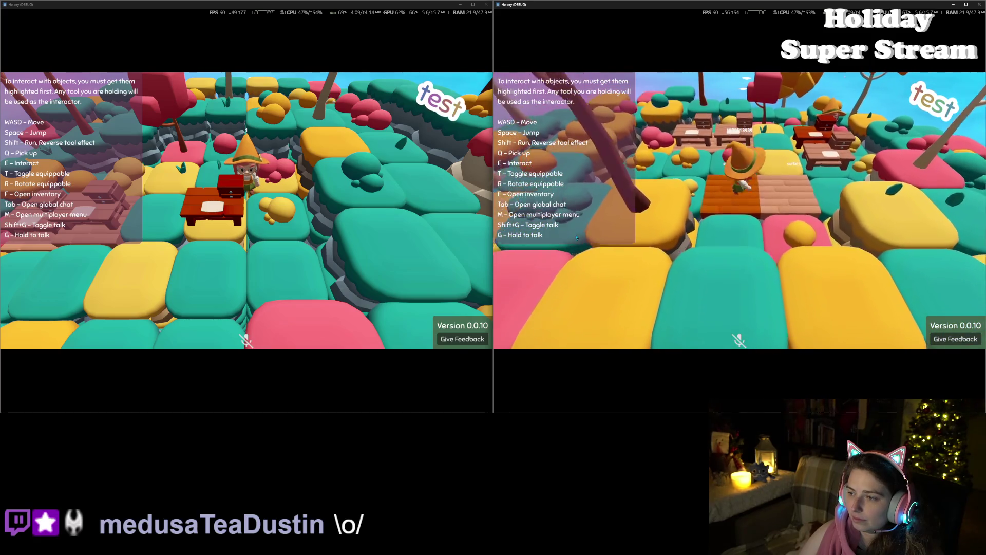
pyautogui.press('f')
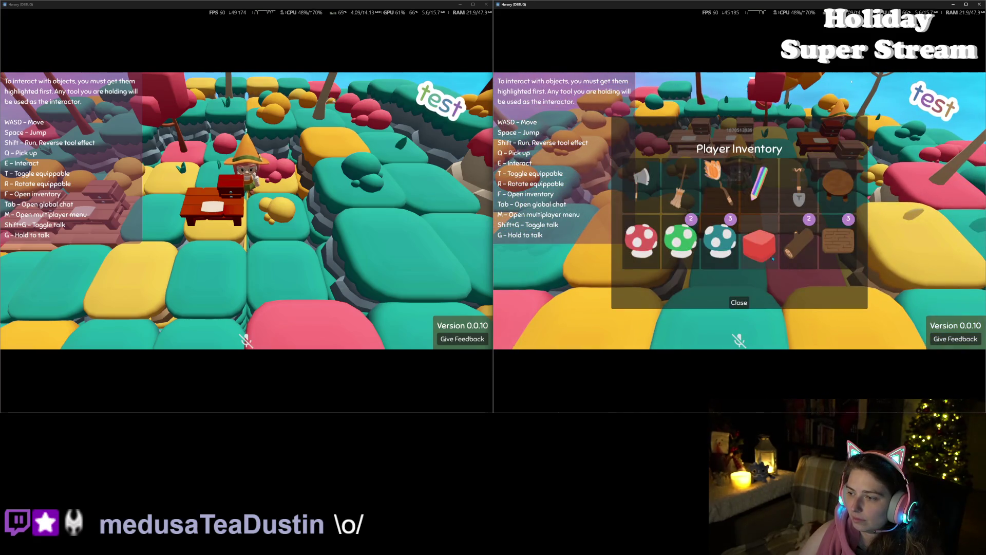
pyautogui.click(641, 239)
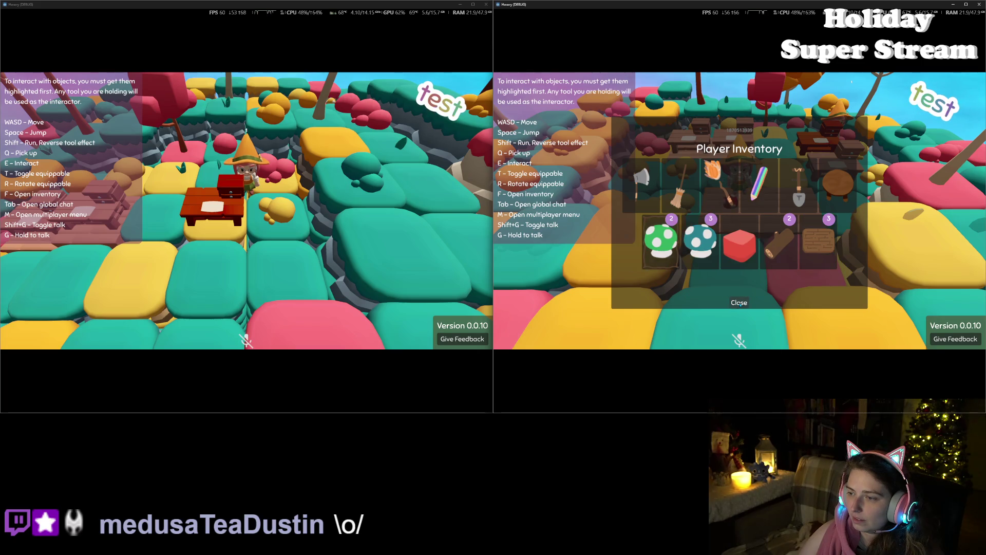
pyautogui.click(748, 303)
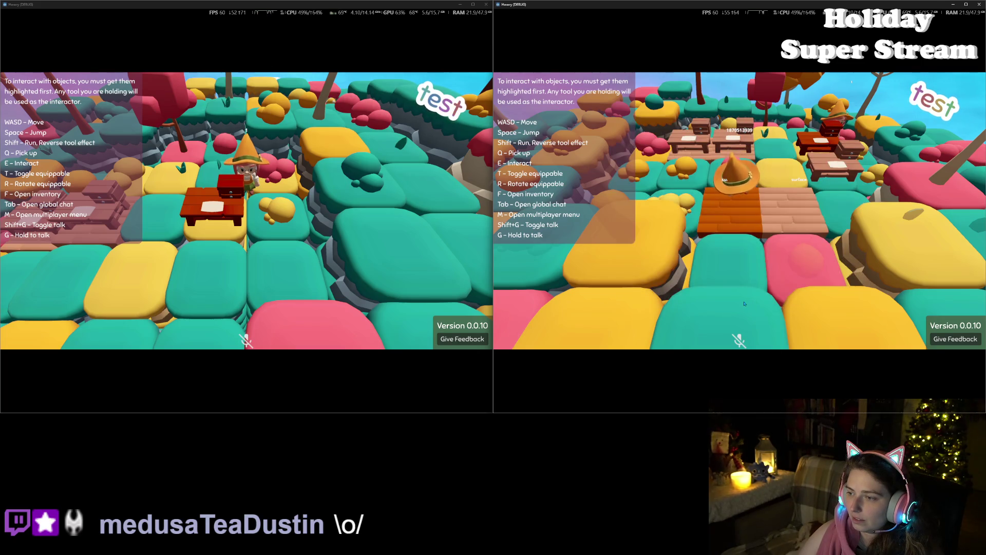
pyautogui.press('f')
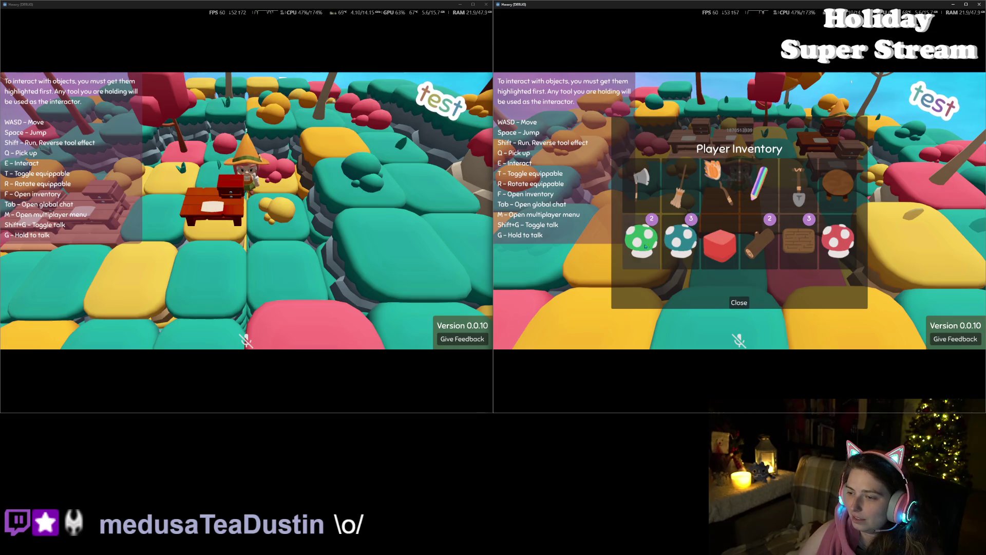
pyautogui.click(740, 302)
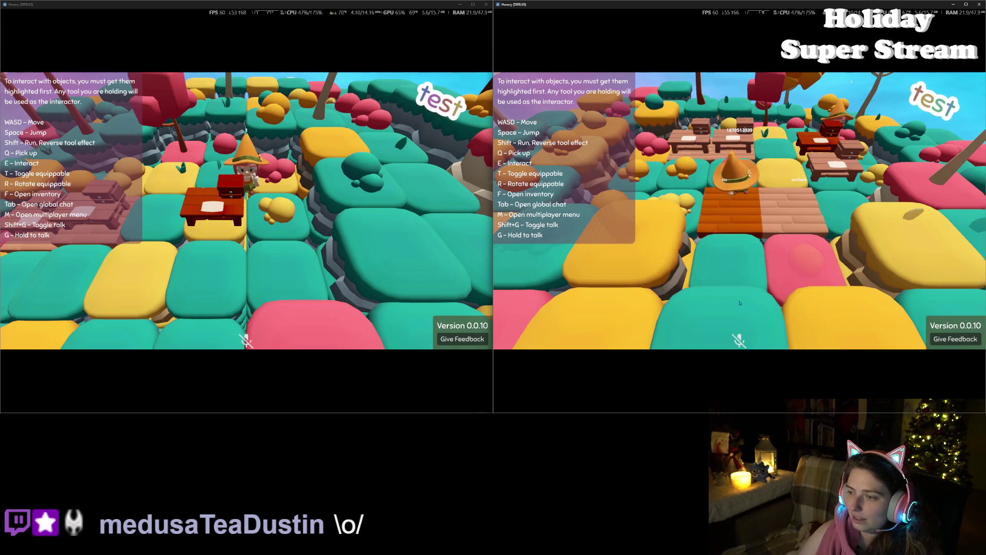
pyautogui.press('f')
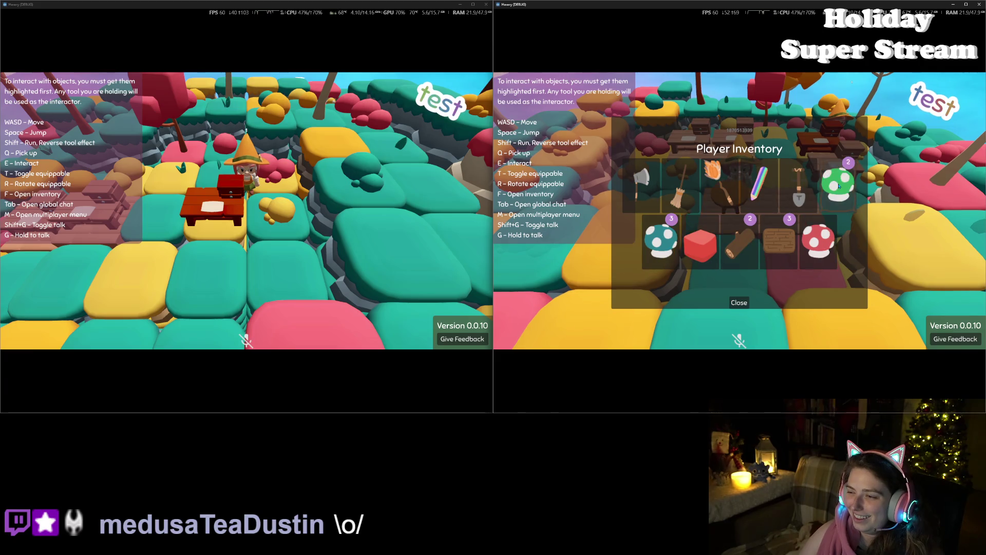
pyautogui.click(740, 303)
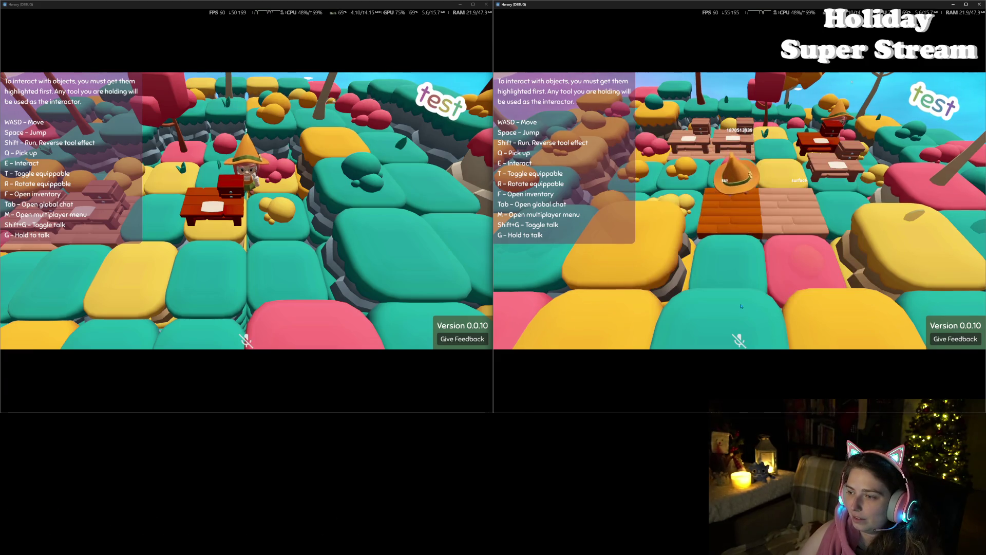
pyautogui.press('f')
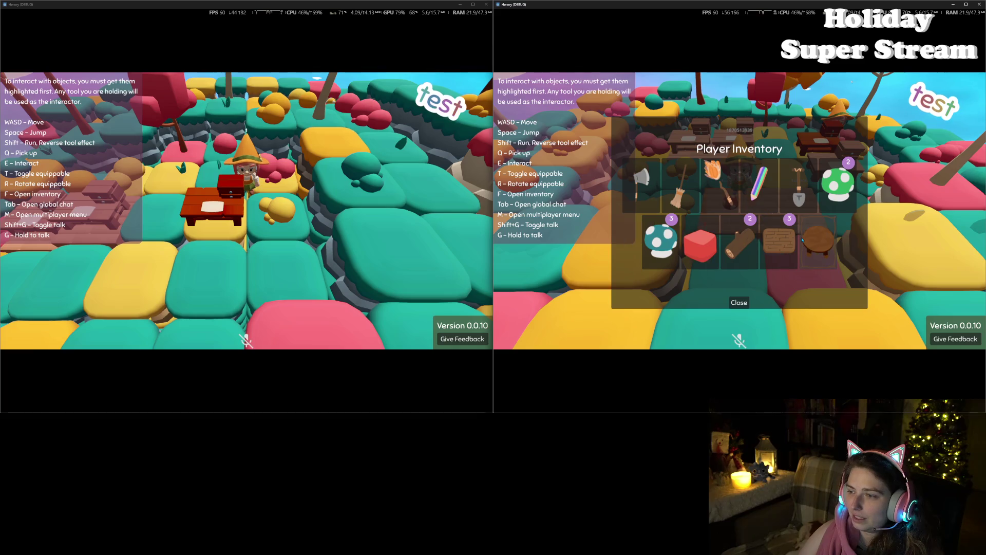
pyautogui.click(739, 303)
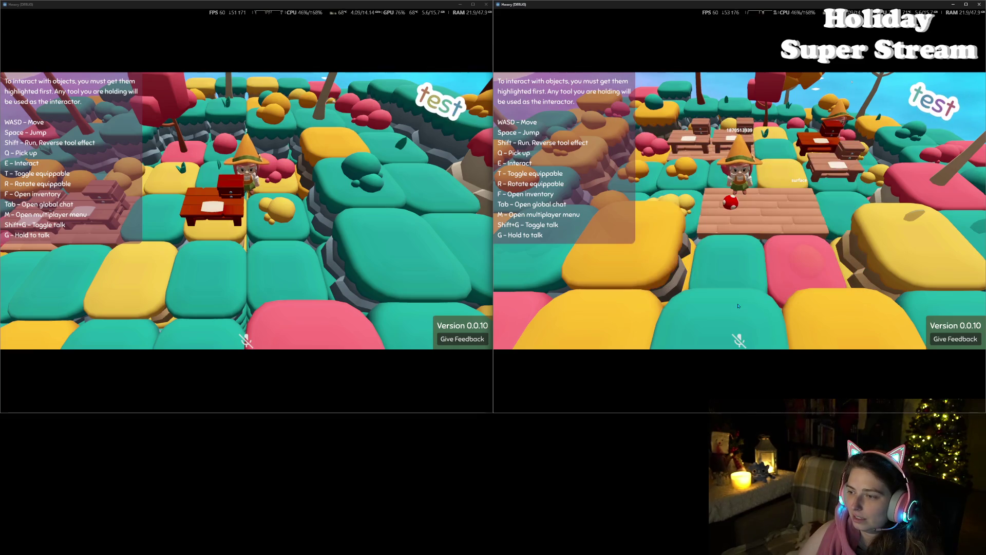
# - Walk toward the tables and place plank floor pieces beside and ahead of the character
pyautogui.press('w')
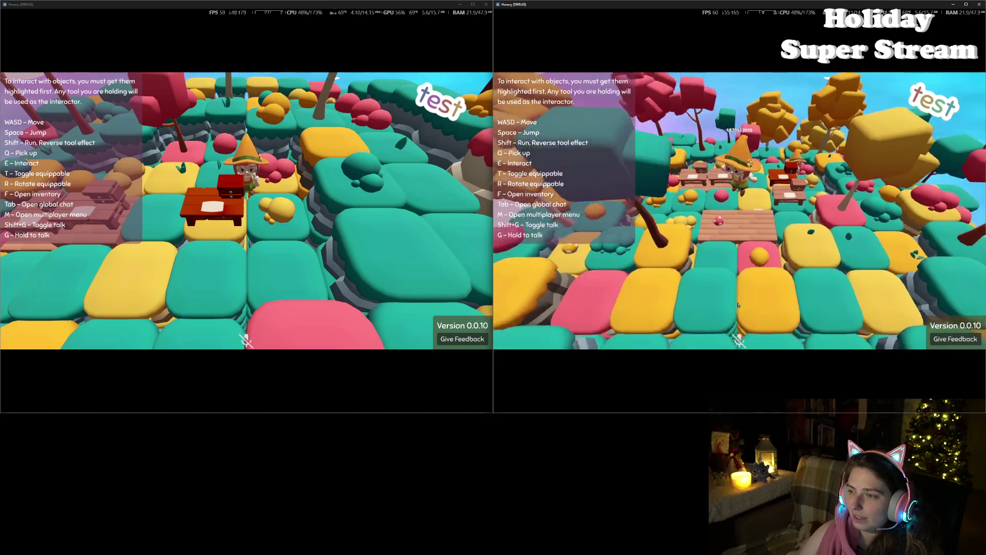
pyautogui.press('f')
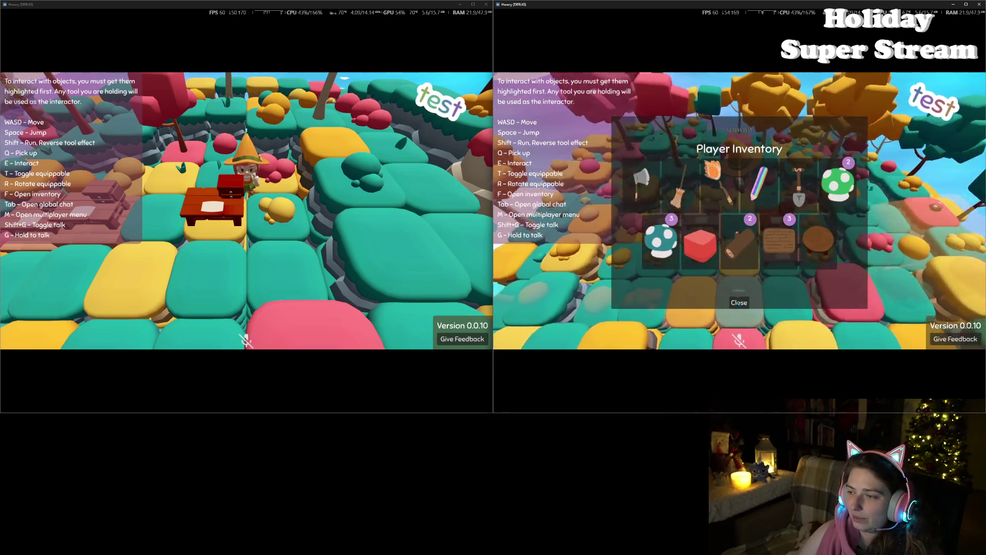
pyautogui.click(738, 303)
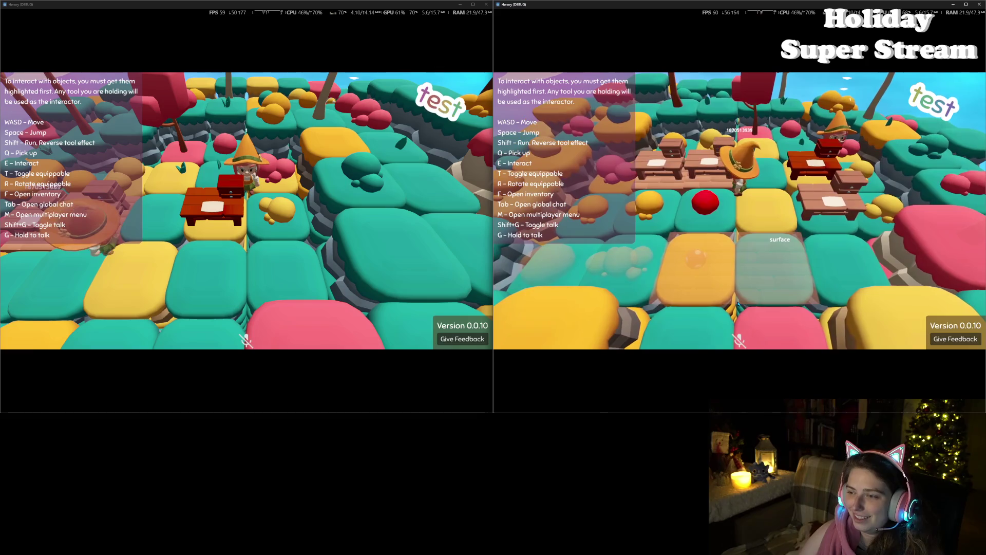
pyautogui.click(739, 303)
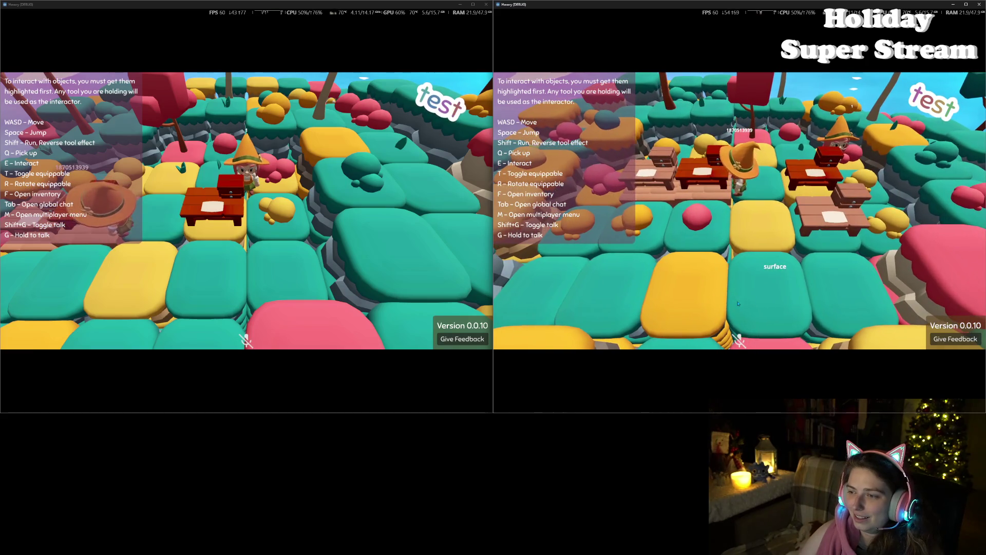
pyautogui.click(742, 247)
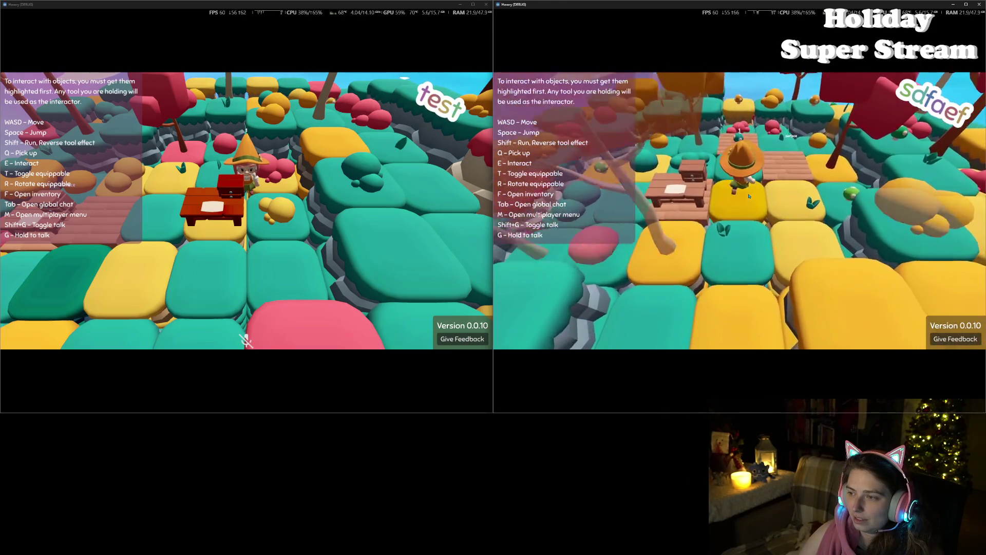
# - Check the inventory, walk left, and close the second player's game window
pyautogui.press('f')
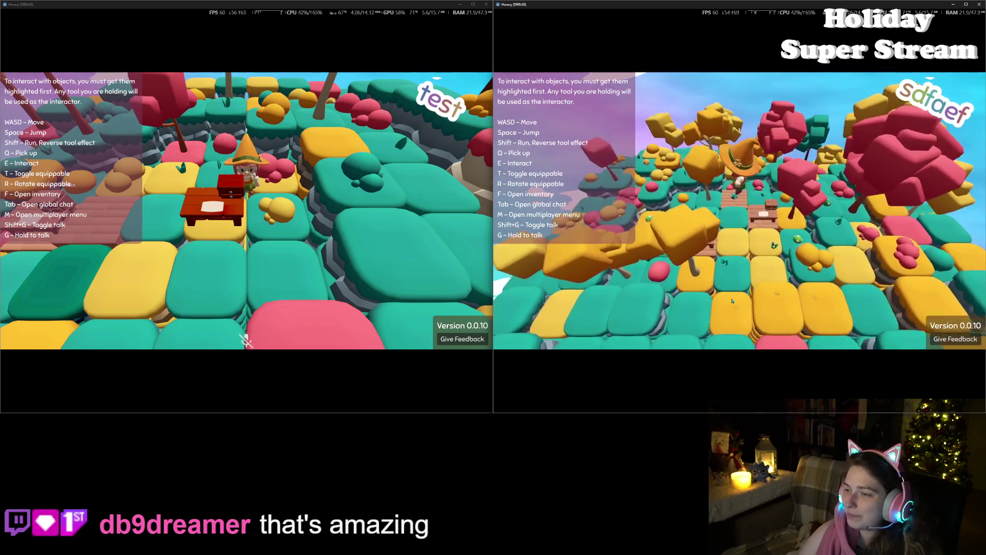
pyautogui.press('a')
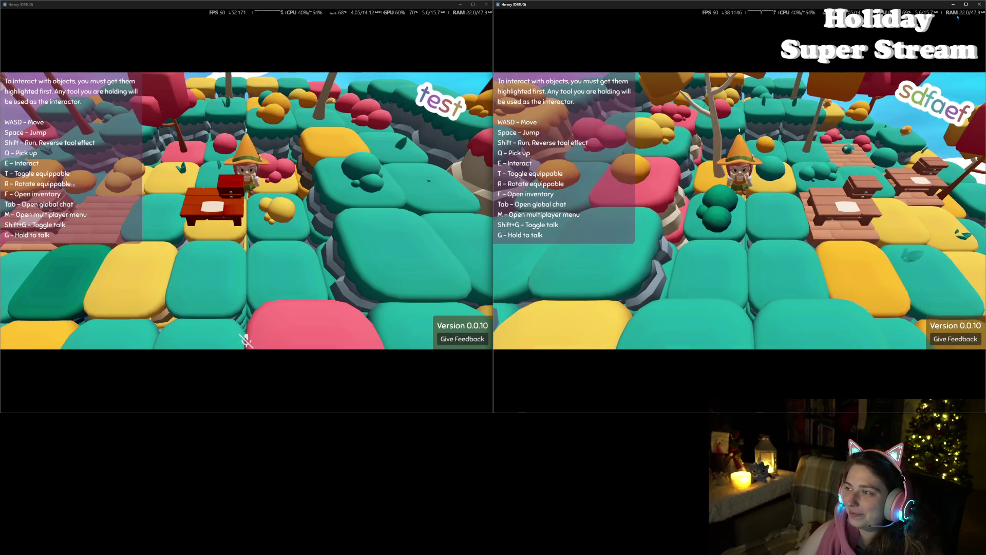
pyautogui.click(980, 4)
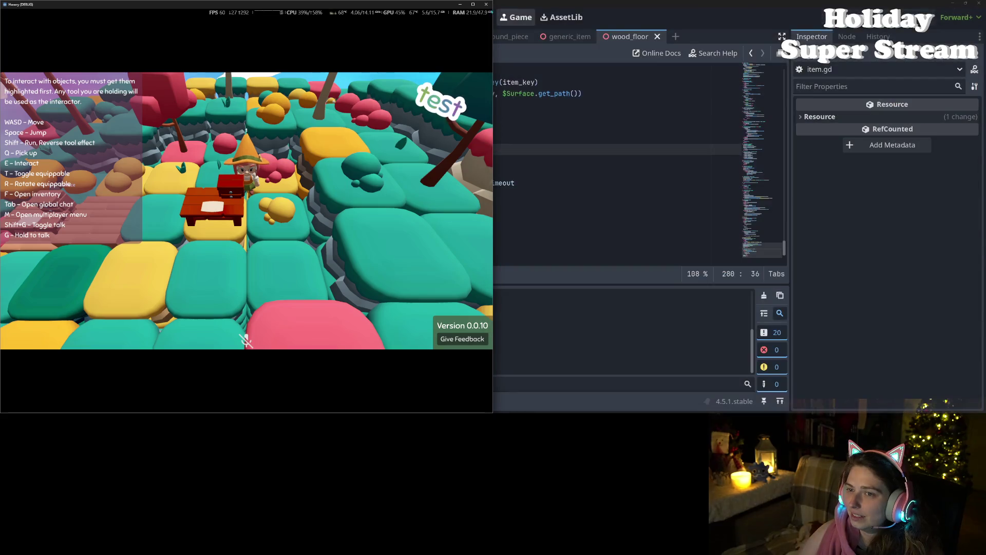
# - Close the remaining game window and delete the SurfaceLbl node from the Scene tree
pyautogui.click(487, 4)
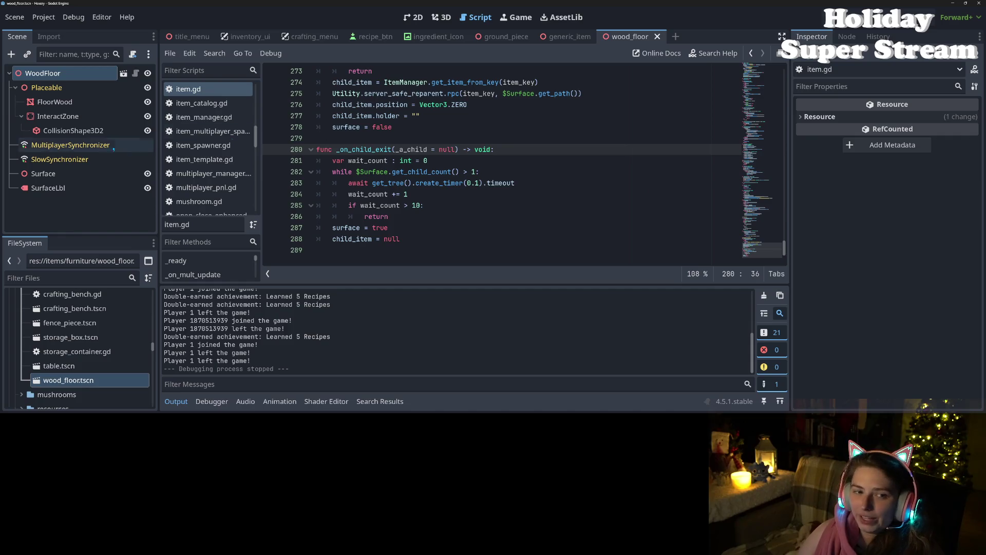
pyautogui.click(52, 188)
pyautogui.press('Delete')
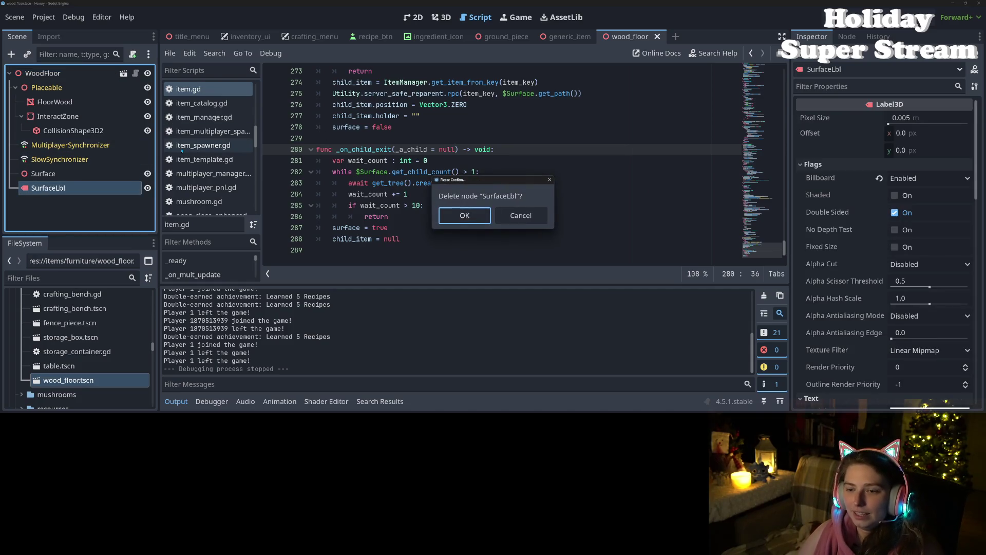
pyautogui.press('Return')
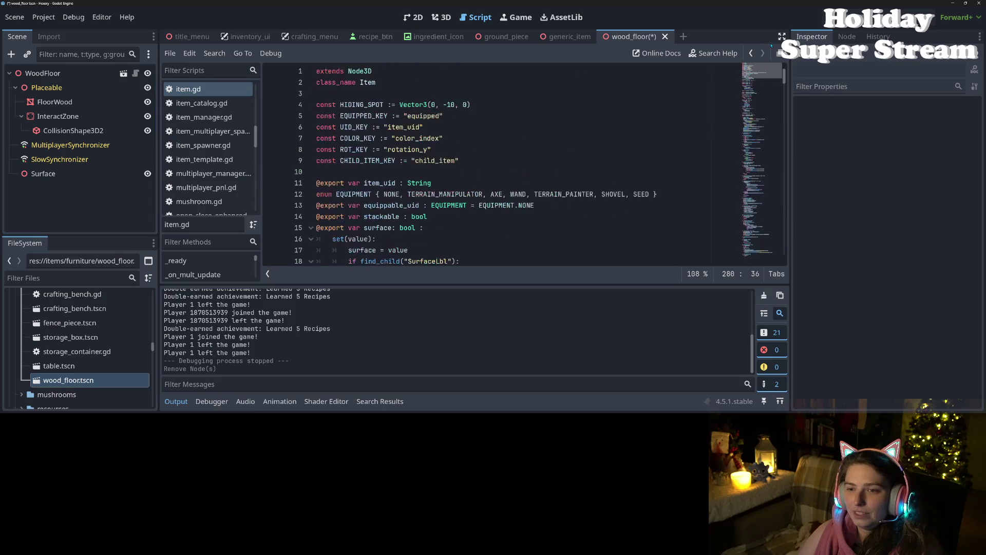
# - Review item.gd around the if surface:, add_child and try_conn lines
pyautogui.scroll(-6, 756, 84)
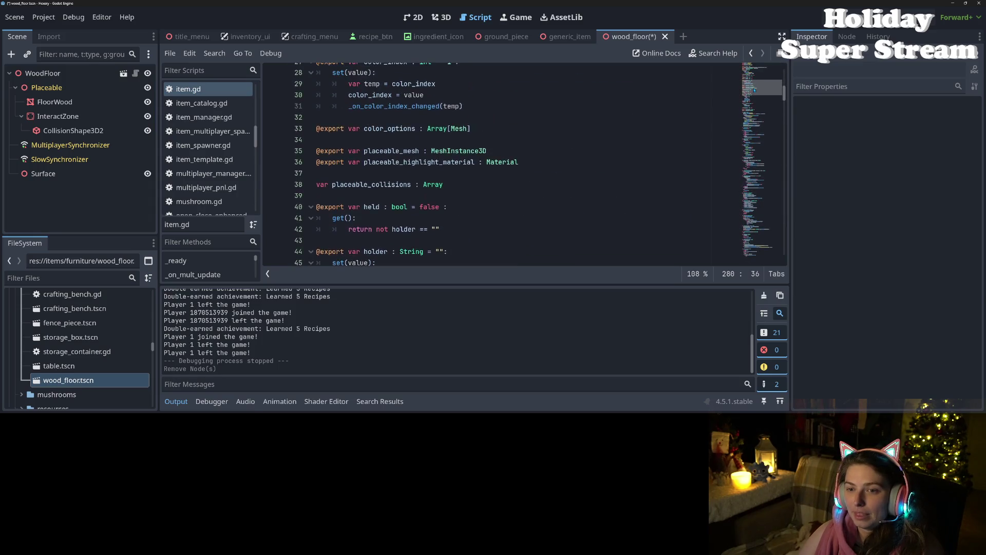
pyautogui.scroll(-15, 757, 85)
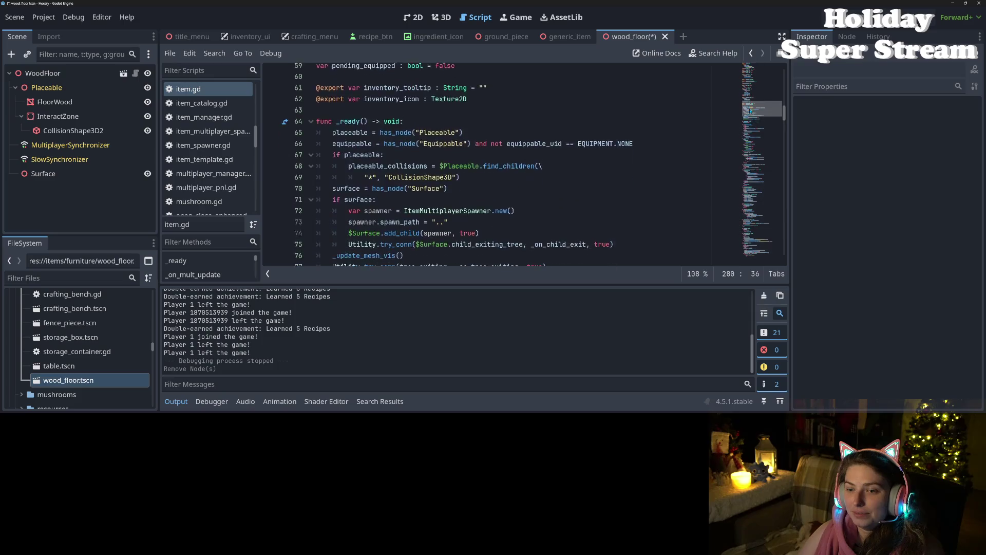
pyautogui.click(326, 156)
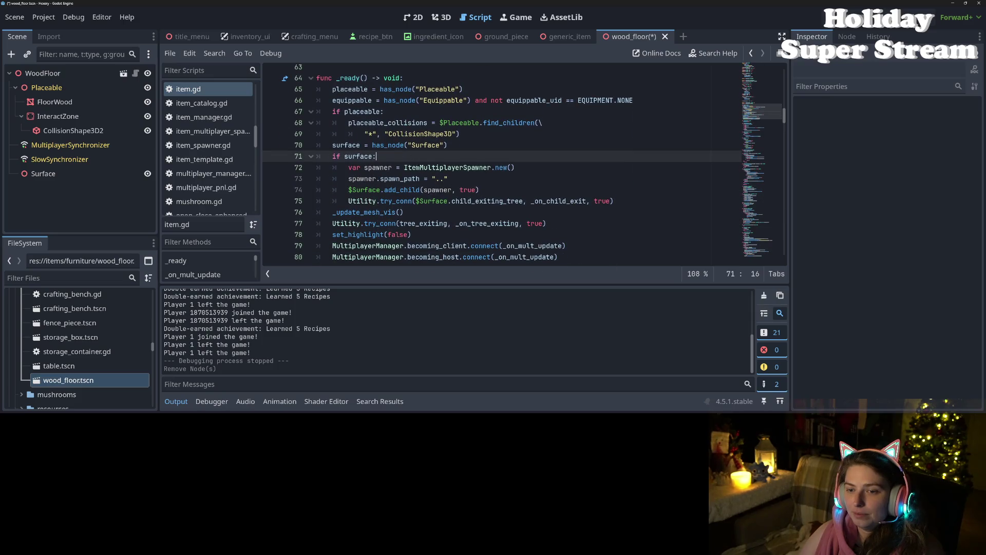
pyautogui.click(481, 190)
pyautogui.scroll(1, 482, 190)
pyautogui.scroll(-1, 482, 189)
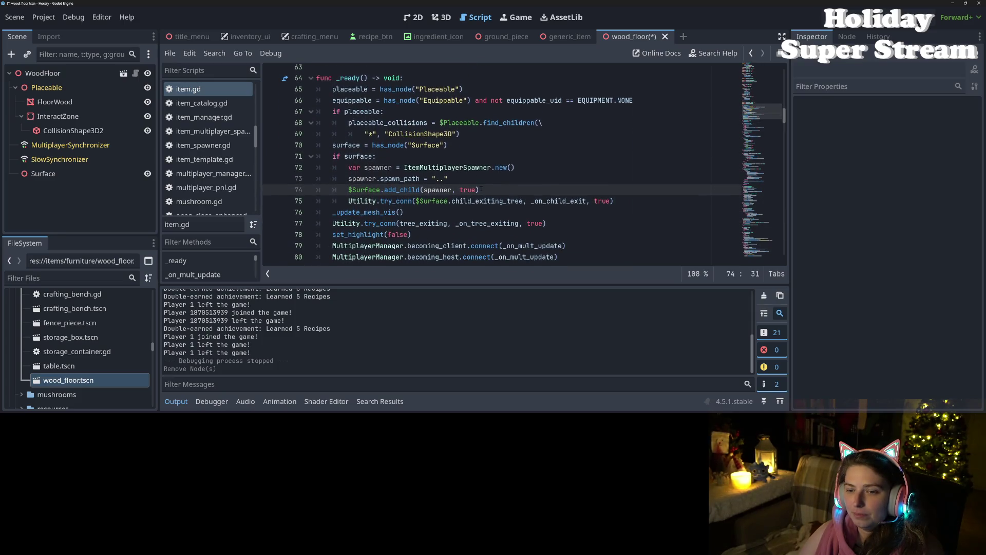
pyautogui.click(403, 201)
pyautogui.scroll(-4, 402, 203)
pyautogui.scroll(-8, 403, 203)
pyautogui.scroll(8, 404, 201)
pyautogui.scroll(15, 405, 198)
pyautogui.scroll(7, 405, 196)
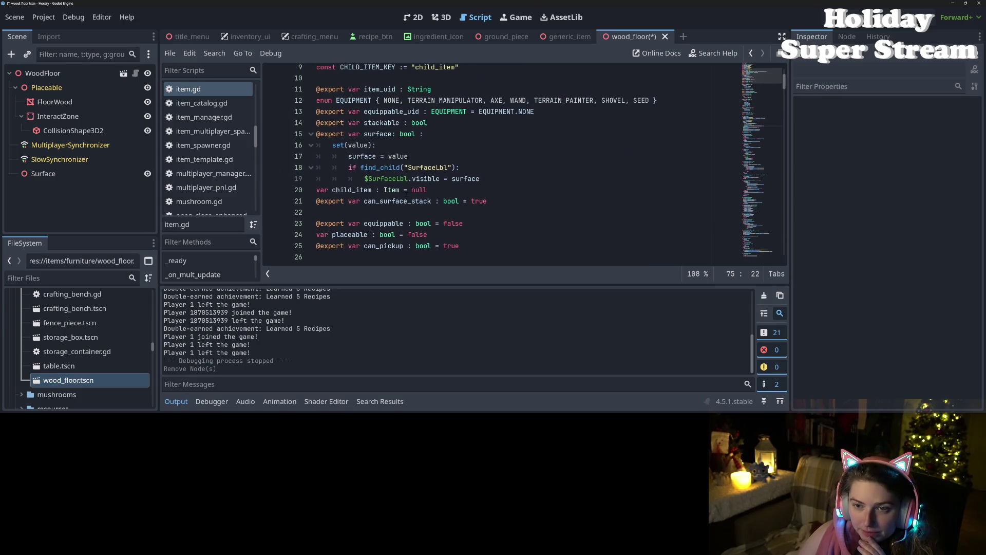
# - Delete the surface variable's label-toggling setter block in item.gd and save
pyautogui.click(444, 178)
pyautogui.moveTo(499, 180)
pyautogui.mouseDown()
pyautogui.moveTo(405, 146)
pyautogui.moveTo(416, 133)
pyautogui.mouseUp()
pyautogui.press('BackSpace')
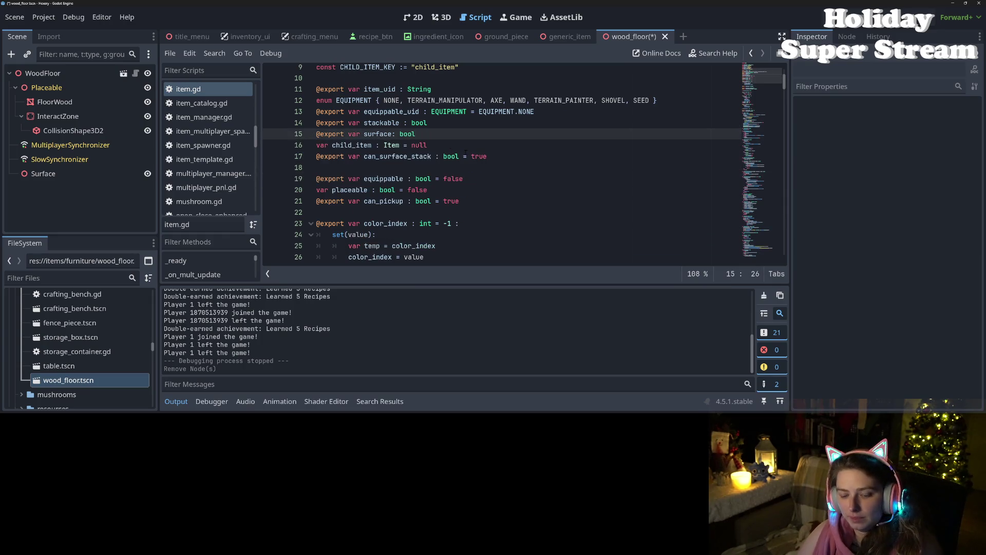
pyautogui.click(465, 149)
pyautogui.hotkey('ctrl', 's')
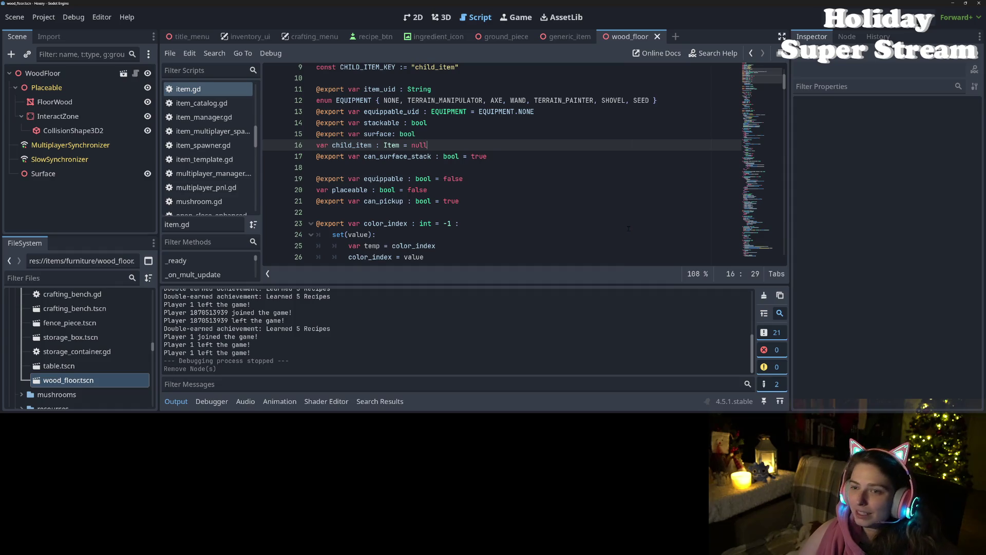
# - Check that item.gd's surface is now a plain exported bool followed by child_item : Item = null
pyautogui.click(541, 210)
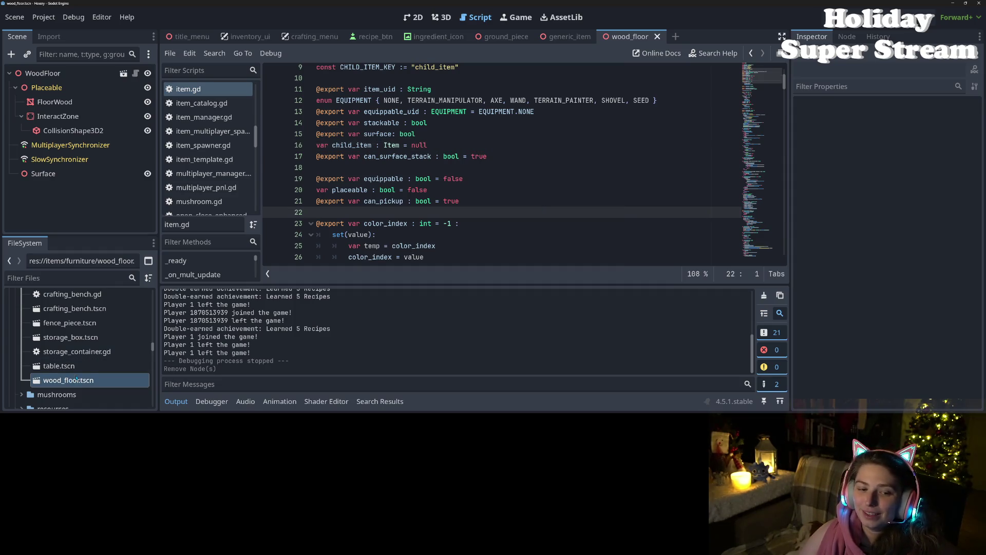
pyautogui.scroll(2, 77, 379)
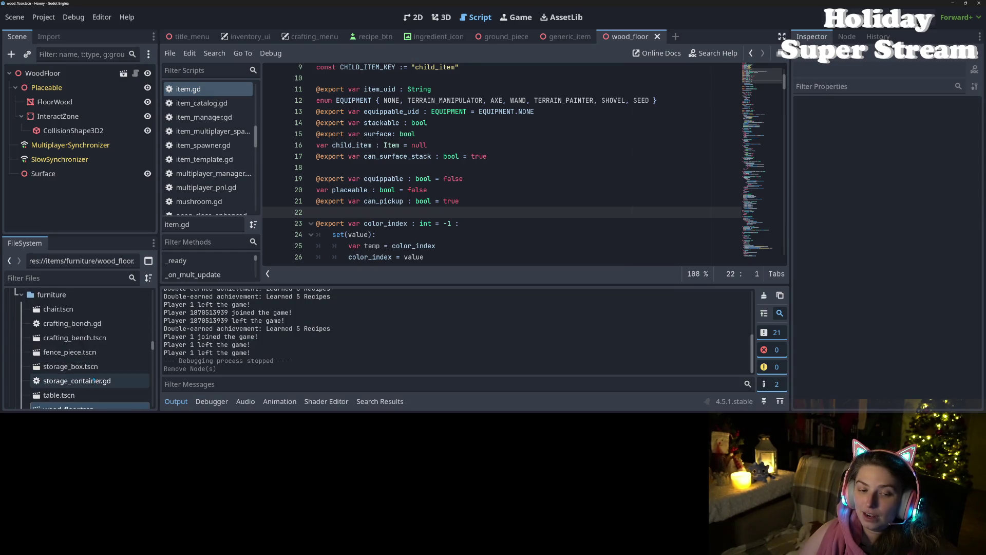
pyautogui.scroll(-1, 95, 360)
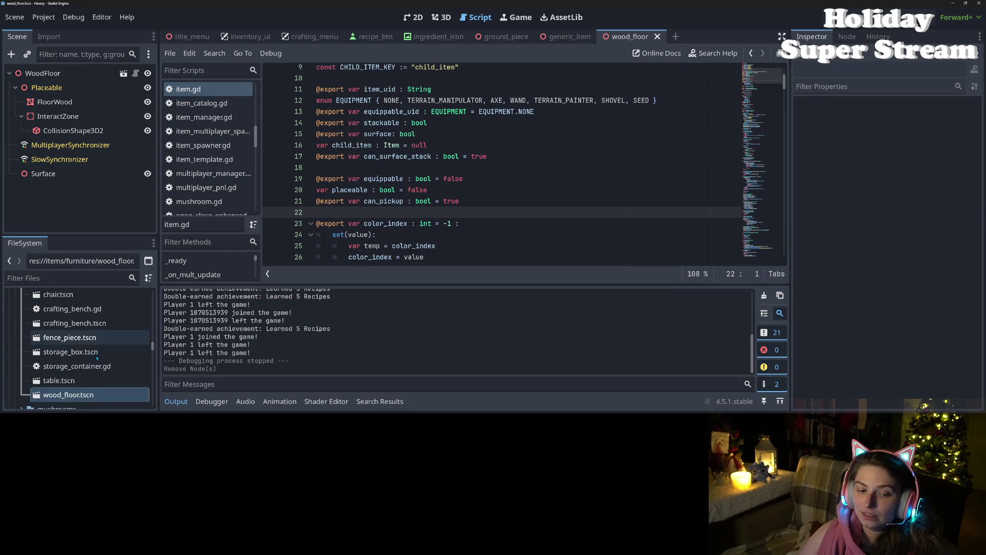
# - Paste the wood_floor scene's Surface node into the table scene under Table
pyautogui.doubleClick(85, 382)
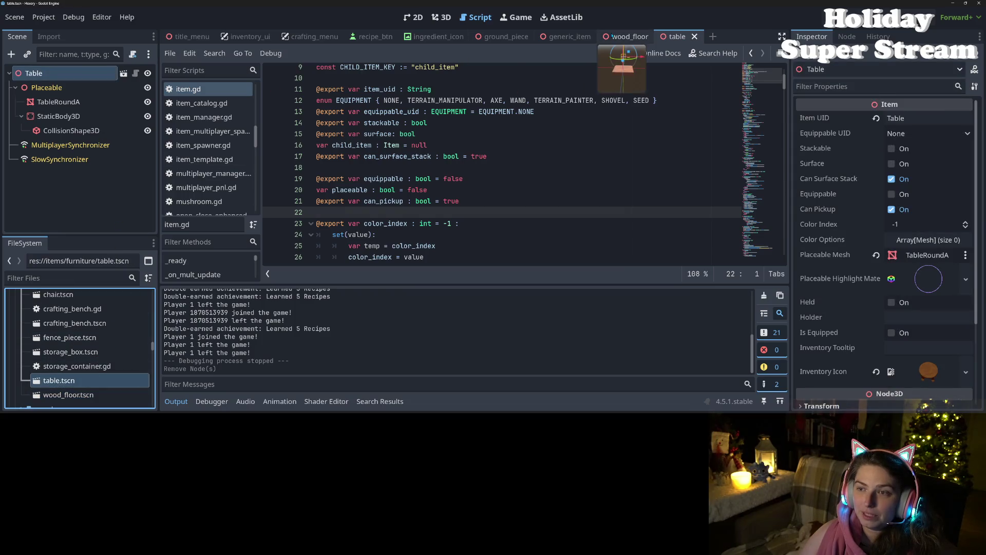
pyautogui.click(627, 37)
pyautogui.click(52, 175)
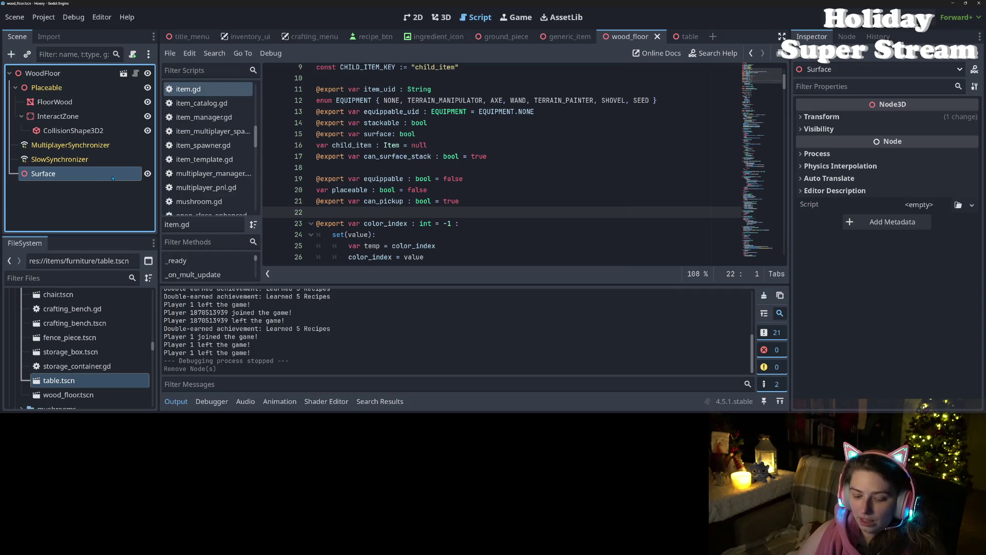
pyautogui.click(678, 37)
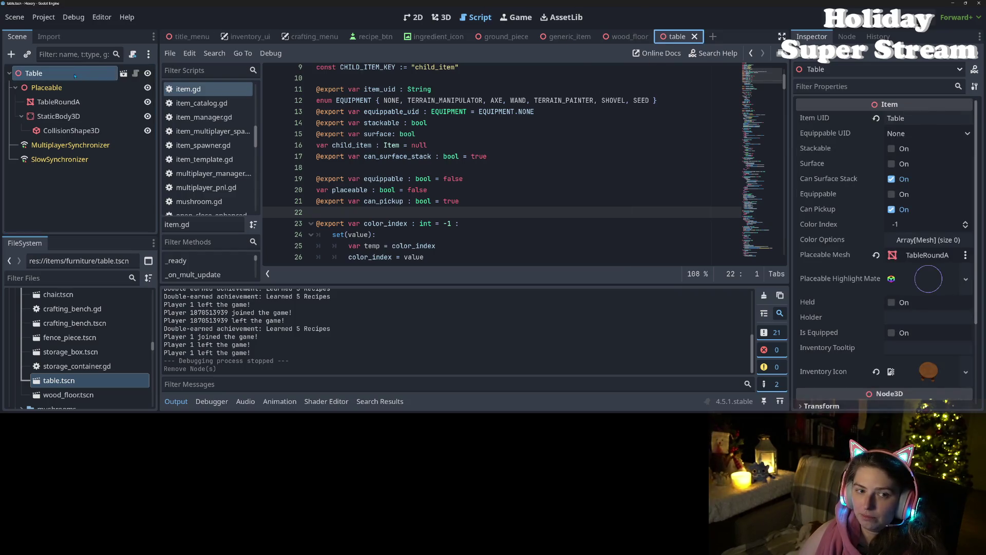
pyautogui.hotkey('ctrl', 'v')
# - Raise the Surface node to the table top in front view, save, and run the game
pyautogui.click(442, 17)
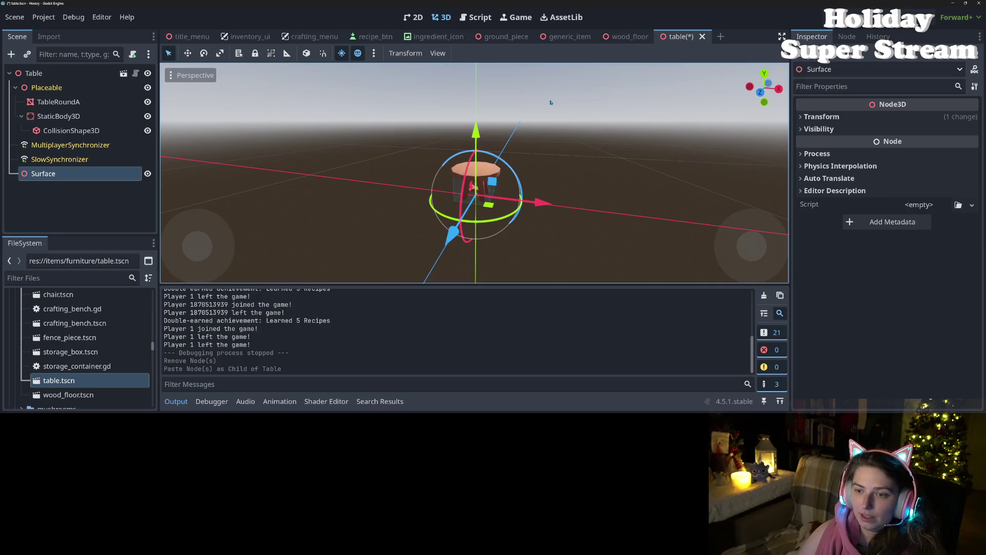
pyautogui.press('KP_1')
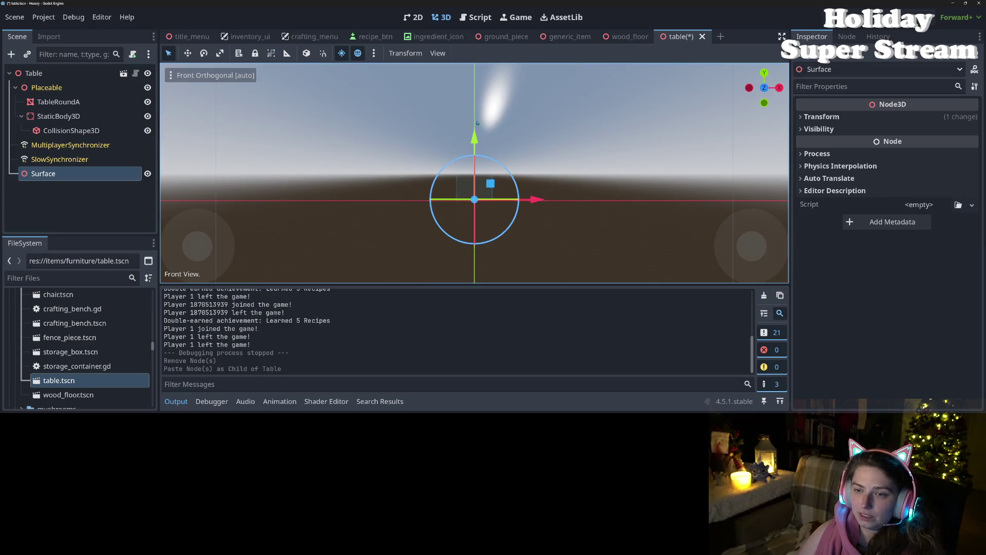
pyautogui.moveTo(475, 143); pyautogui.dragTo(475, 114)
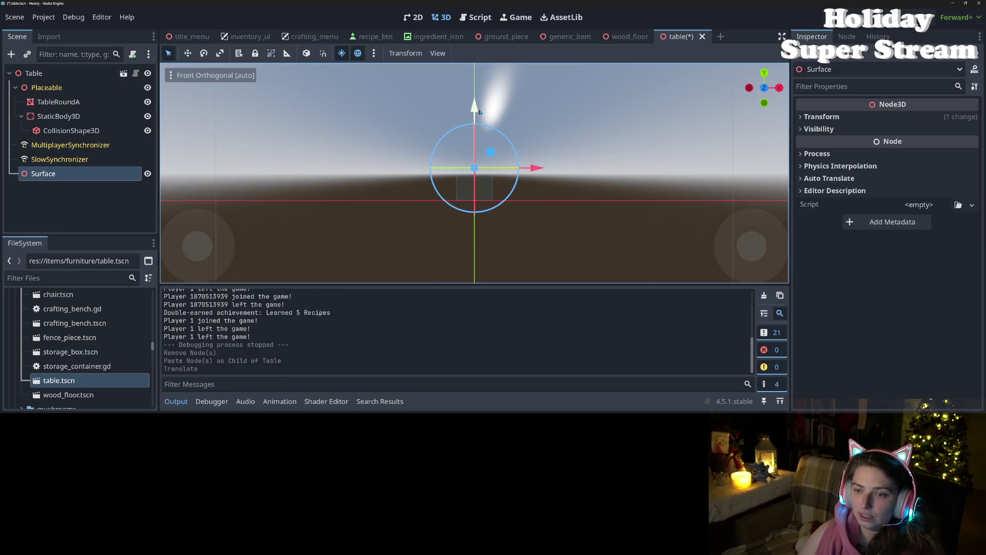
pyautogui.scroll(10, 547, 173)
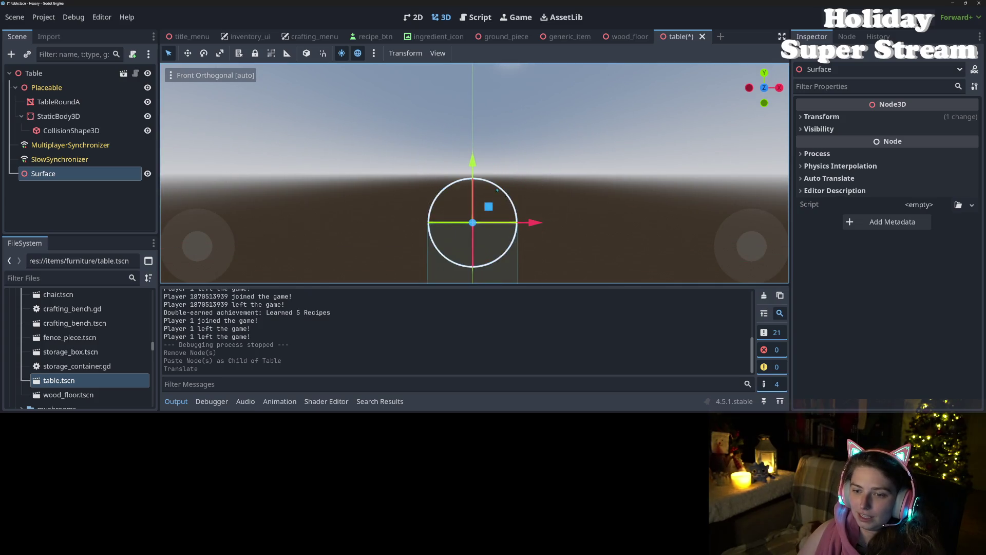
pyautogui.moveTo(474, 163); pyautogui.dragTo(473, 163)
pyautogui.hotkey('ctrl', 's')
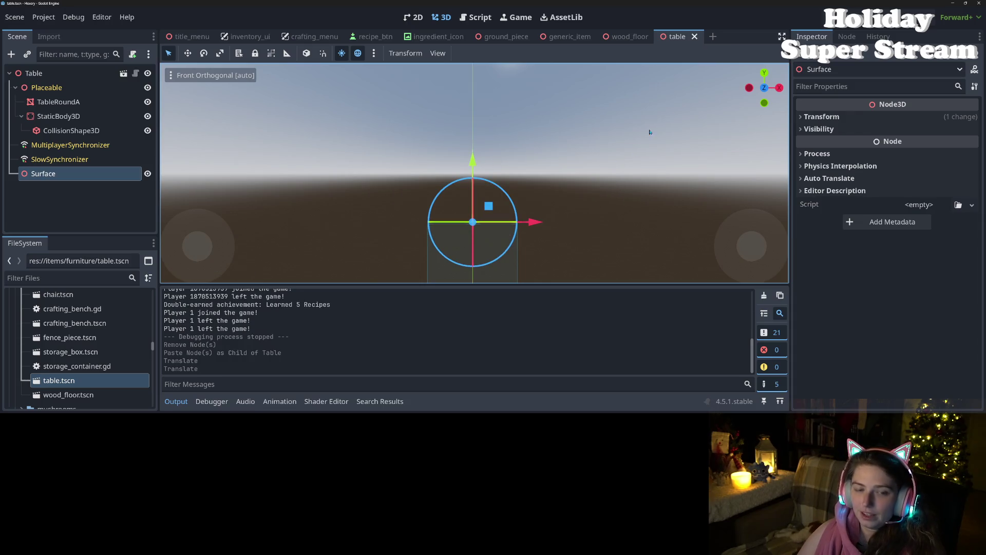
pyautogui.press('F5')
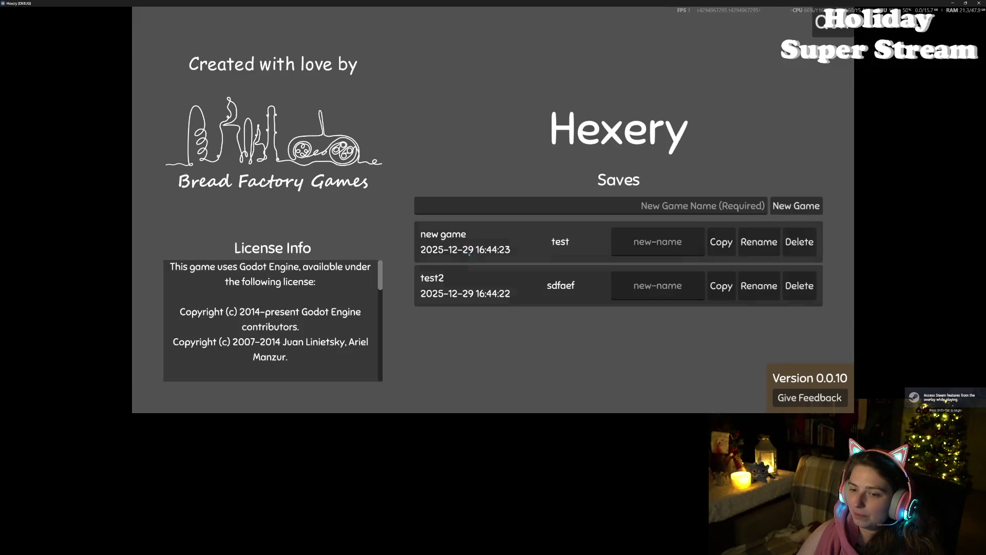
# - Load the new game save and craft a round table from 5 logs
pyautogui.click(470, 250)
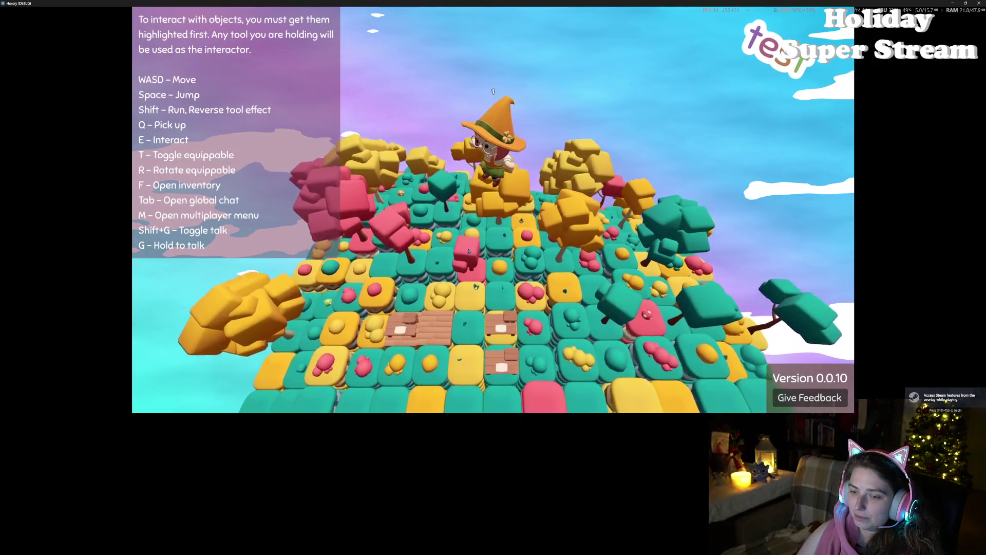
pyautogui.press('s')
pyautogui.press('f')
pyautogui.press('f')
pyautogui.press('f')
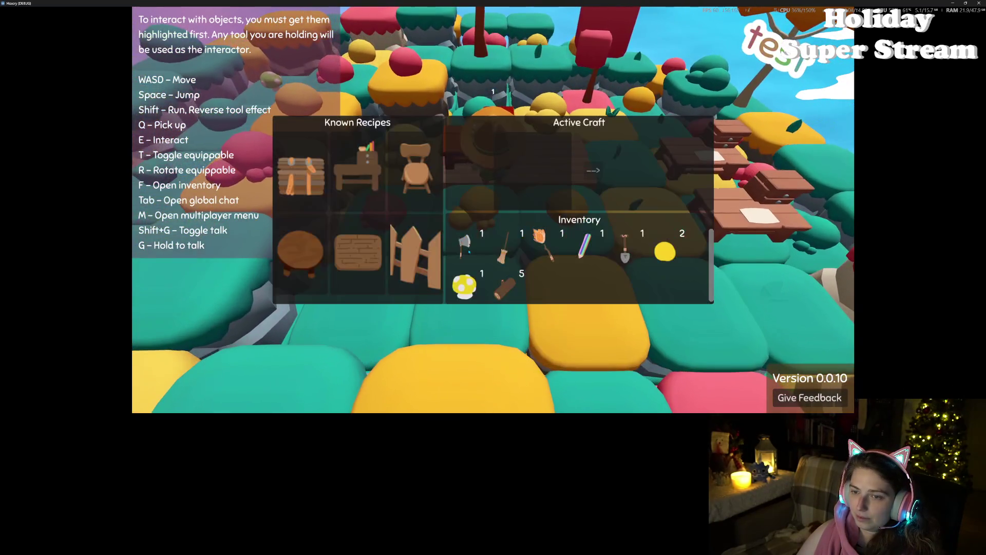
pyautogui.click(313, 255)
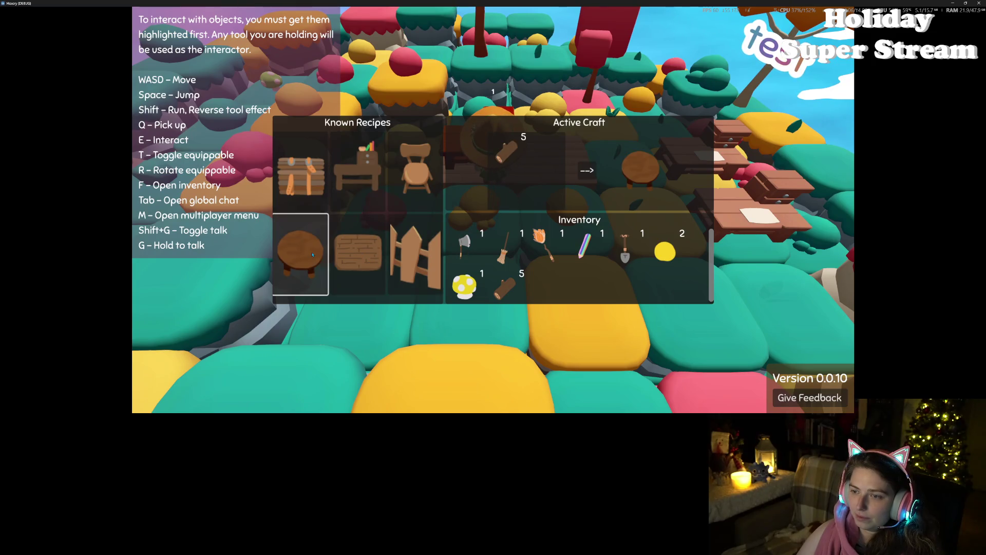
pyautogui.click(590, 173)
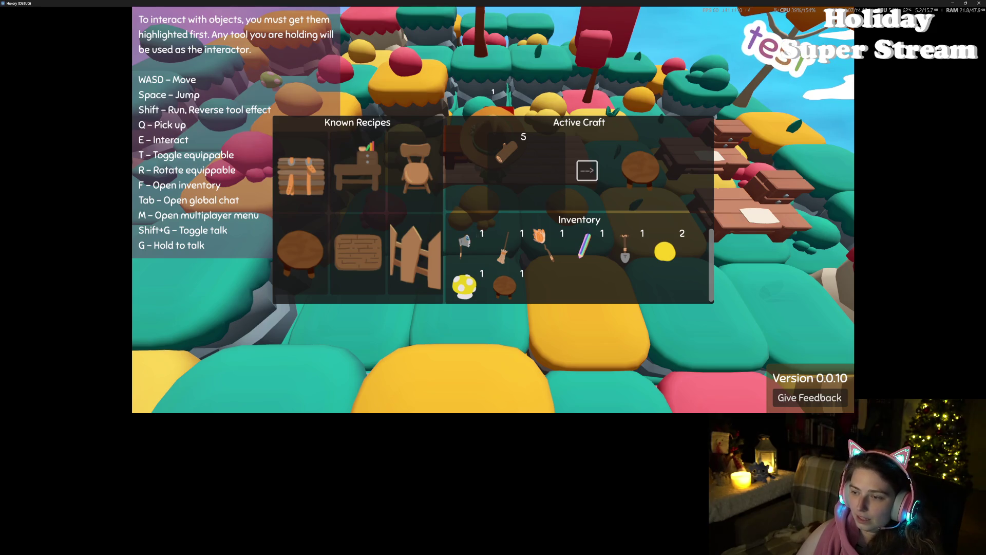
pyautogui.press('Escape')
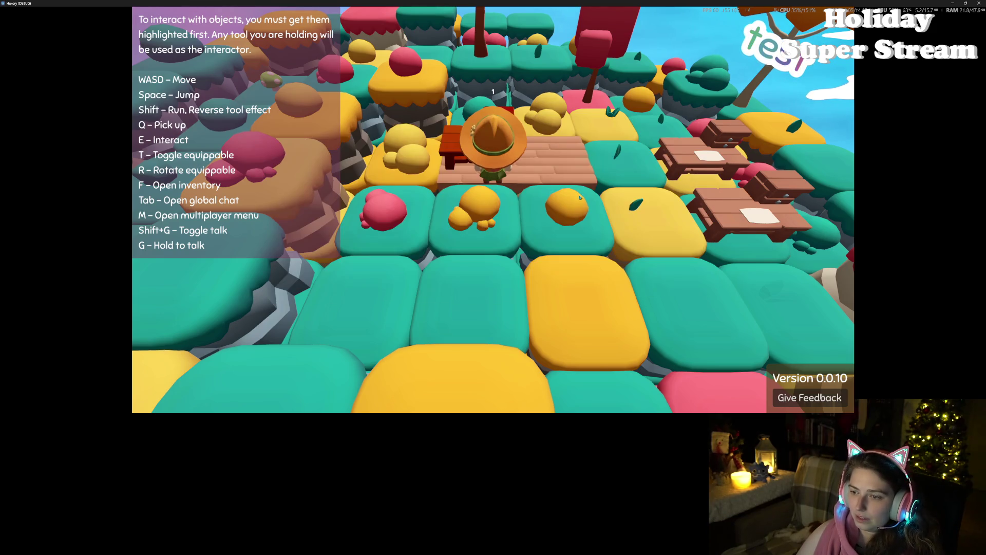
# - Walk between the wooden tables, take out the mushroom, and approach the round table
pyautogui.press('d')
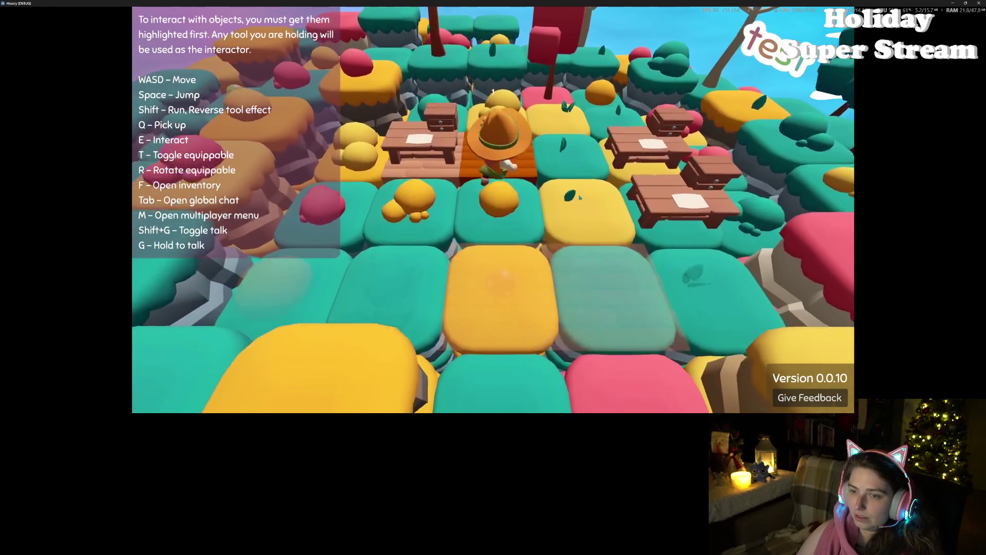
pyautogui.press('f')
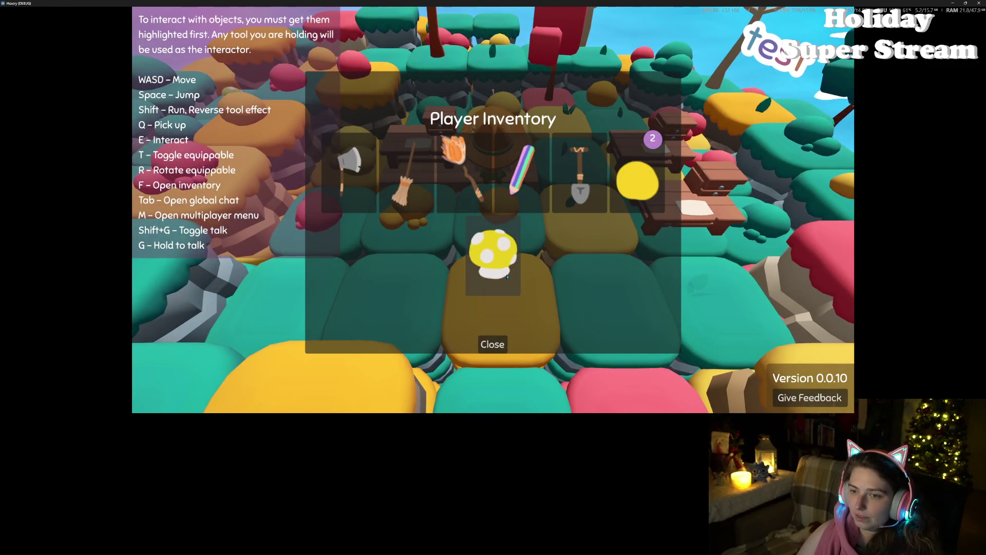
pyautogui.click(508, 277)
pyautogui.click(498, 349)
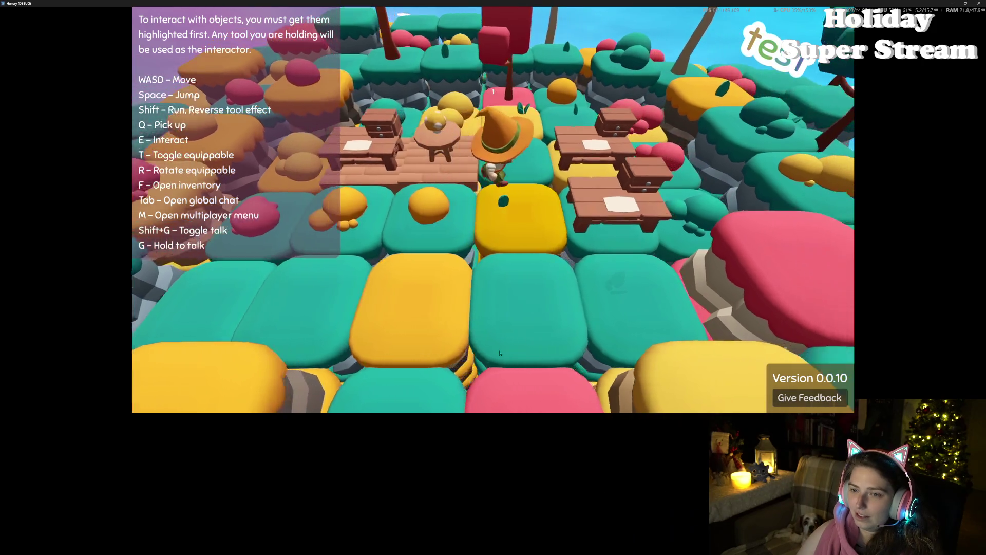
pyautogui.press('w')
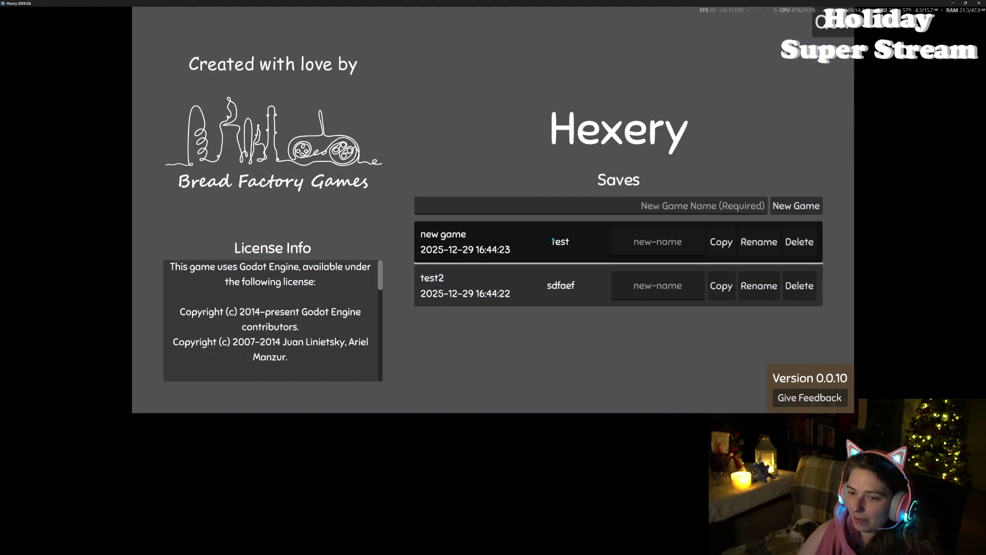
# - Reload the new game save and pick up the red mushroom from the plank platform
pyautogui.click(554, 240)
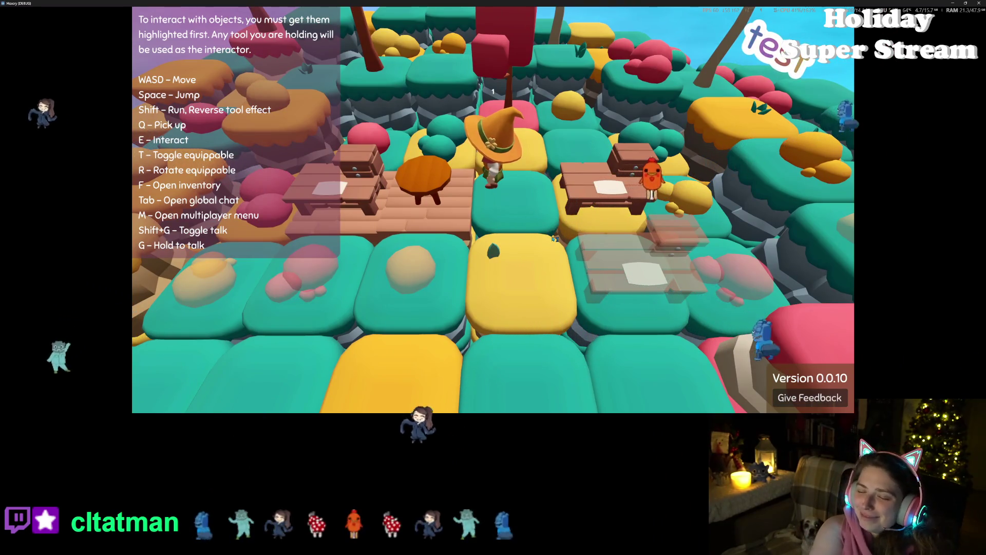
pyautogui.press('f')
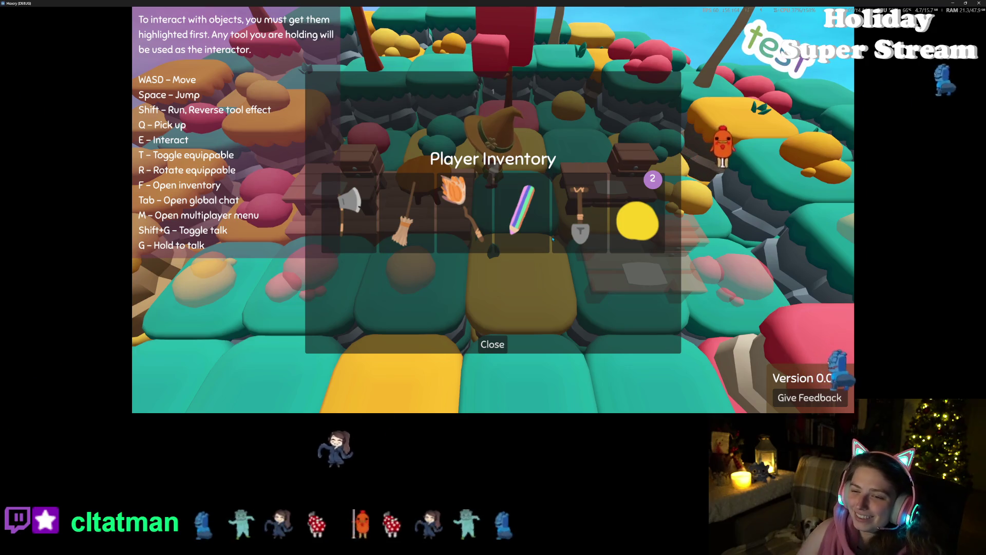
pyautogui.click(499, 349)
pyautogui.press('s')
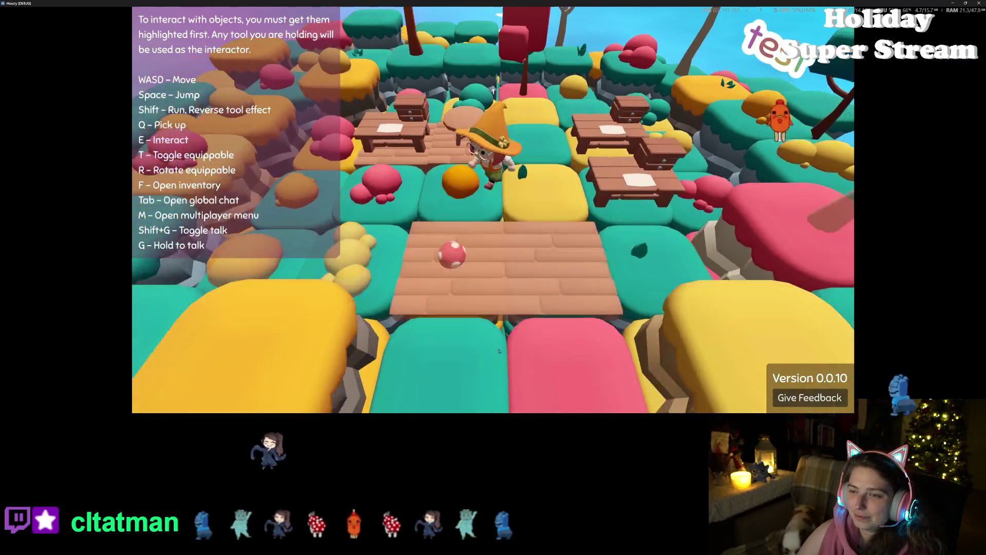
pyautogui.press('s')
pyautogui.press('q')
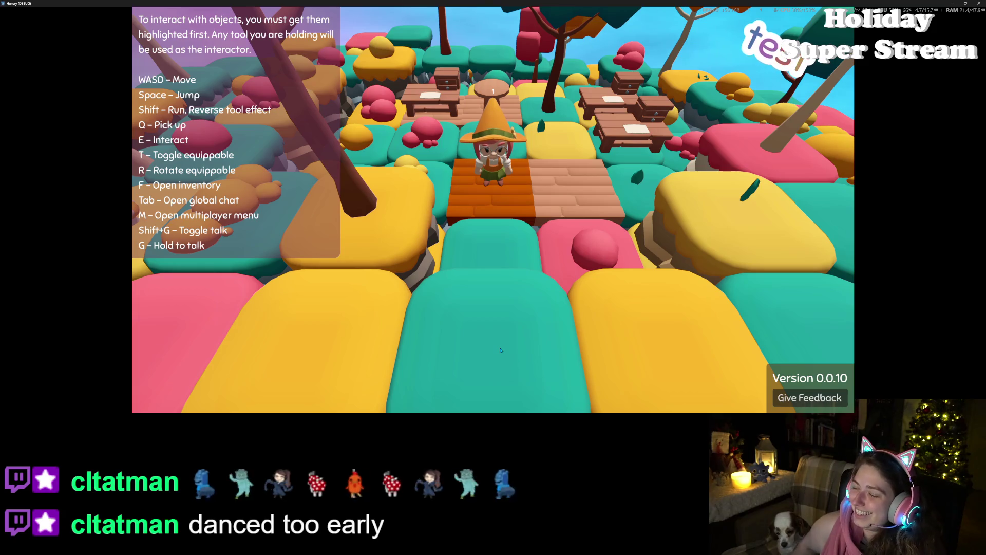
# - Place the mushroom on the round table, then close the running game
pyautogui.press('a')
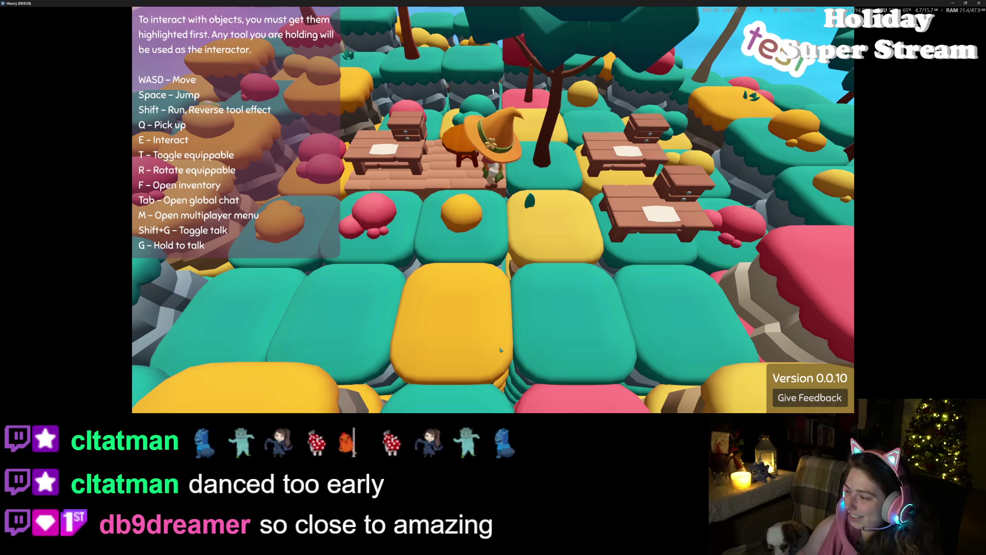
pyautogui.press('f')
pyautogui.click(511, 290)
pyautogui.press('f')
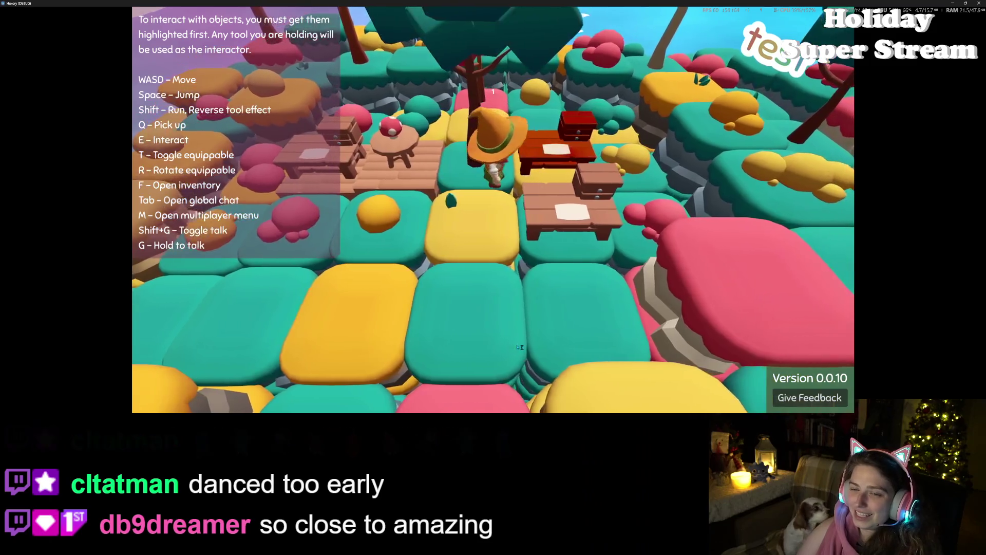
pyautogui.press('s')
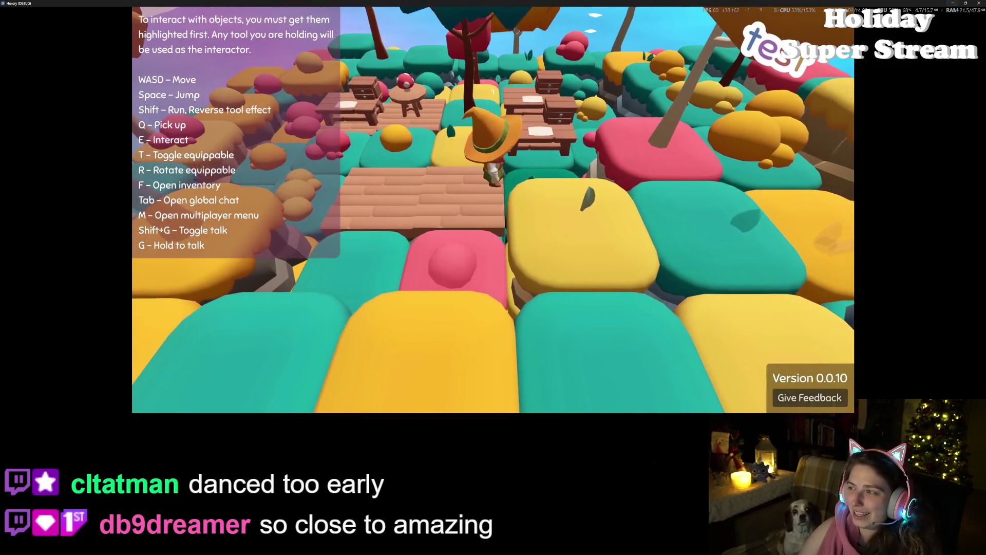
pyautogui.press('s')
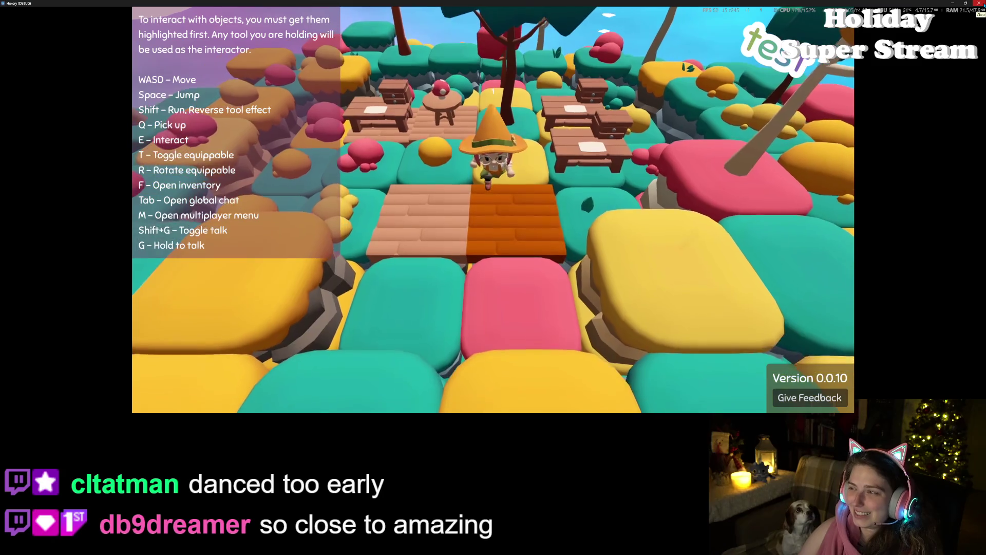
pyautogui.press('s')
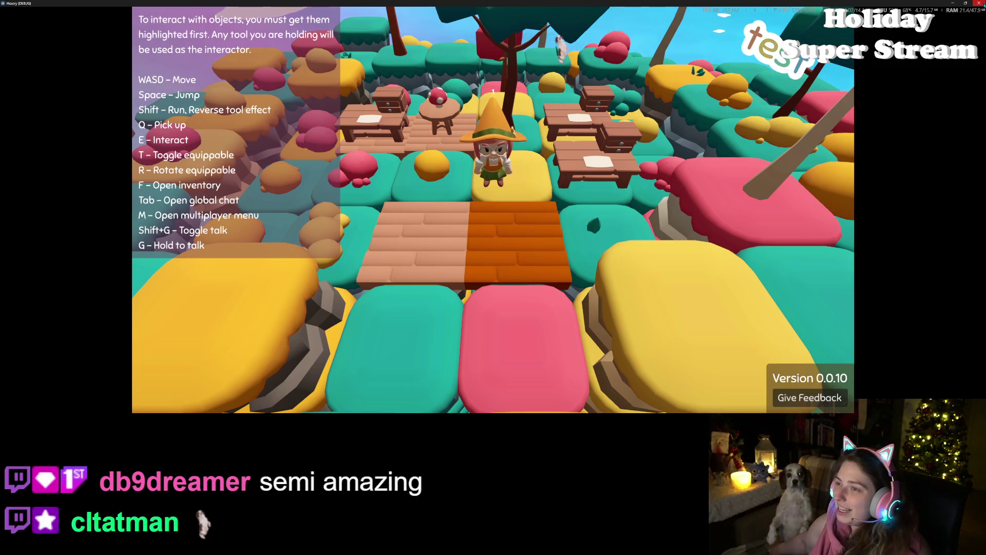
pyautogui.click(979, 3)
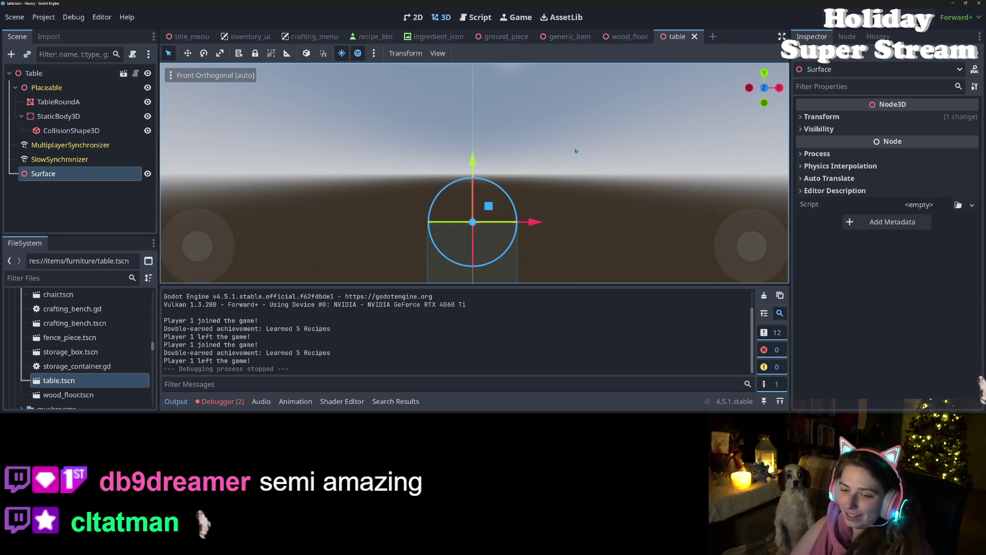
# - Jump from the second Debugger error to item.gd line 261 and inspect load_save_data and child_item
pyautogui.click(221, 402)
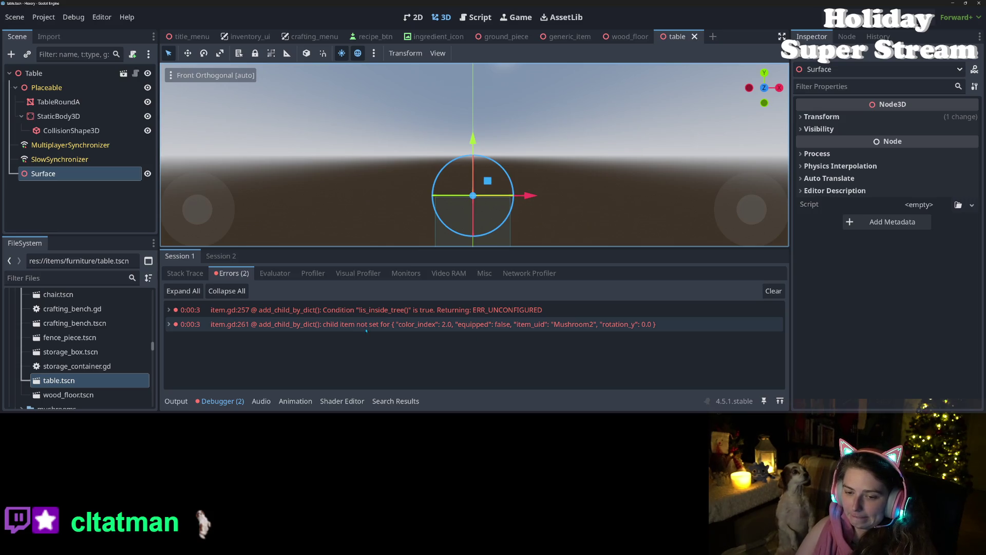
pyautogui.doubleClick(392, 327)
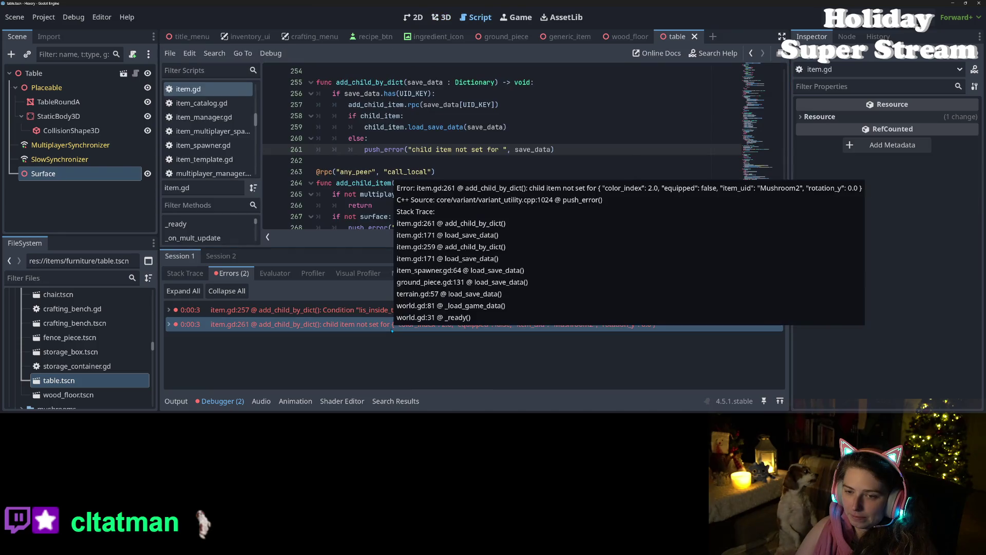
pyautogui.click(226, 402)
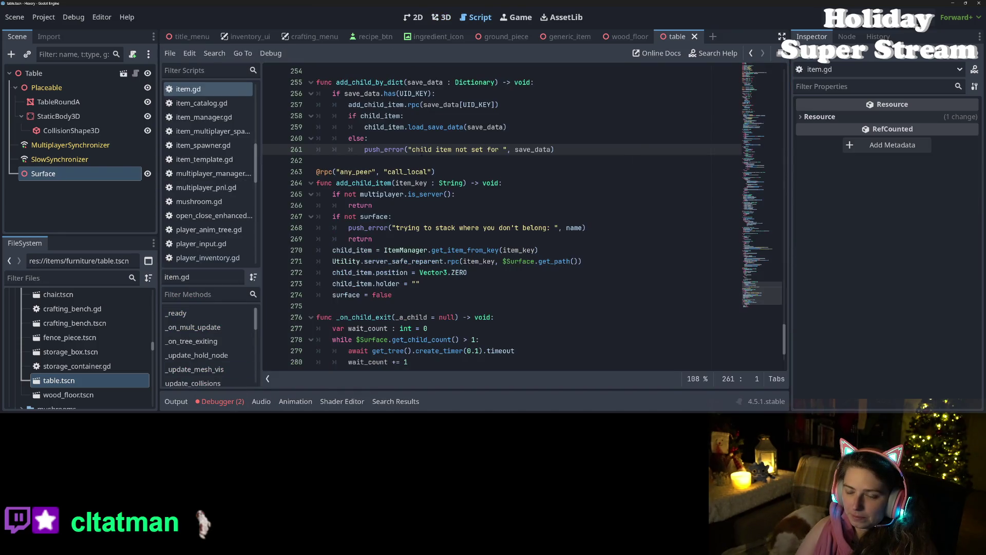
pyautogui.doubleClick(384, 149)
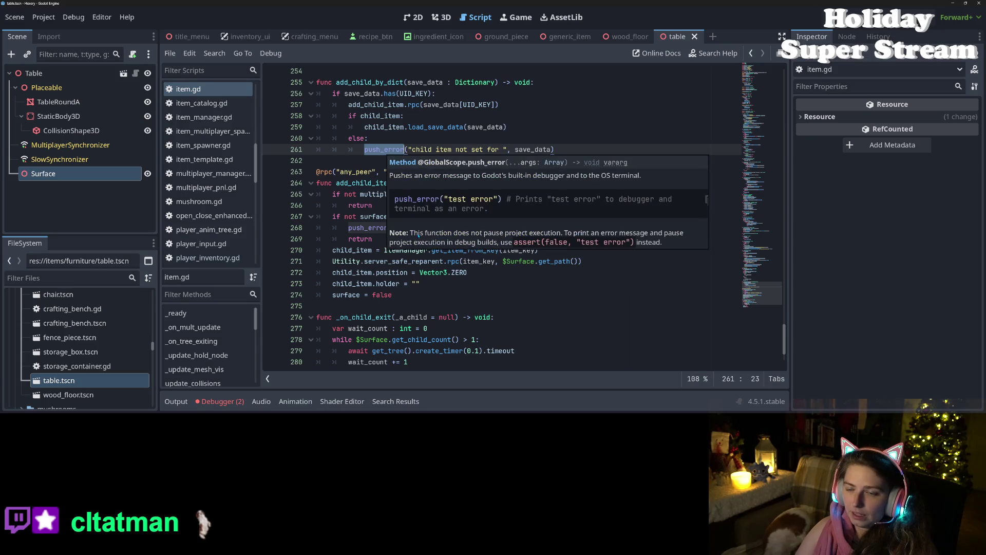
pyautogui.click(431, 127)
pyautogui.doubleClick(430, 127)
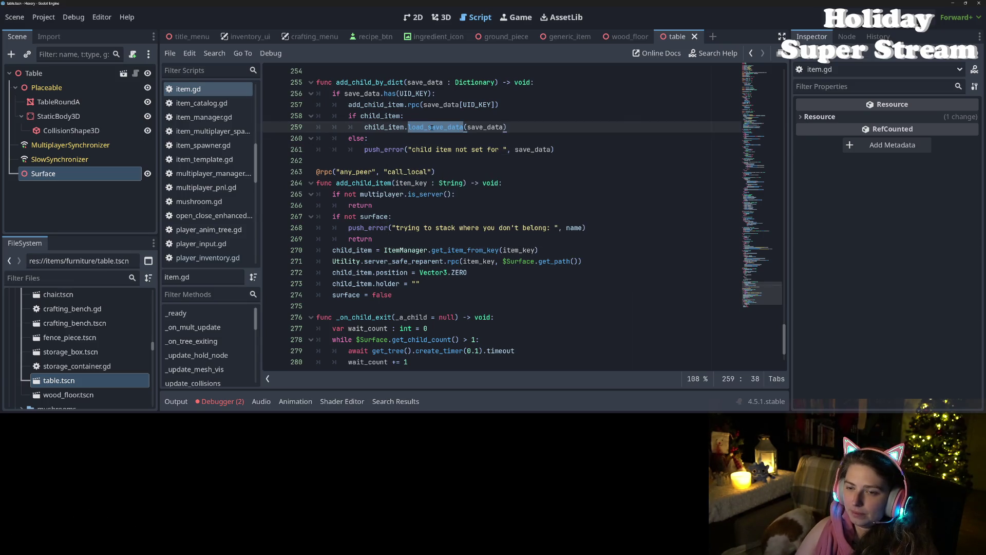
pyautogui.doubleClick(383, 127)
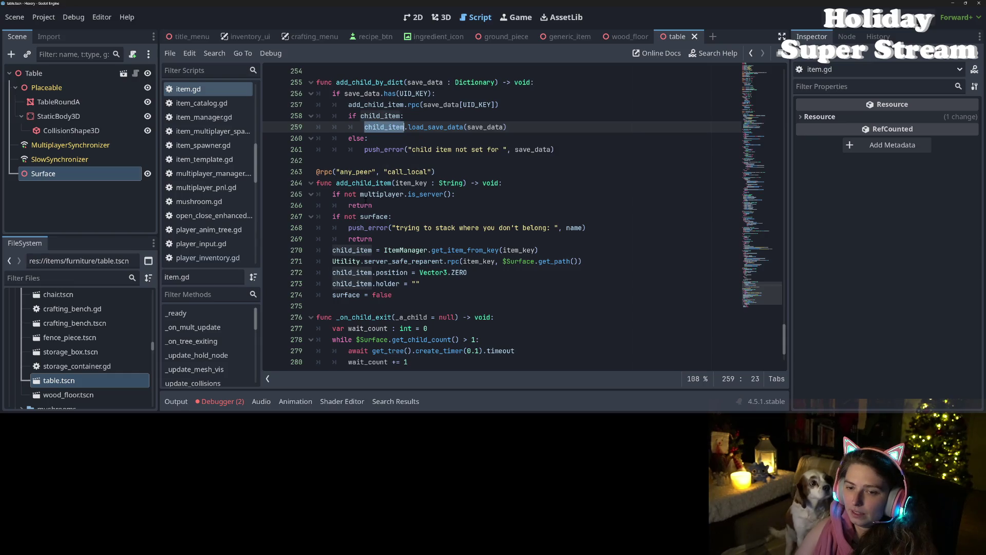
pyautogui.moveTo(383, 194)
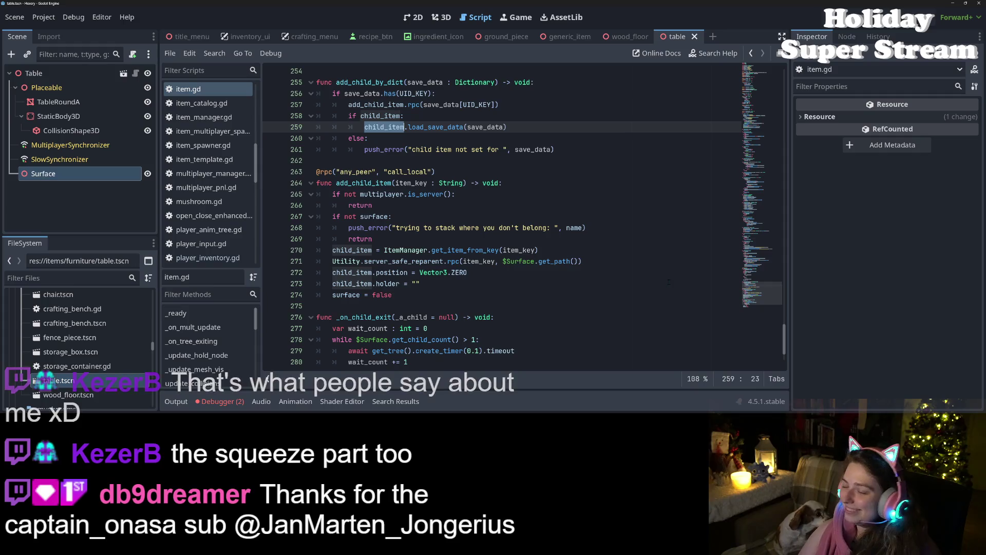
pyautogui.click(404, 309)
pyautogui.click(435, 272)
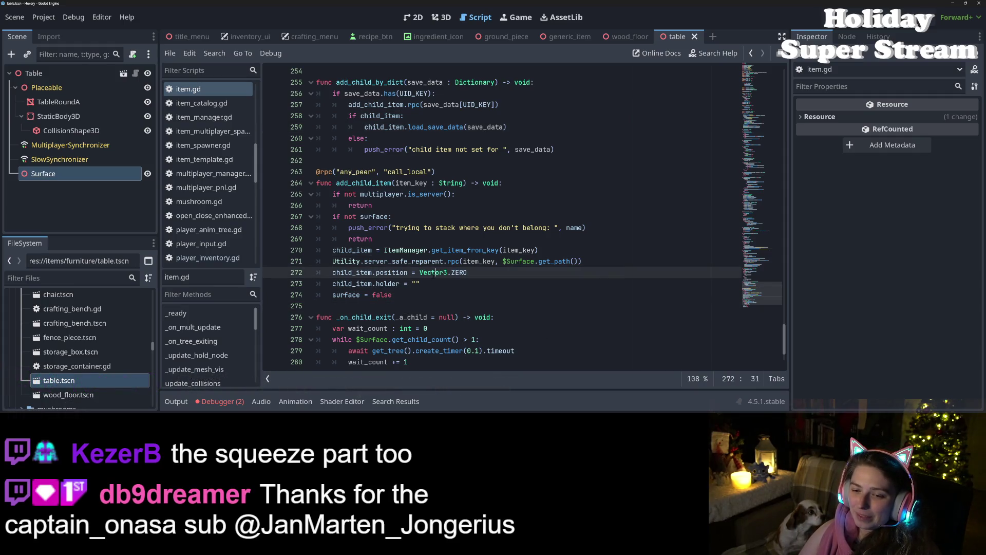
pyautogui.click(220, 401)
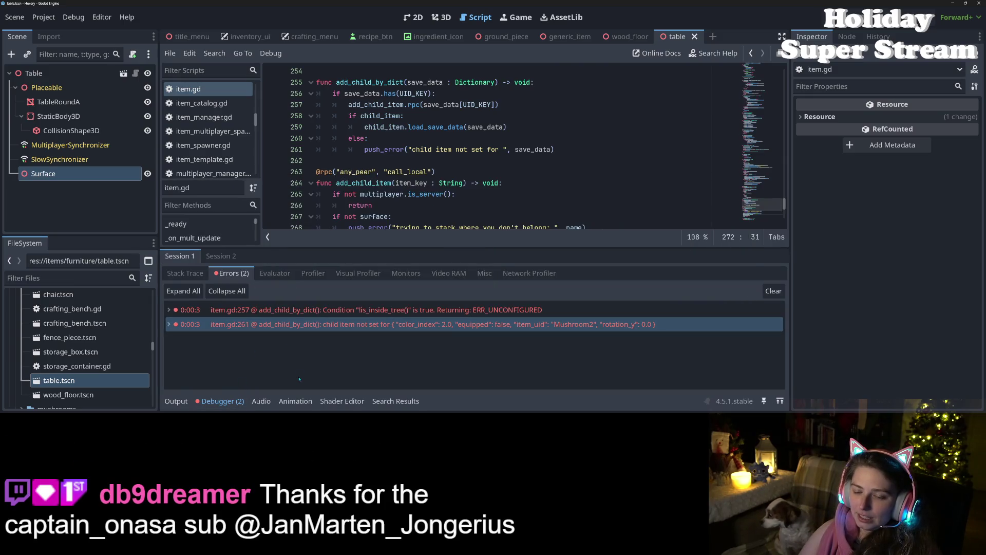
pyautogui.click(222, 402)
pyautogui.click(376, 272)
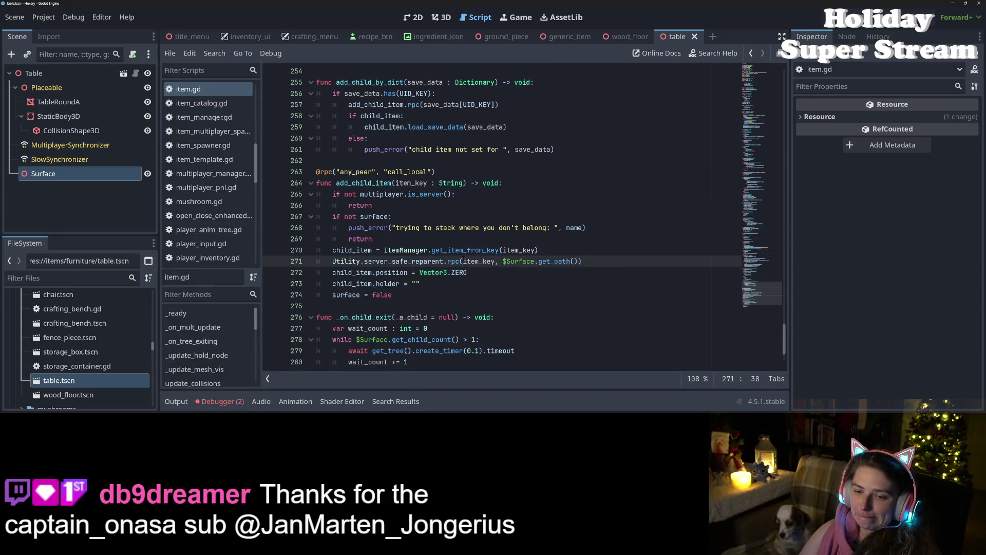
pyautogui.doubleClick(364, 183)
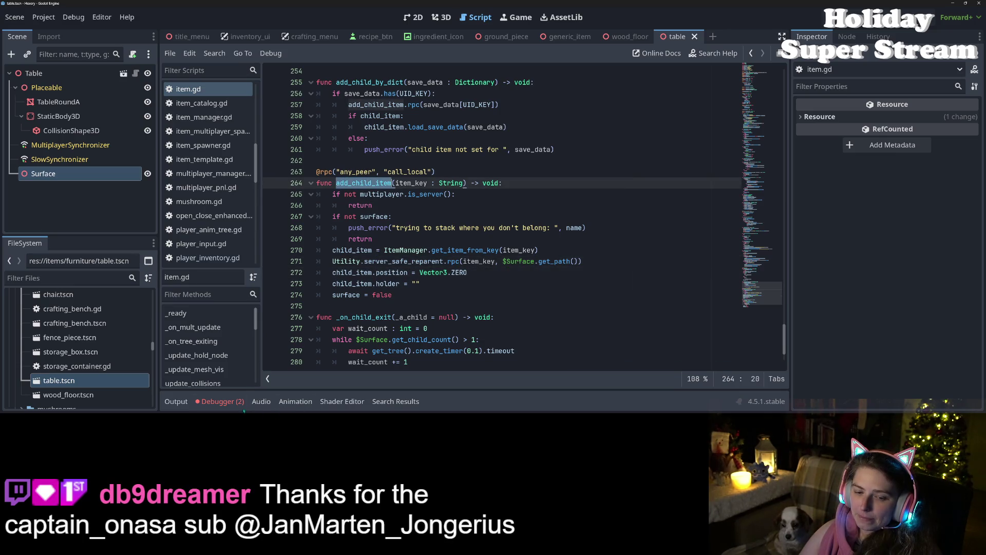
pyautogui.click(223, 402)
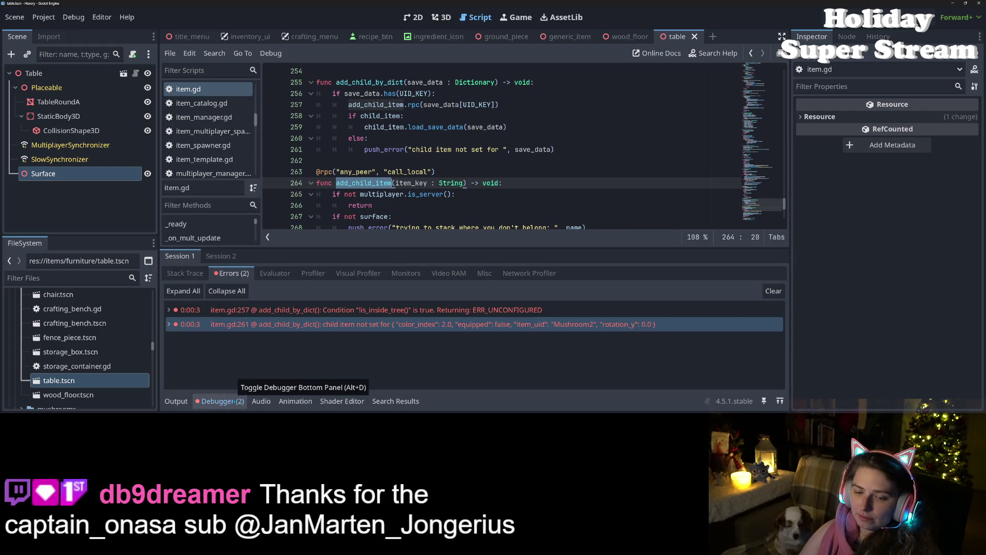
pyautogui.click(238, 402)
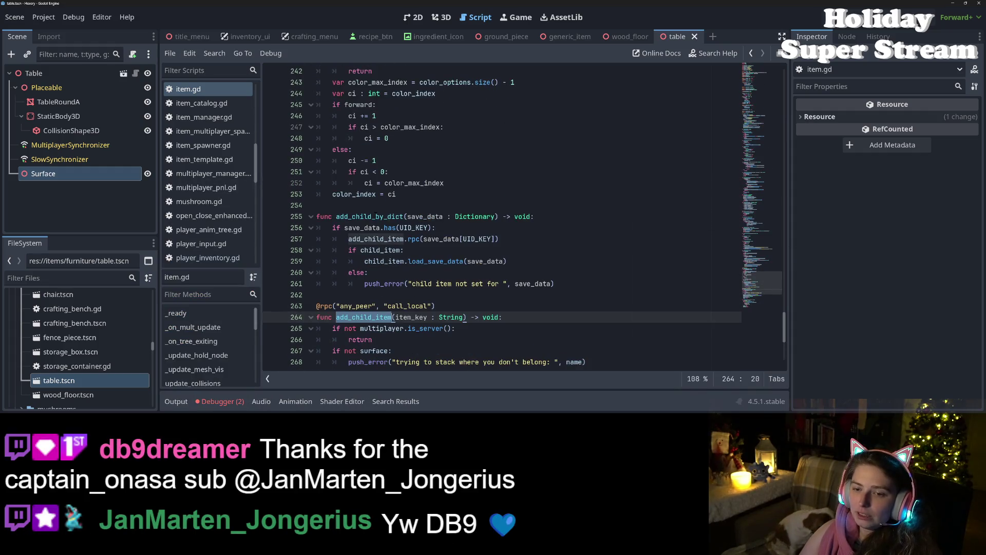
pyautogui.doubleClick(376, 216)
pyautogui.scroll(16, 491, 272)
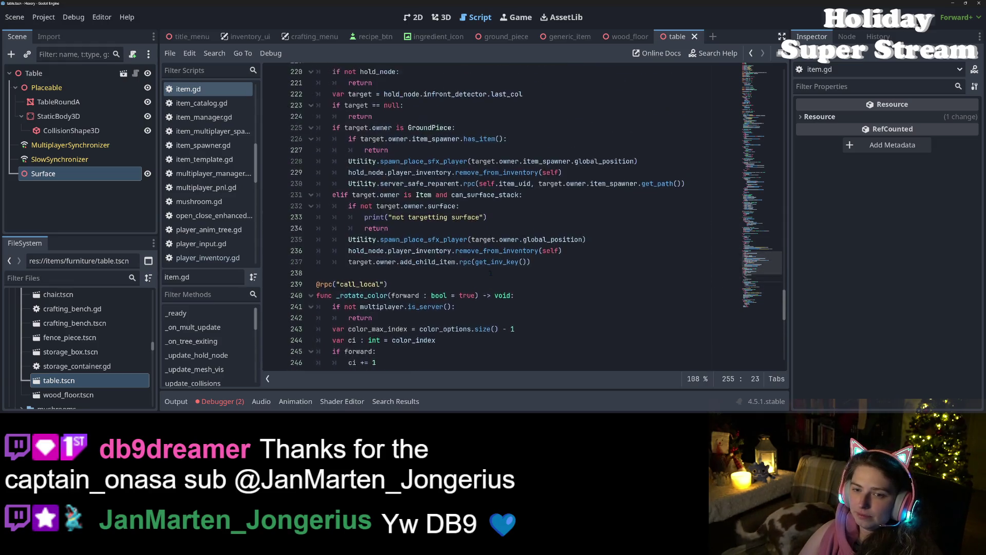
pyautogui.scroll(12, 490, 272)
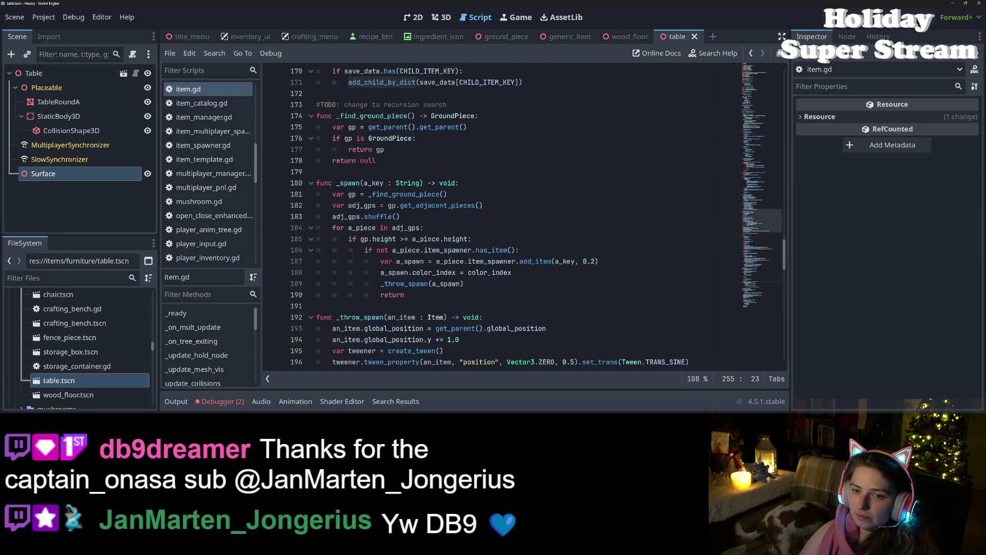
pyautogui.click(365, 206)
pyautogui.doubleClick(365, 206)
pyautogui.scroll(2, 367, 201)
pyautogui.doubleClick(367, 194)
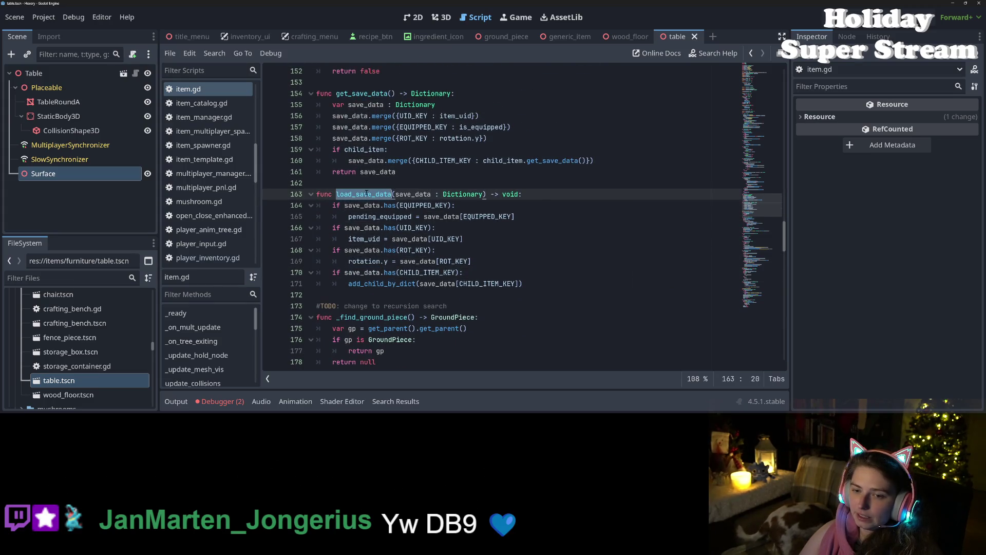
pyautogui.scroll(-6, 523, 218)
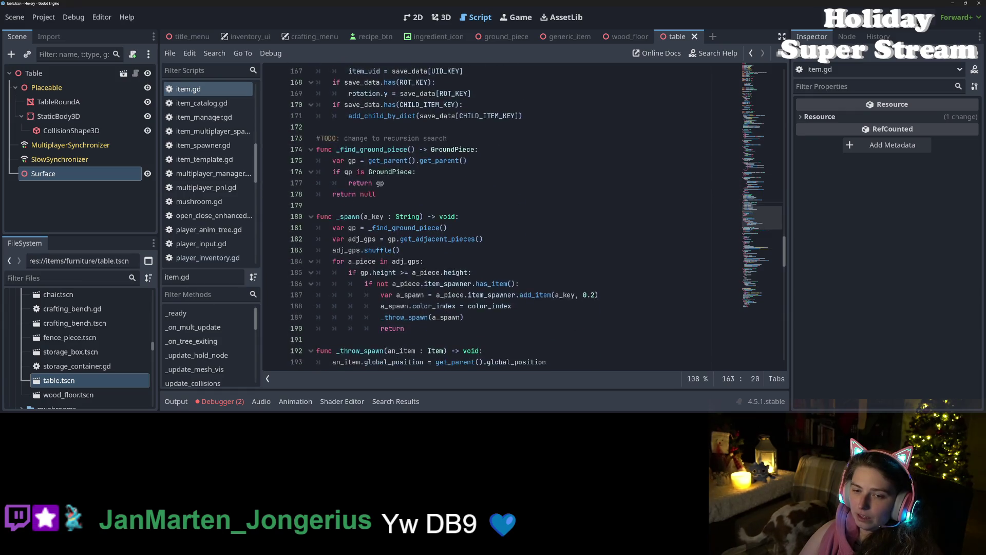
pyautogui.scroll(4, 638, 287)
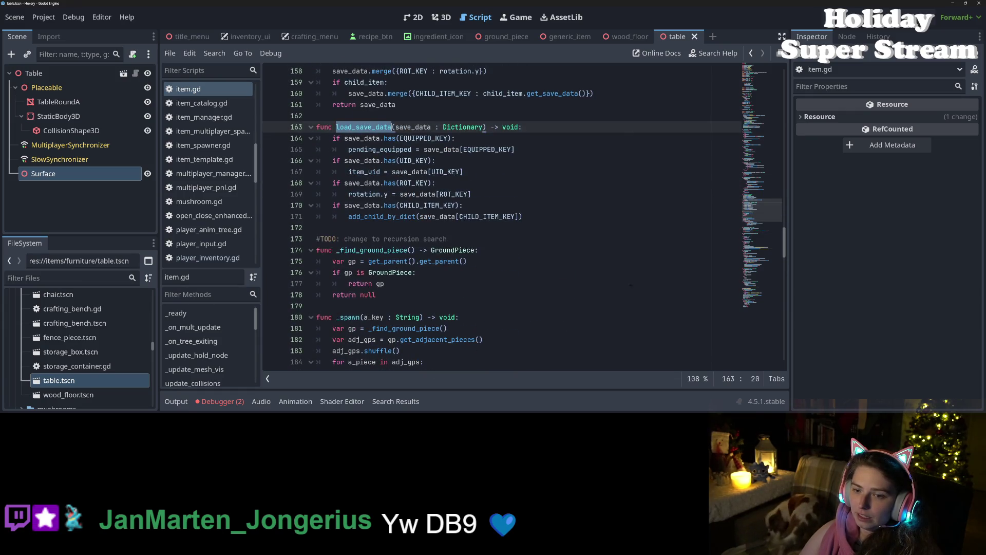
pyautogui.scroll(1, 635, 287)
pyautogui.doubleClick(403, 249)
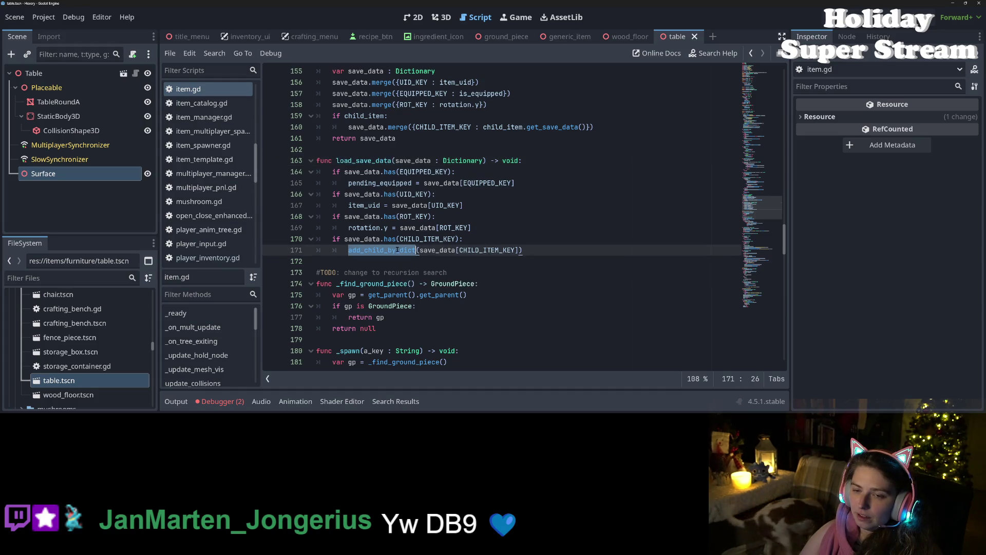
pyautogui.doubleClick(437, 250)
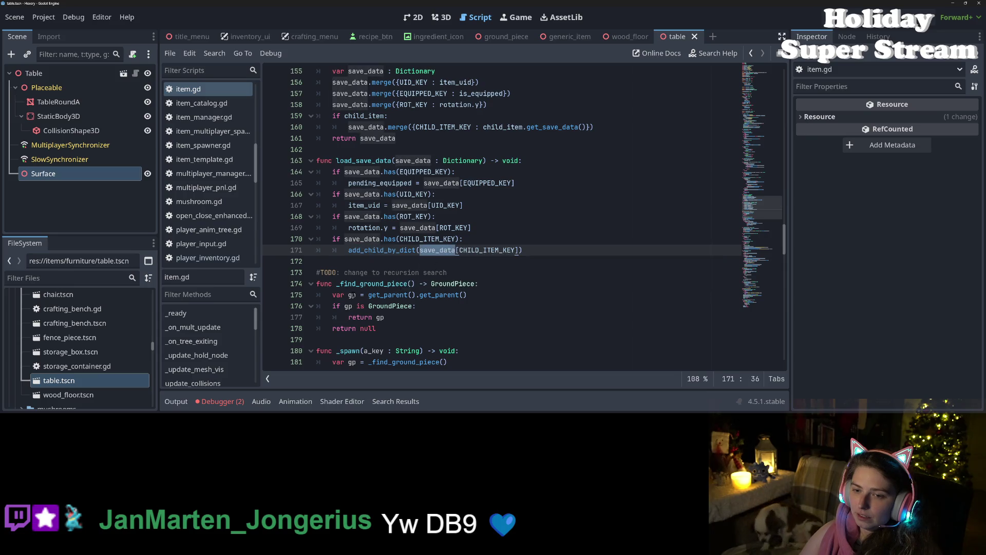
pyautogui.scroll(-2, 437, 250)
pyautogui.scroll(-15, 349, 290)
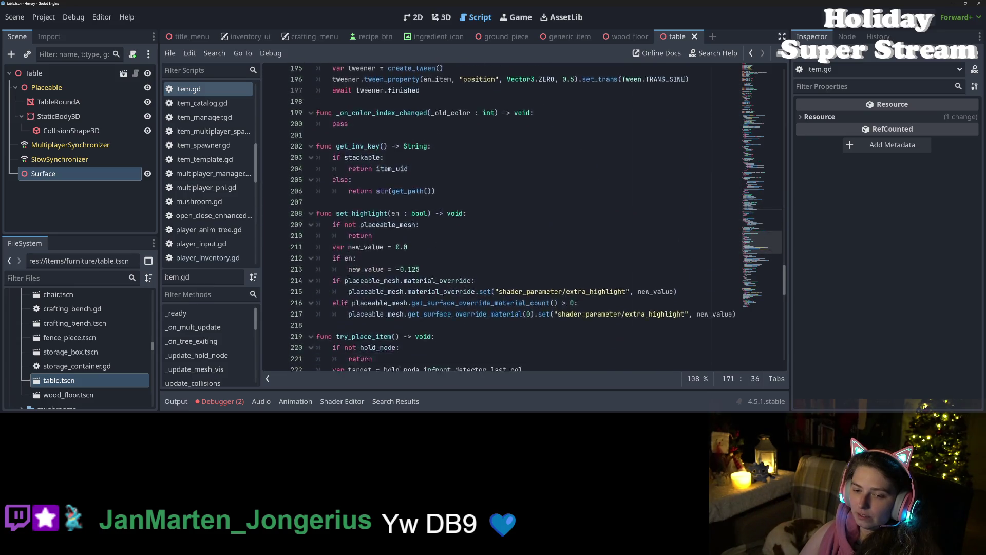
pyautogui.scroll(-6, 349, 289)
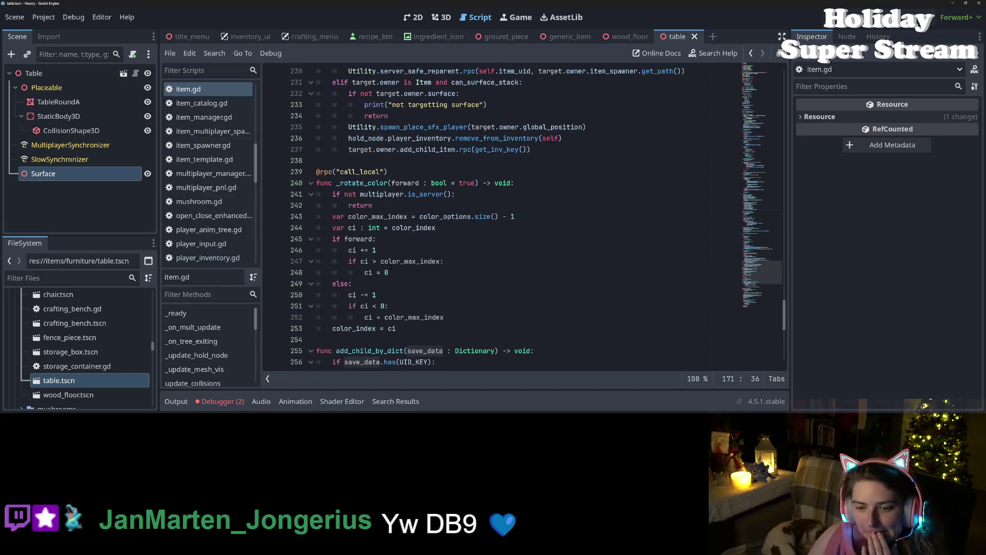
pyautogui.scroll(-5, 350, 290)
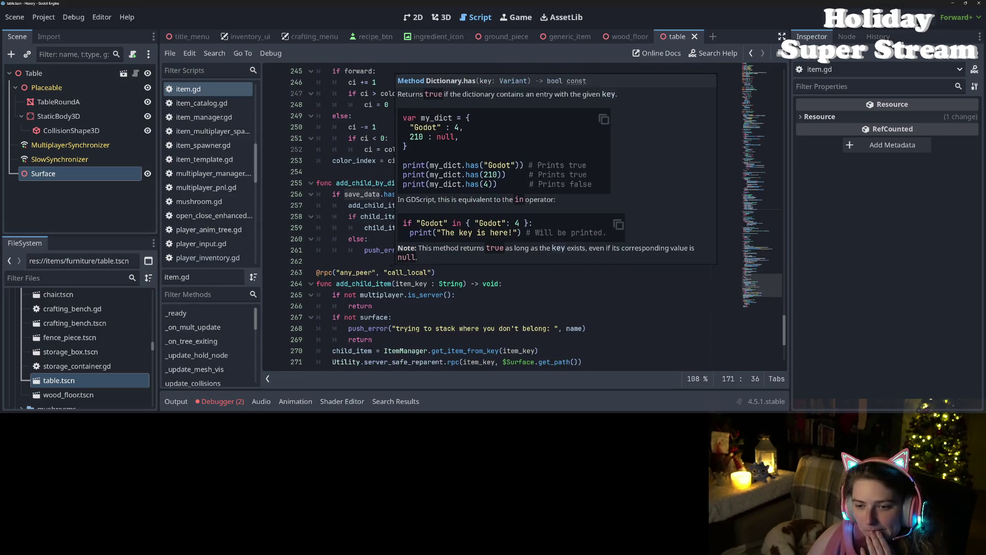
pyautogui.click(349, 239)
pyautogui.doubleClick(406, 195)
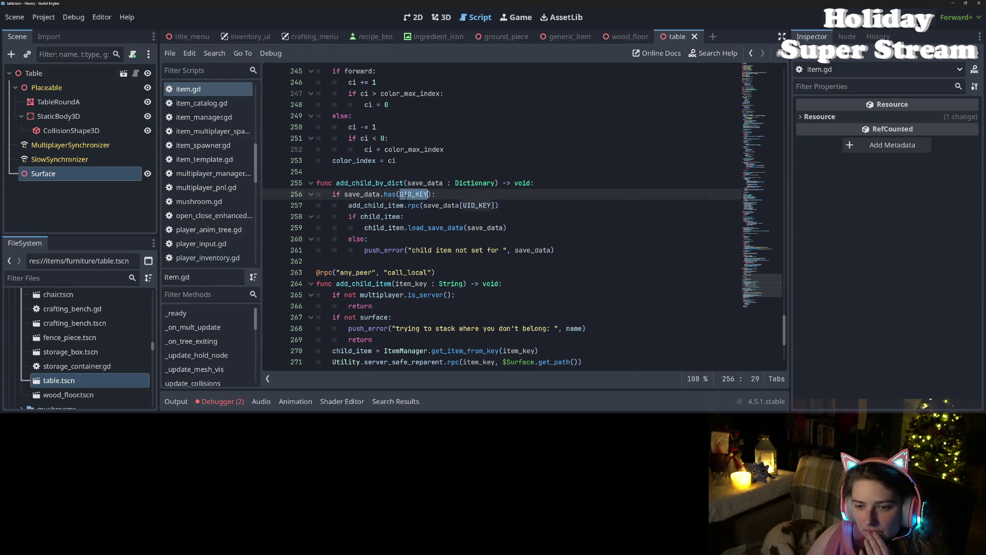
pyautogui.doubleClick(380, 205)
pyautogui.moveTo(379, 206)
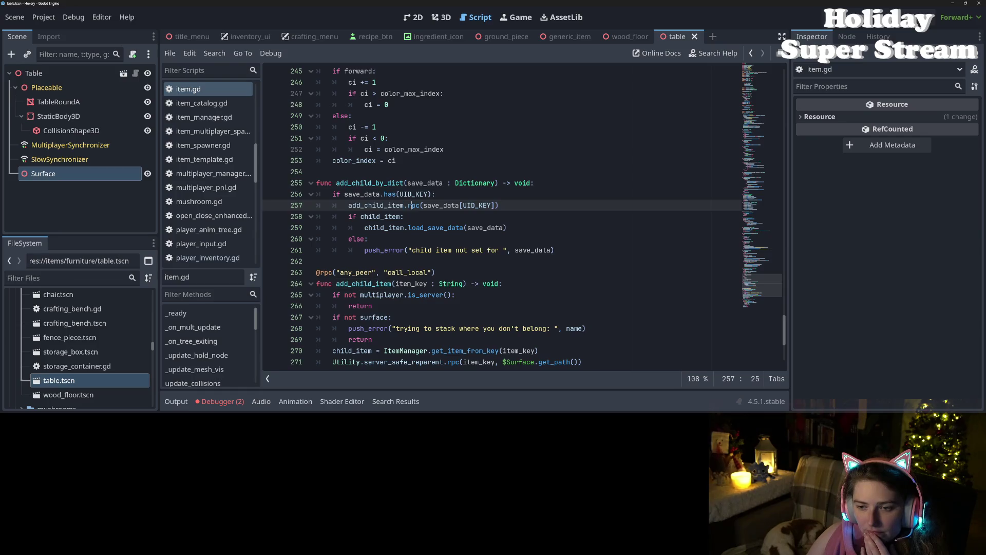
pyautogui.scroll(-3, 380, 206)
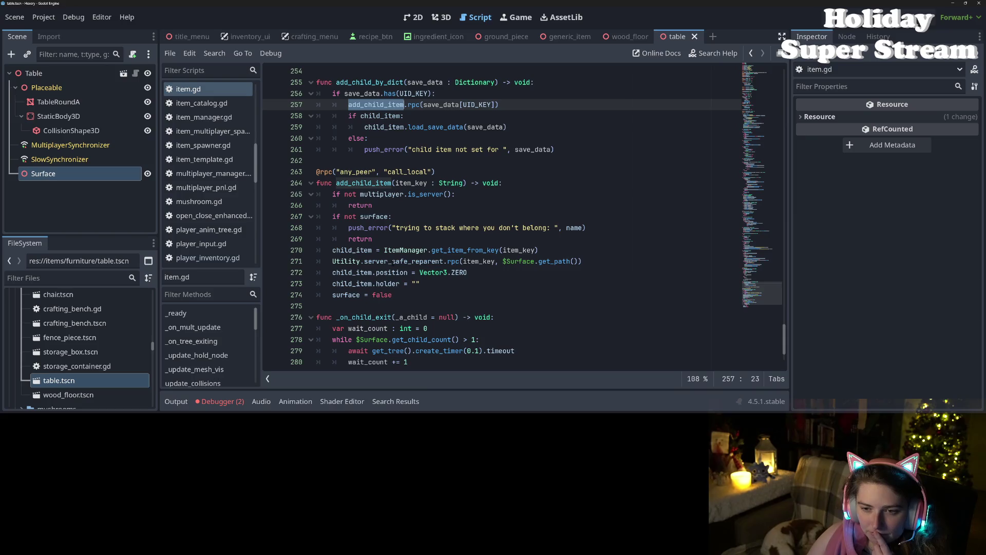
pyautogui.scroll(2, 393, 262)
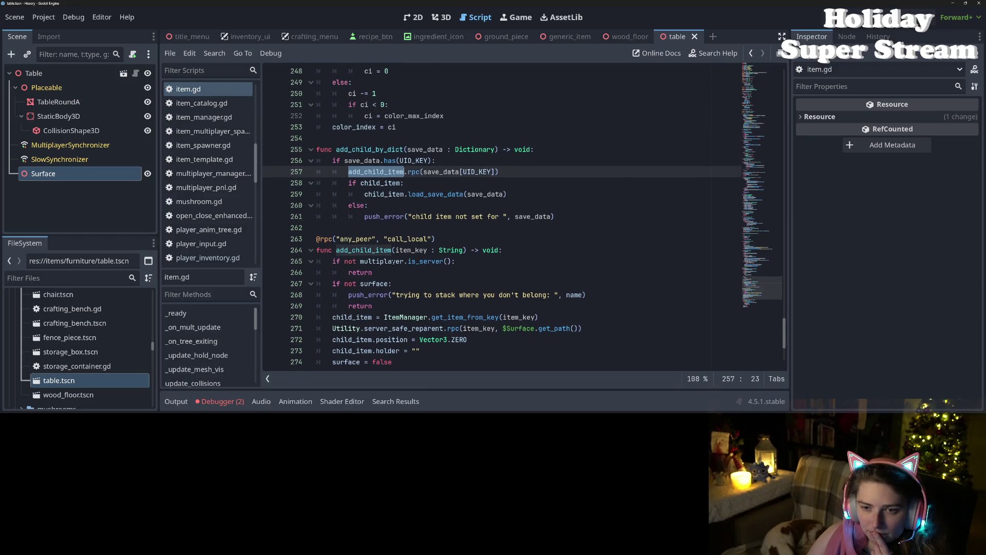
pyautogui.doubleClick(366, 149)
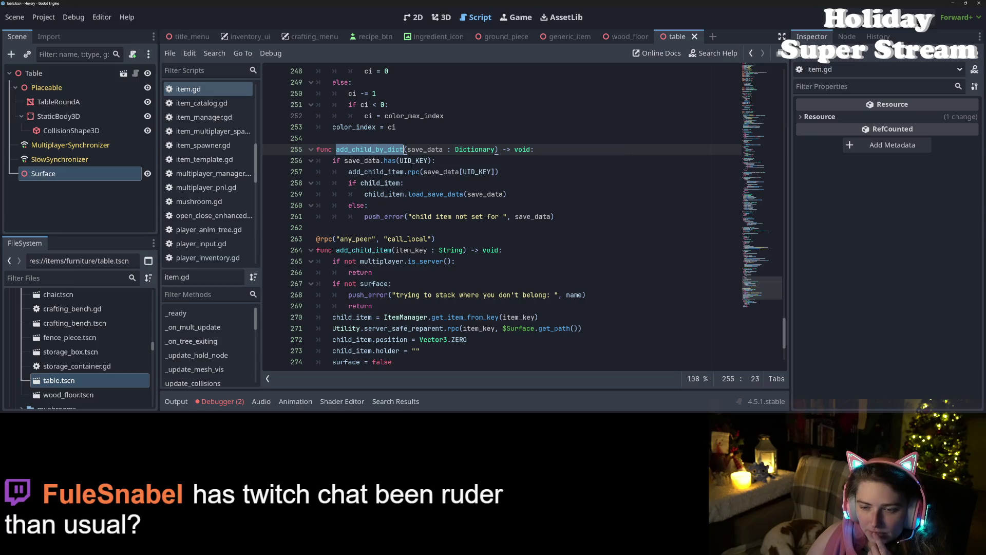
pyautogui.click(414, 171)
pyautogui.doubleClick(414, 172)
pyautogui.click(414, 173)
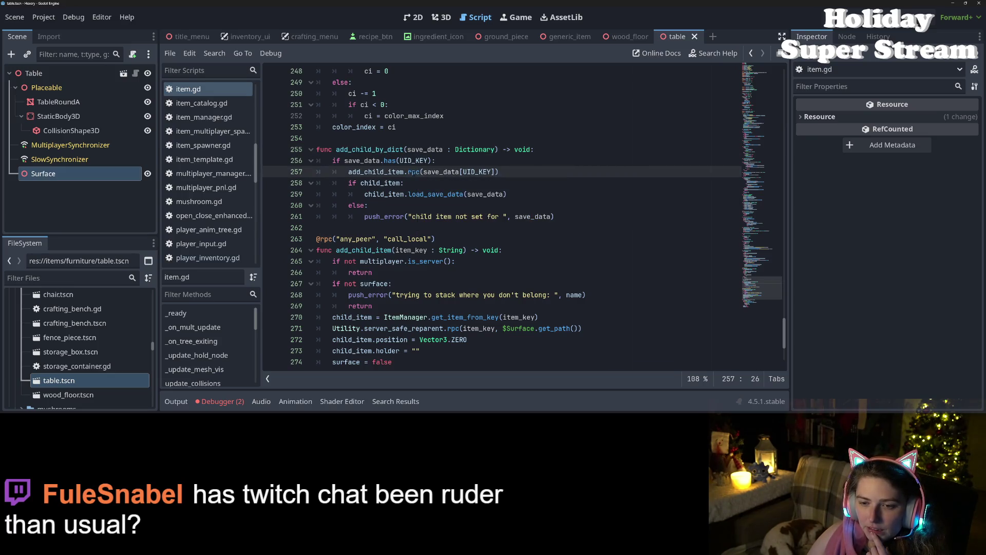
pyautogui.doubleClick(414, 172)
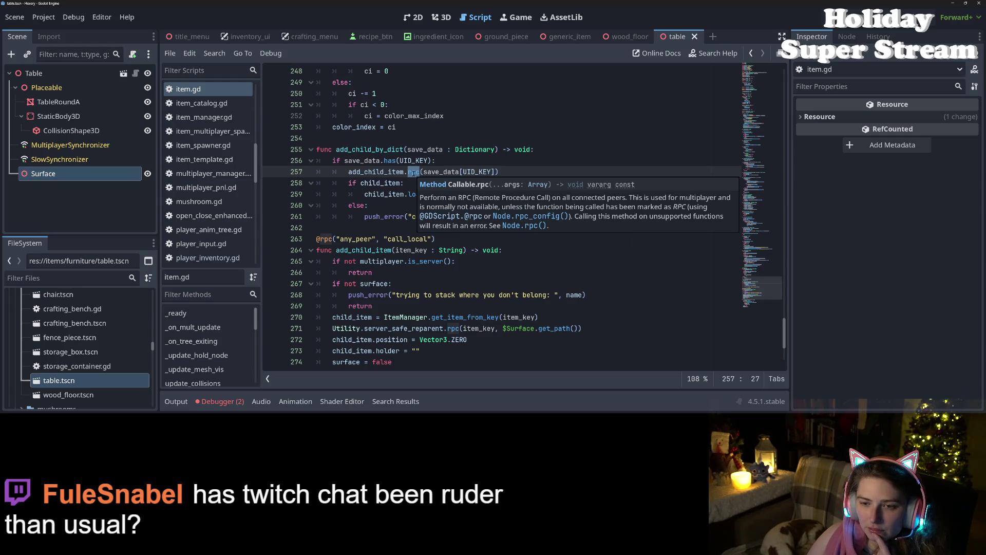
# - Trace the add_child_item call on line 257 to its definition and the Surface reparenting on line 271
pyautogui.doubleClick(376, 171)
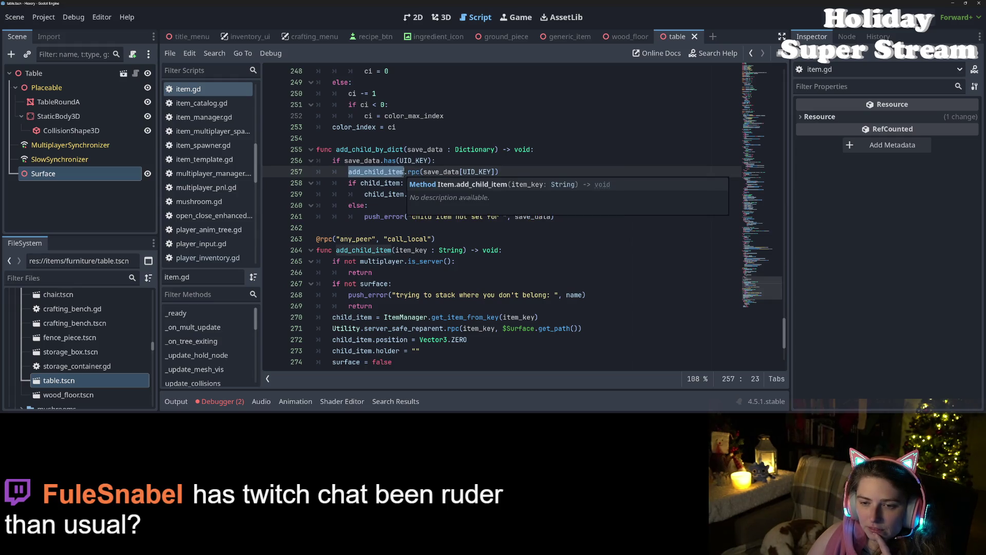
pyautogui.doubleClick(376, 251)
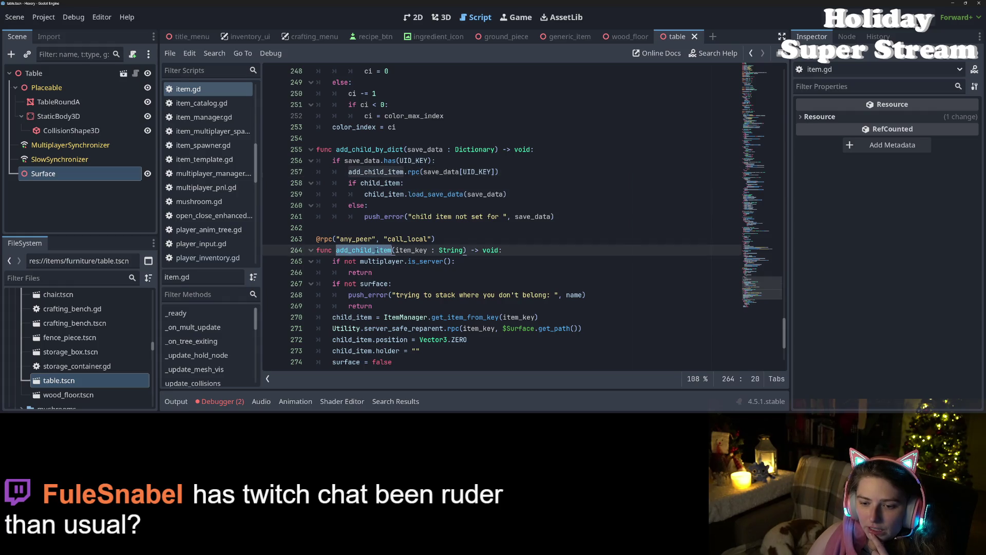
pyautogui.scroll(-1, 386, 284)
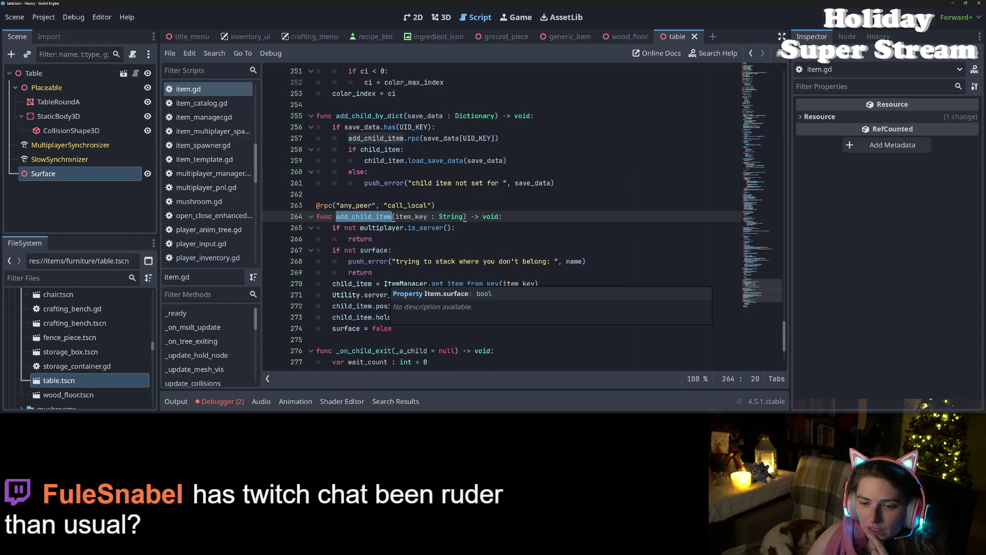
pyautogui.doubleClick(354, 283)
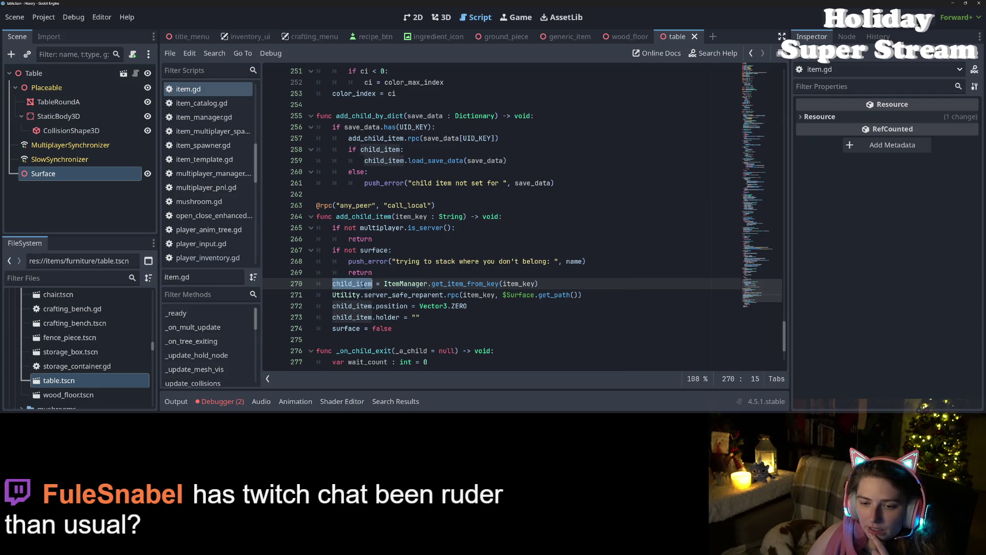
pyautogui.doubleClick(520, 295)
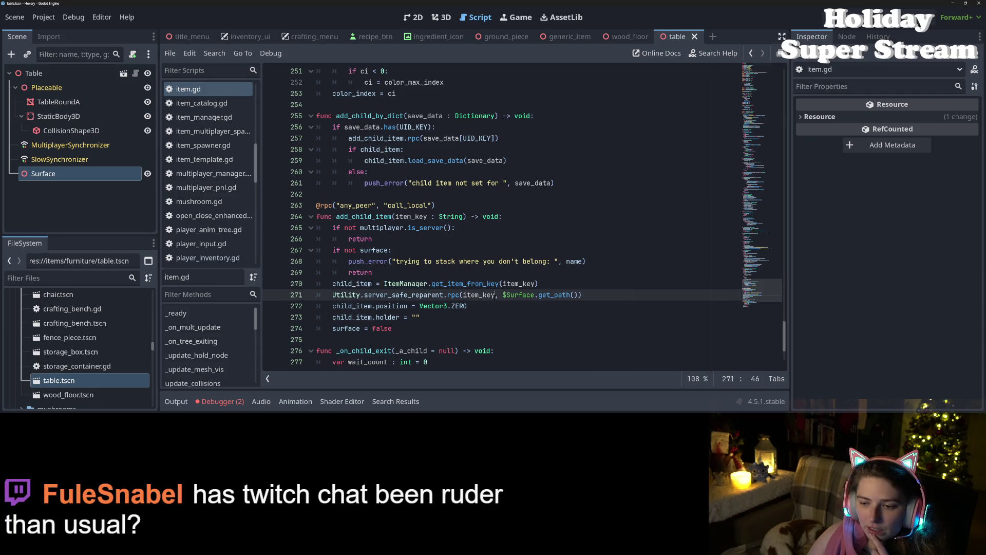
pyautogui.doubleClick(404, 294)
pyautogui.click(337, 294)
pyautogui.click(219, 401)
pyautogui.click(218, 402)
# - Re-examine get_item_from_key, server_safe_reparent and the add_child_by_dict function
pyautogui.click(388, 273)
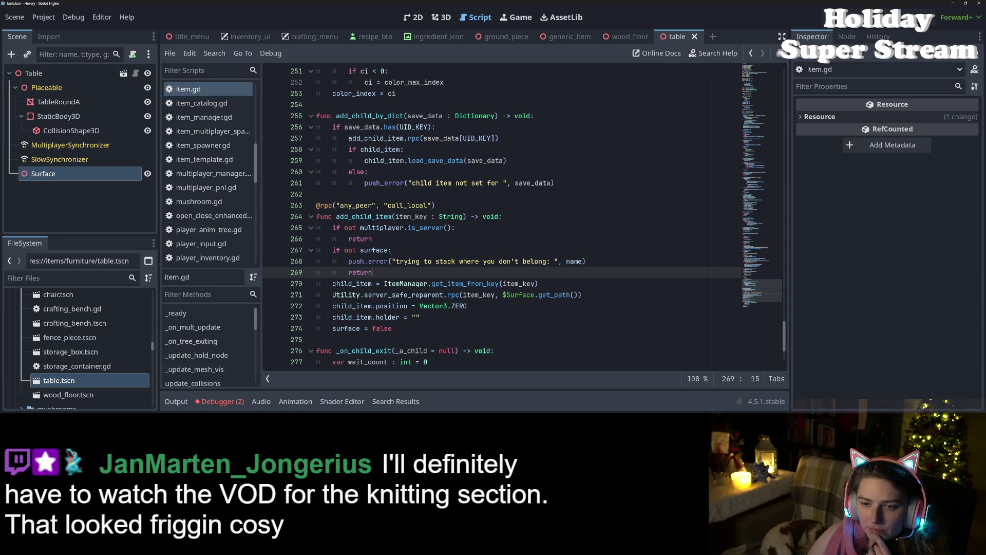
pyautogui.doubleClick(483, 284)
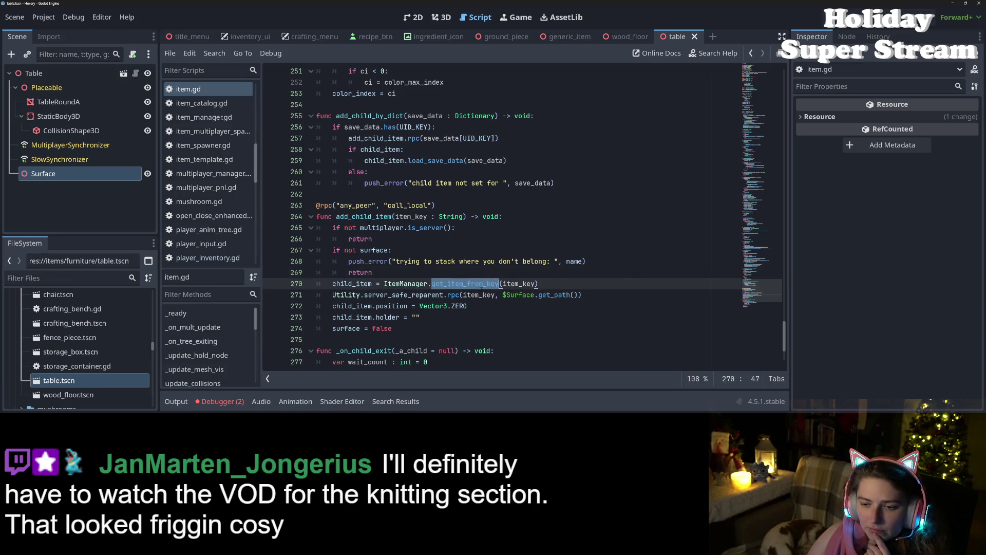
pyautogui.doubleClick(403, 295)
pyautogui.doubleClick(388, 216)
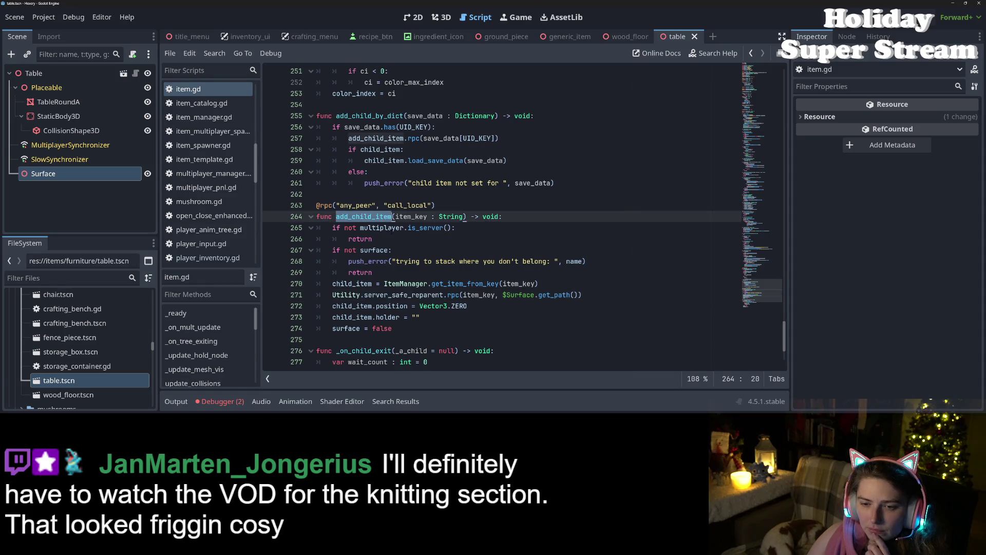
pyautogui.scroll(2, 391, 201)
pyautogui.doubleClick(393, 184)
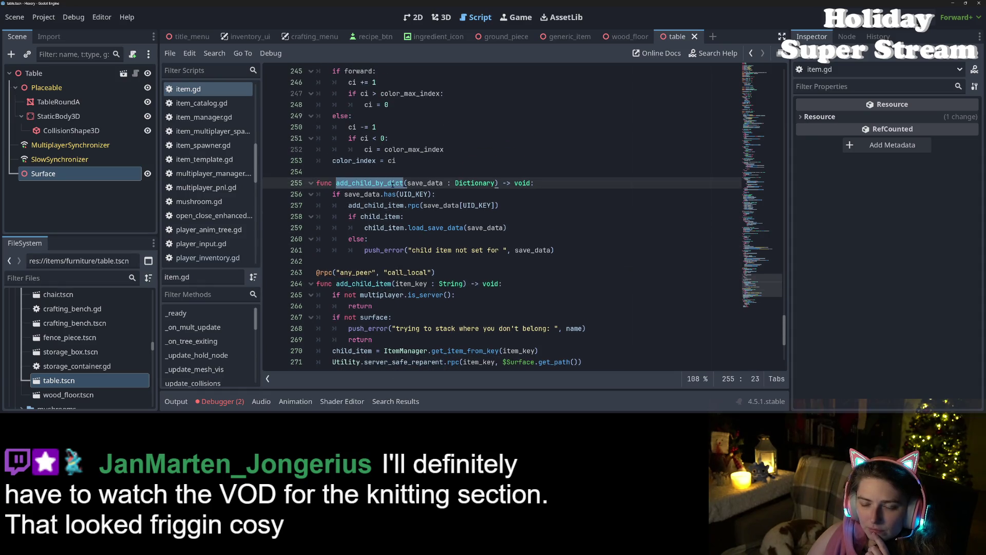
pyautogui.scroll(-2, 394, 184)
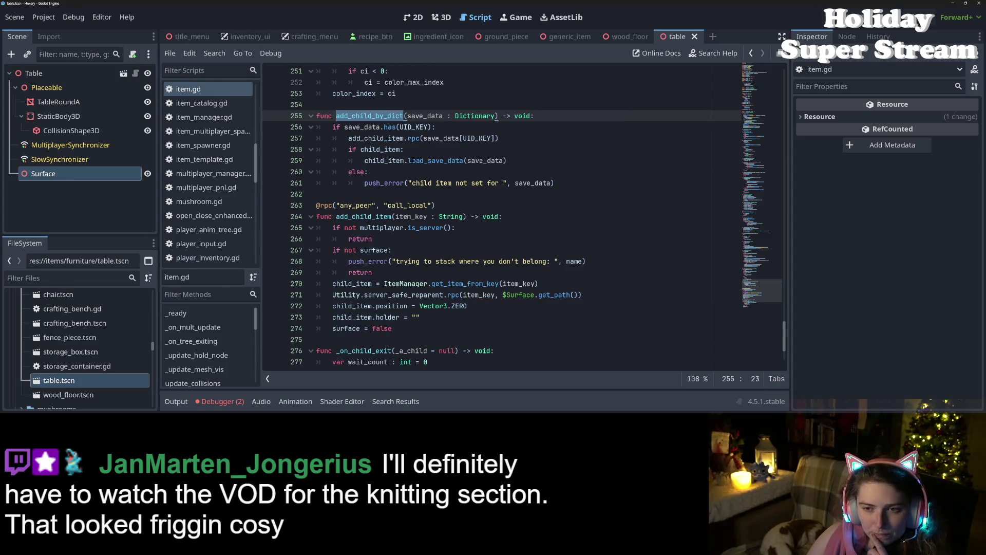
# - Remove '.rpc' so line 257 calls add_child_item(save_data[UID_KEY]) directly, then save
pyautogui.doubleClick(390, 138)
pyautogui.press('Right')
pyautogui.press('Delete')
pyautogui.press('Delete')
pyautogui.press('Delete')
pyautogui.hotkey('ctrl', 's')
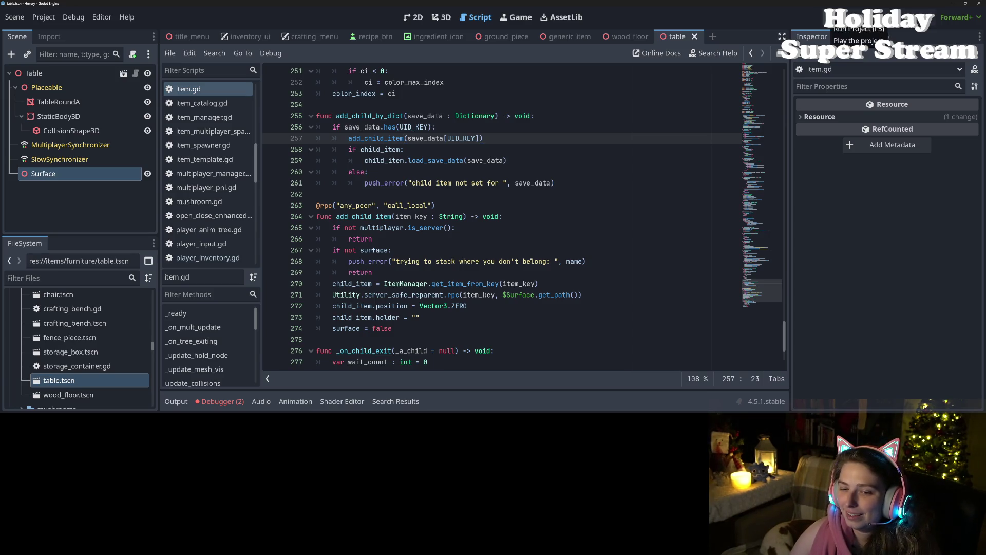
# - Run the game and snap its two debug windows to the left and right halves
pyautogui.click(828, 17)
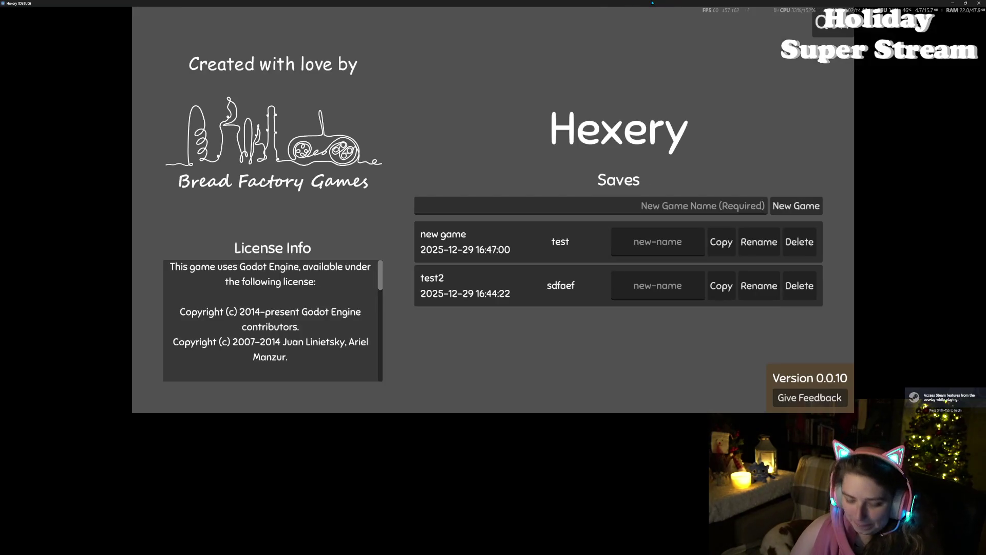
pyautogui.press('super+Left')
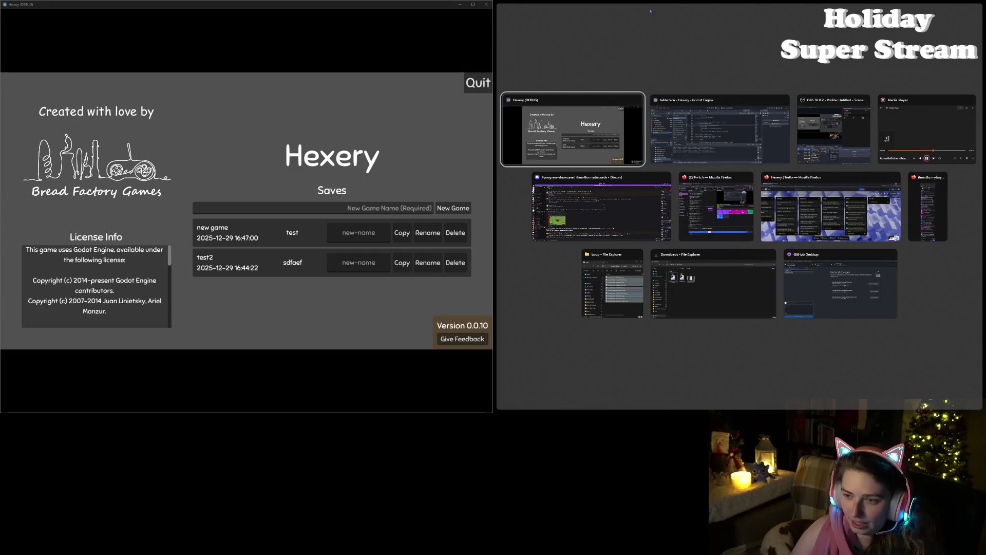
pyautogui.press('Return')
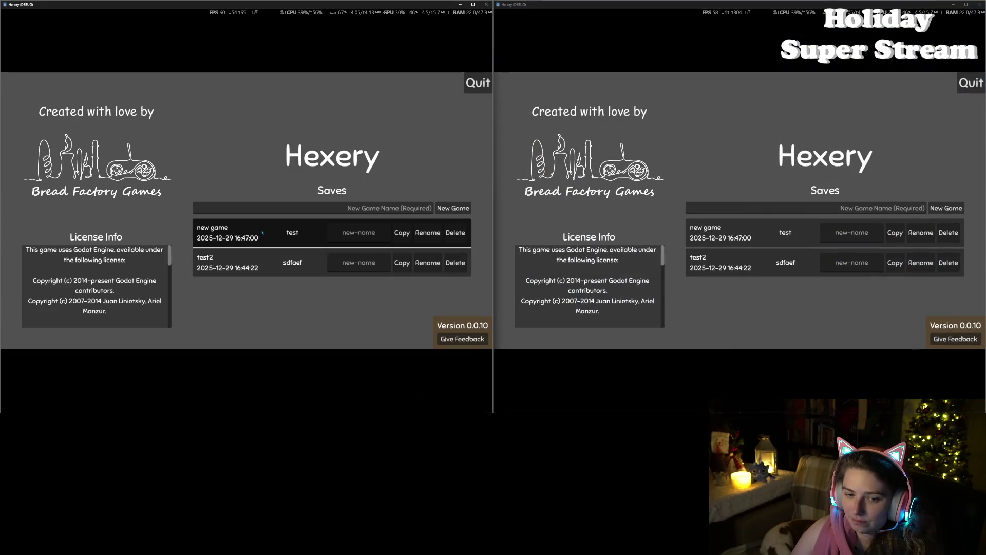
# - Load 'new game' on the left and 'test2' on the right, then shorten the left window
pyautogui.click(264, 233)
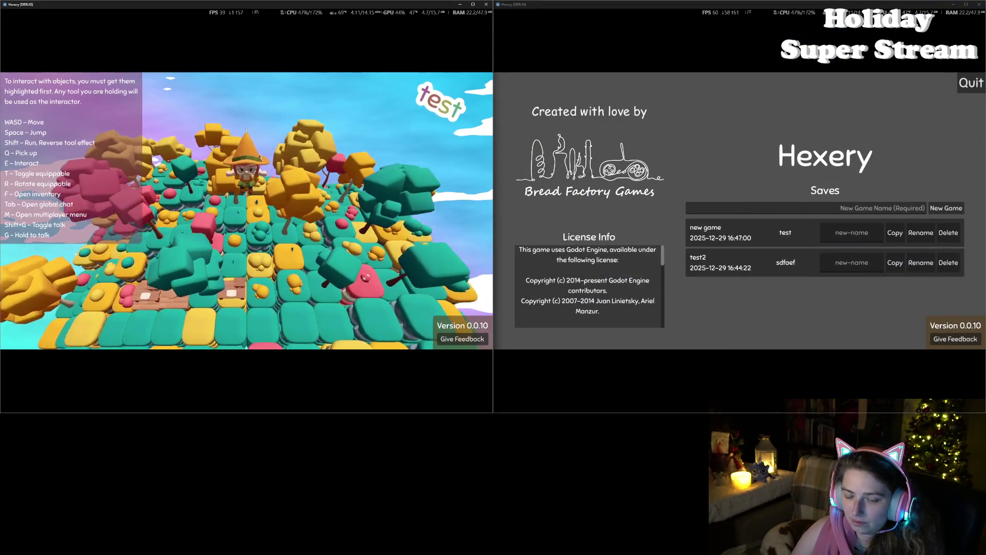
pyautogui.press('s')
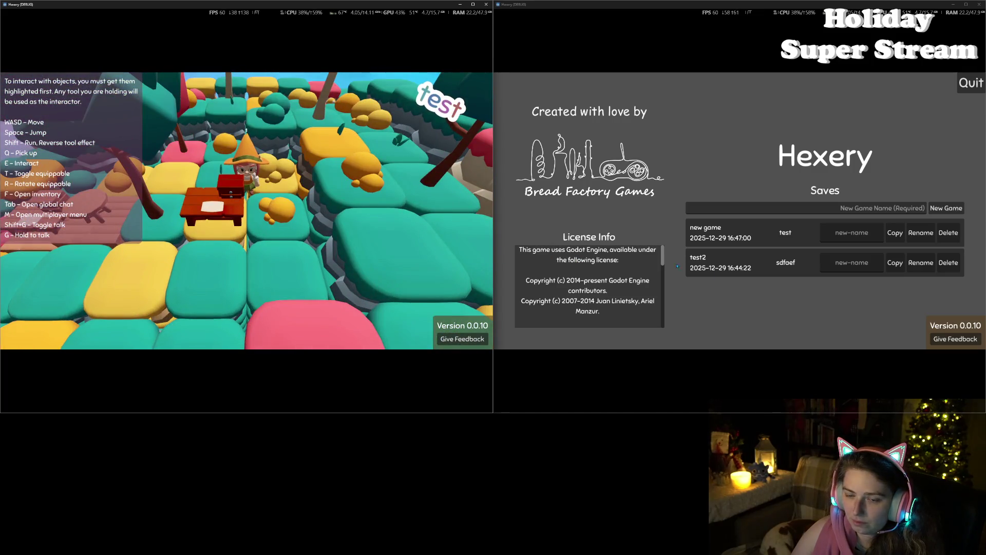
pyautogui.click(758, 268)
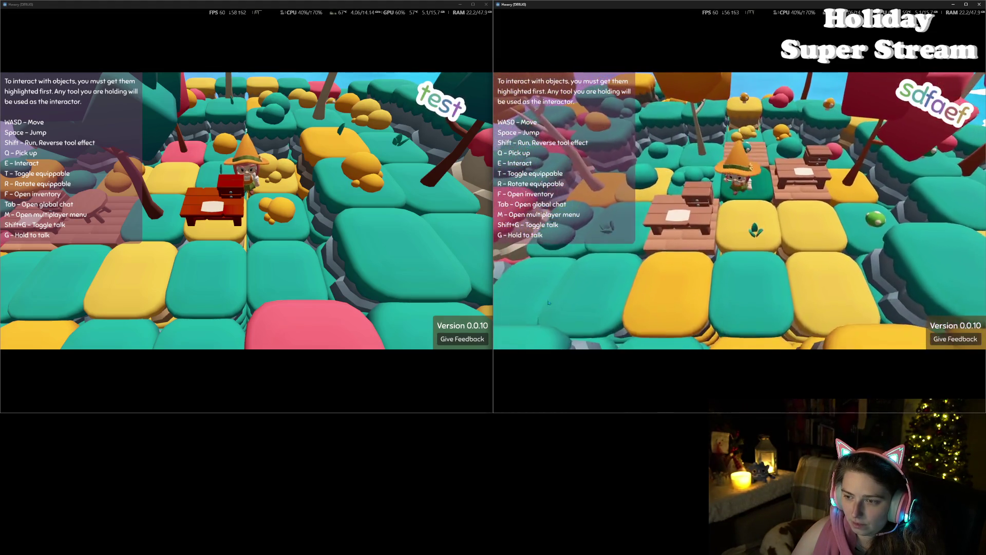
pyautogui.moveTo(307, 413)
pyautogui.mouseDown()
pyautogui.moveTo(308, 244)
pyautogui.moveTo(309, 272)
pyautogui.mouseUp()
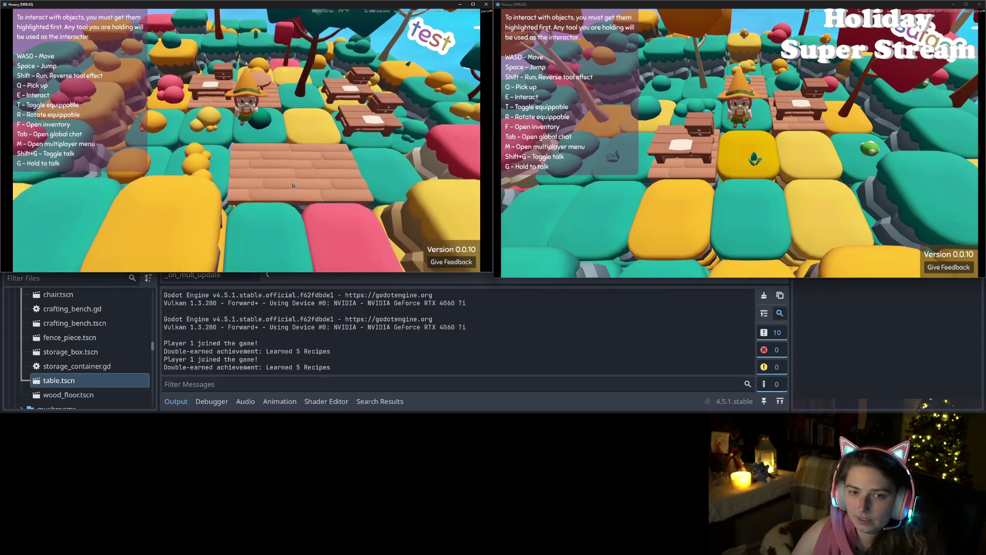
# - Toggle the inventory and walk the left character onto the wooden deck
pyautogui.press('f')
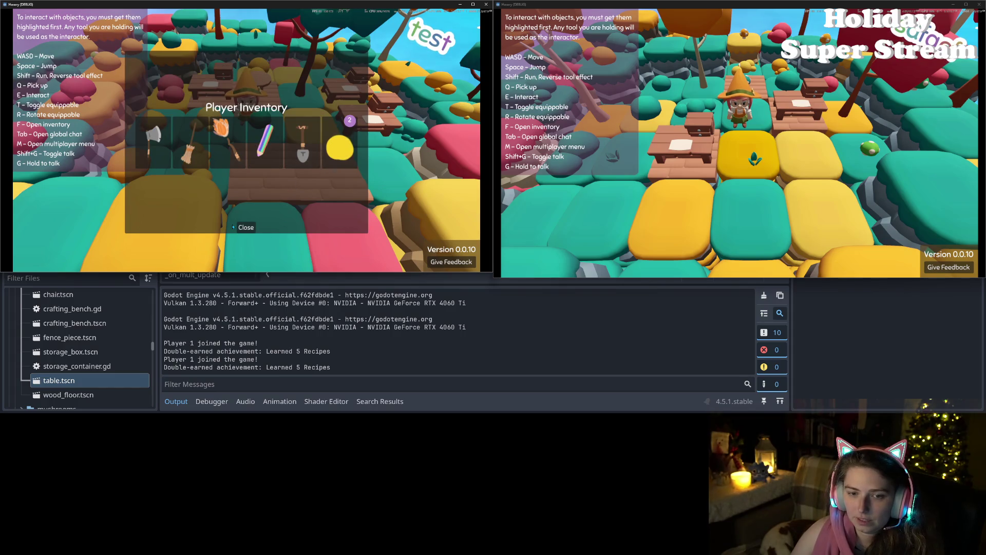
pyautogui.click(246, 227)
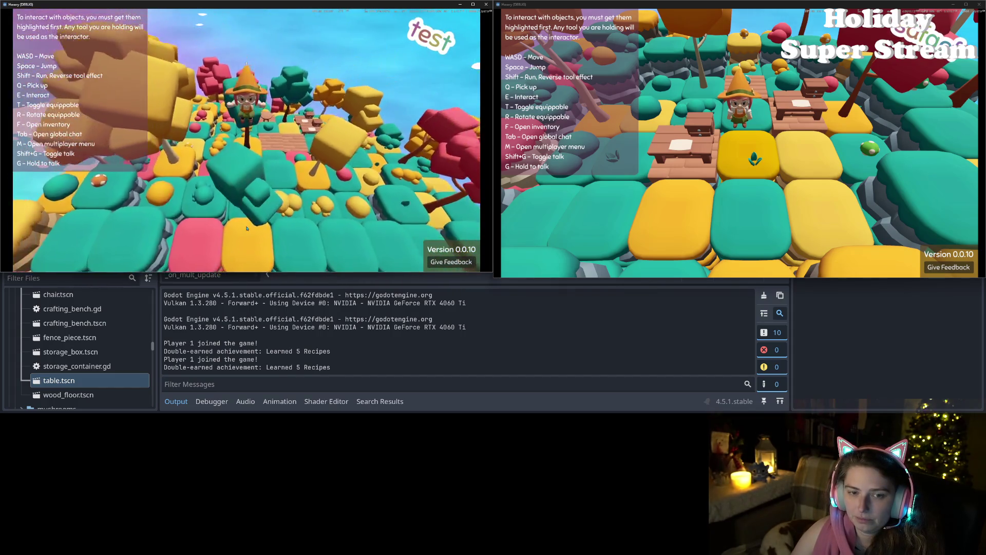
pyautogui.press('s')
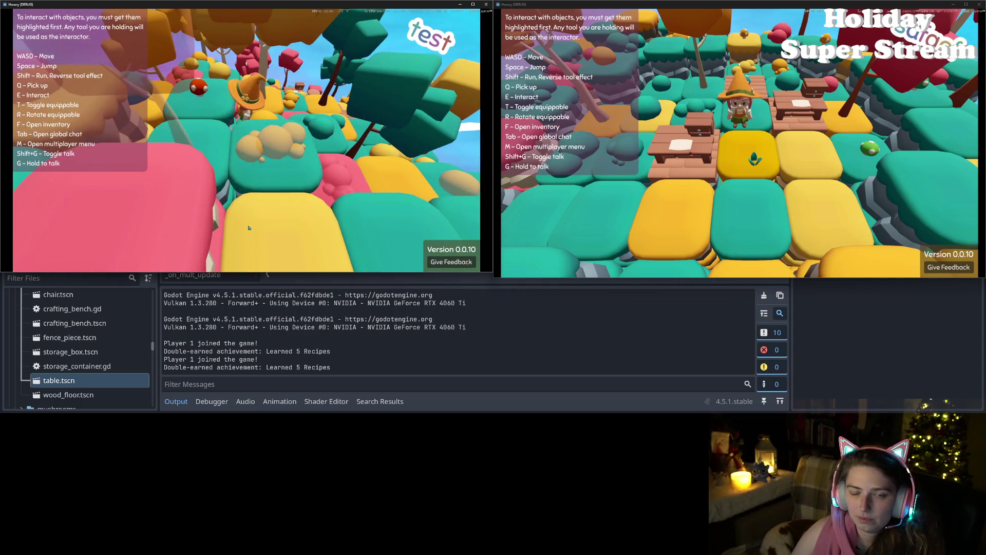
pyautogui.press('s')
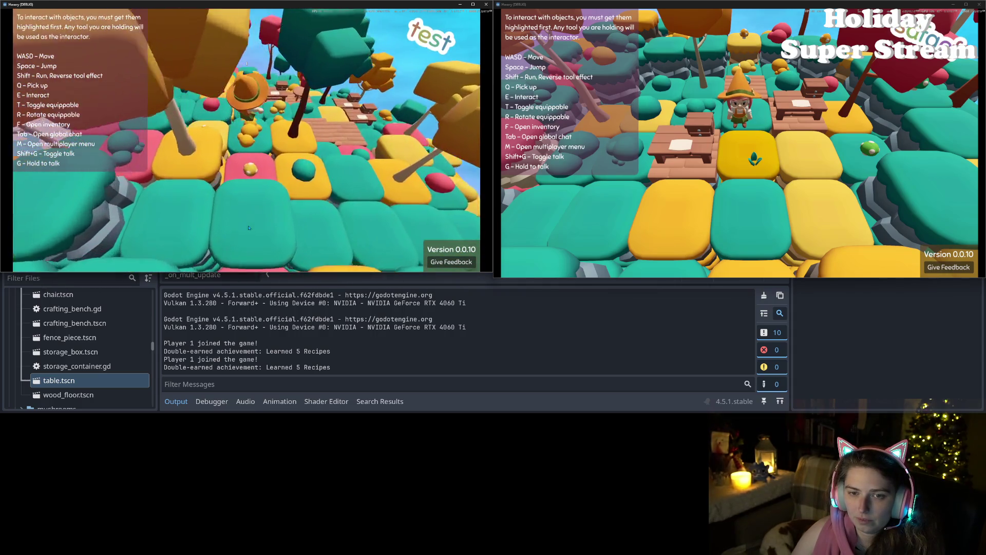
pyautogui.press('d')
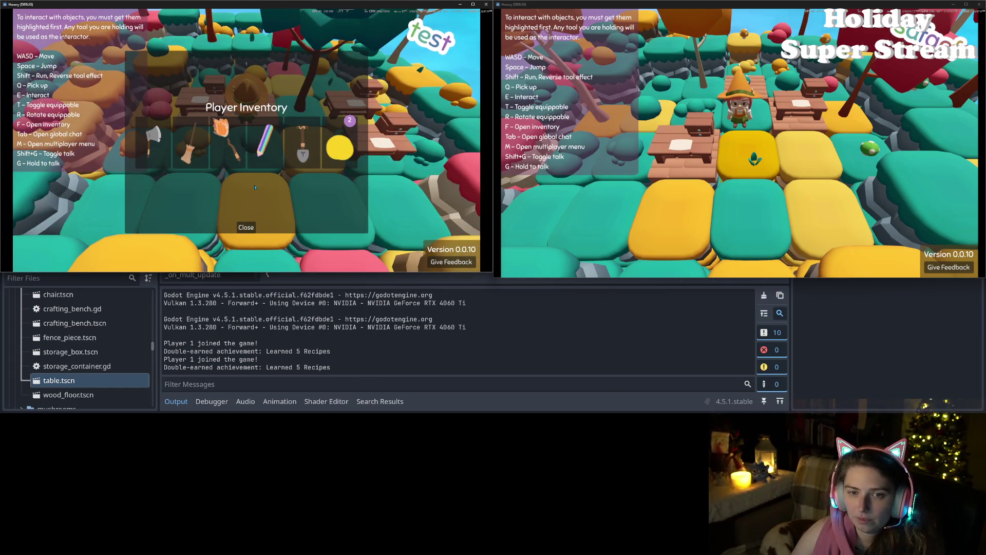
pyautogui.click(246, 228)
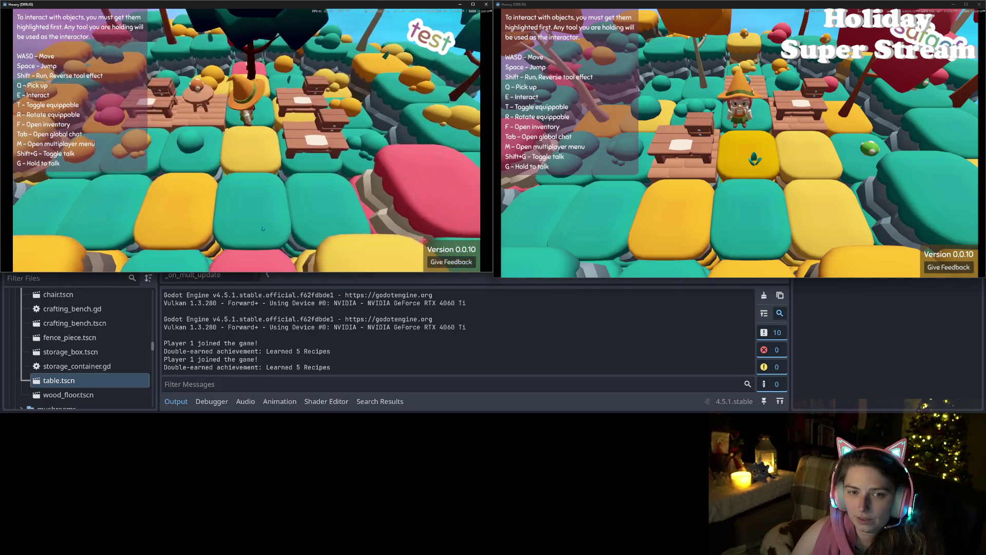
# - Host a local multiplayer session from the M menu, then close the first game window
pyautogui.press('m')
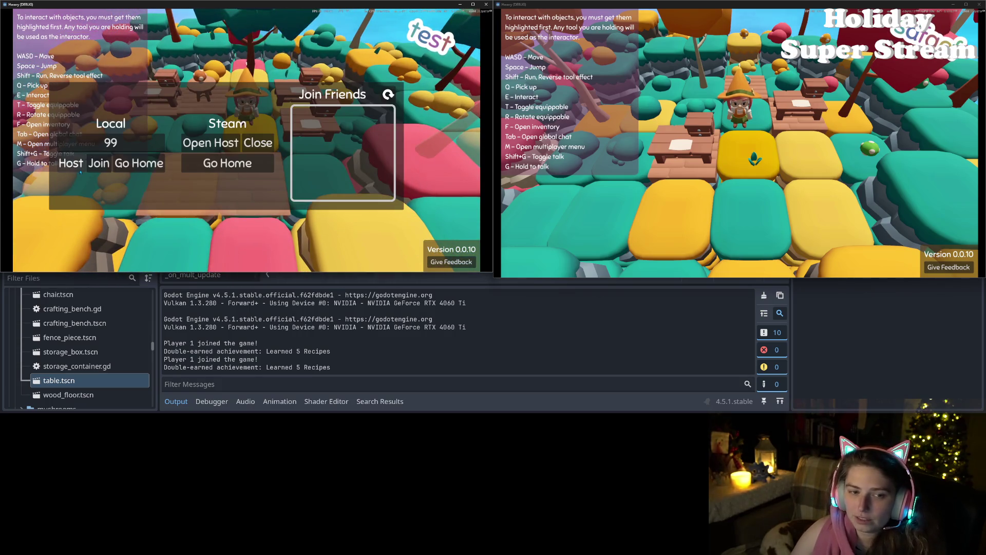
pyautogui.press('Return')
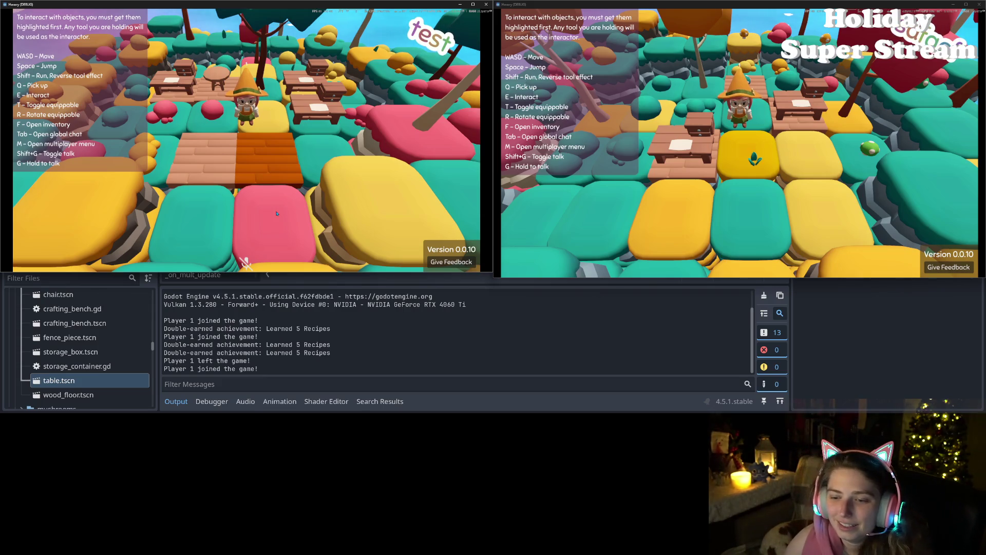
pyautogui.click(487, 5)
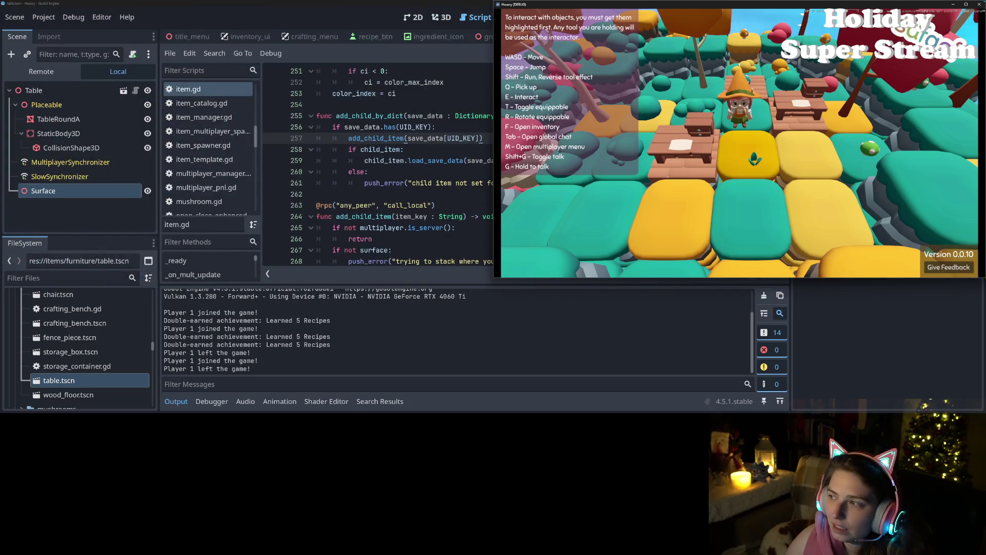
# - Close the second Hexery instance and inspect the add_child_item call on line 257
pyautogui.click(980, 4)
pyautogui.click(483, 217)
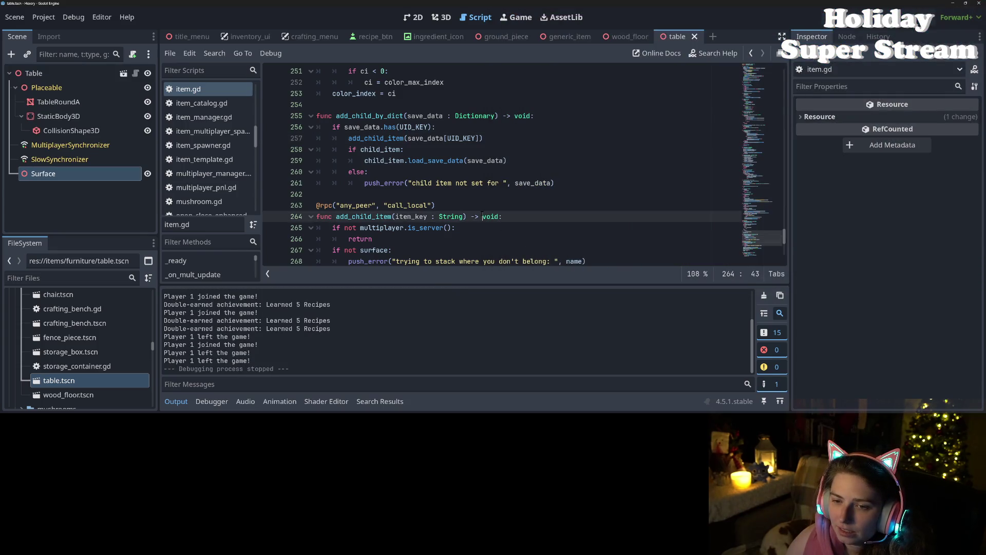
pyautogui.click(408, 138)
pyautogui.doubleClick(395, 139)
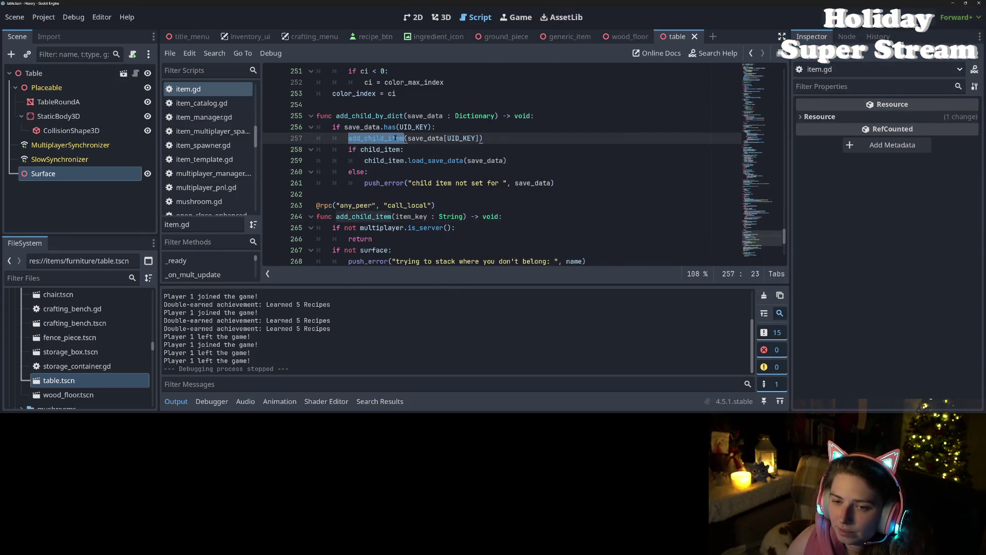
pyautogui.click(389, 149)
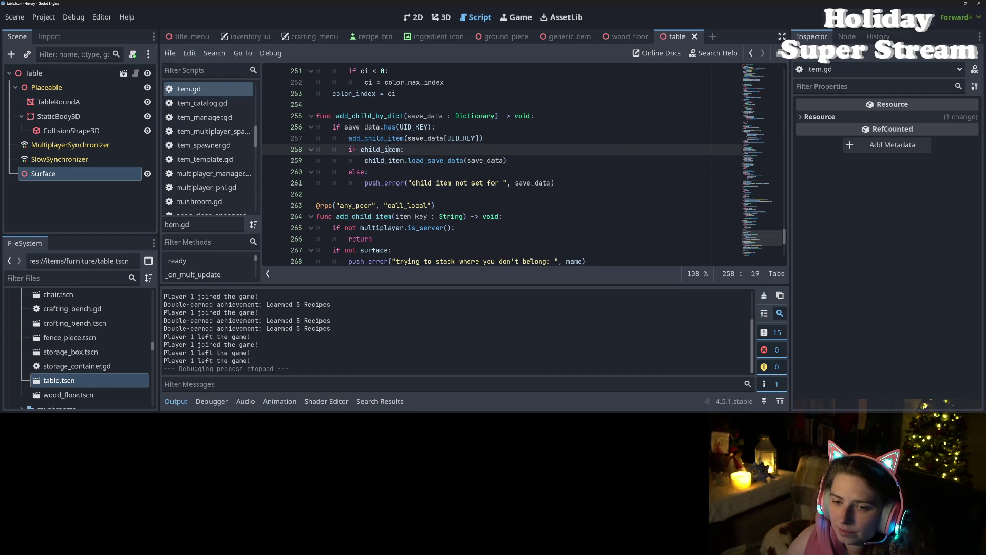
pyautogui.moveTo(389, 149)
pyautogui.scroll(-3, 360, 195)
# - Review the add_child_item function body, including the server_safe_reparent, position and holder lines
pyautogui.click(393, 138)
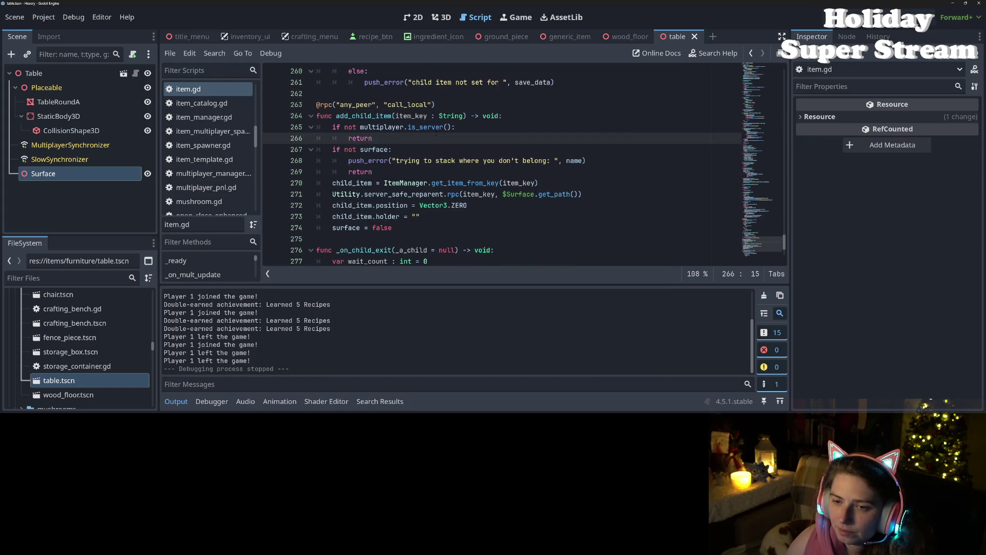
pyautogui.click(479, 127)
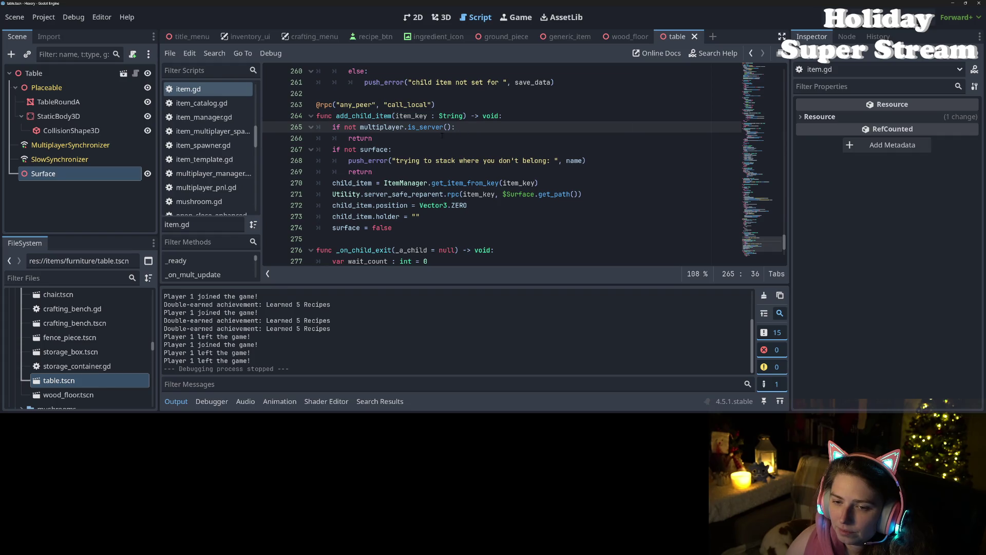
pyautogui.doubleClick(372, 116)
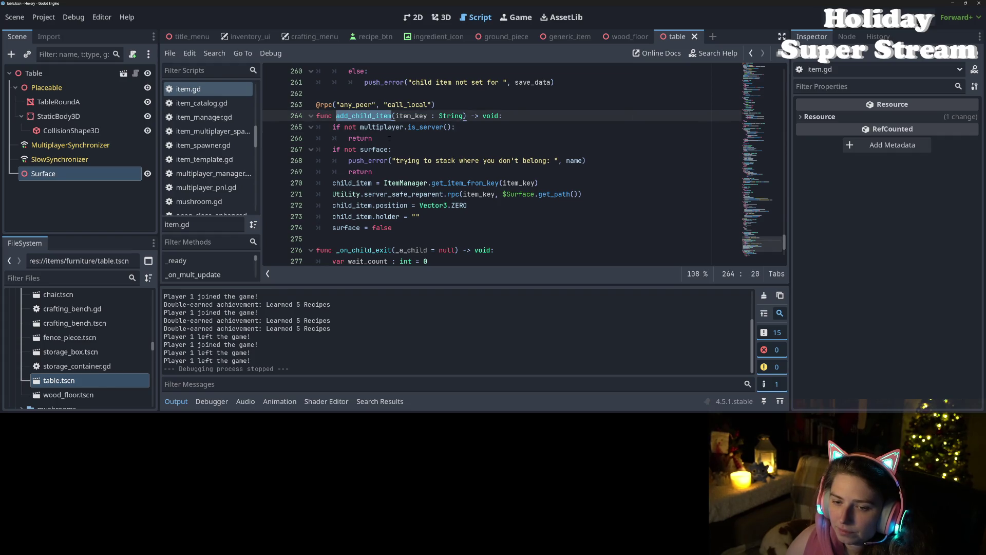
pyautogui.scroll(3, 411, 165)
pyautogui.scroll(-3, 385, 193)
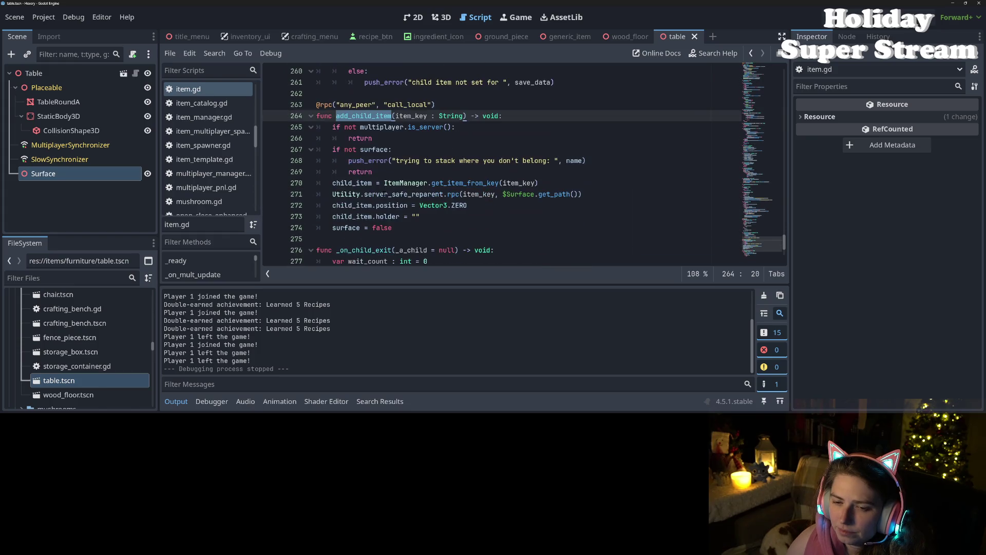
pyautogui.moveTo(385, 194)
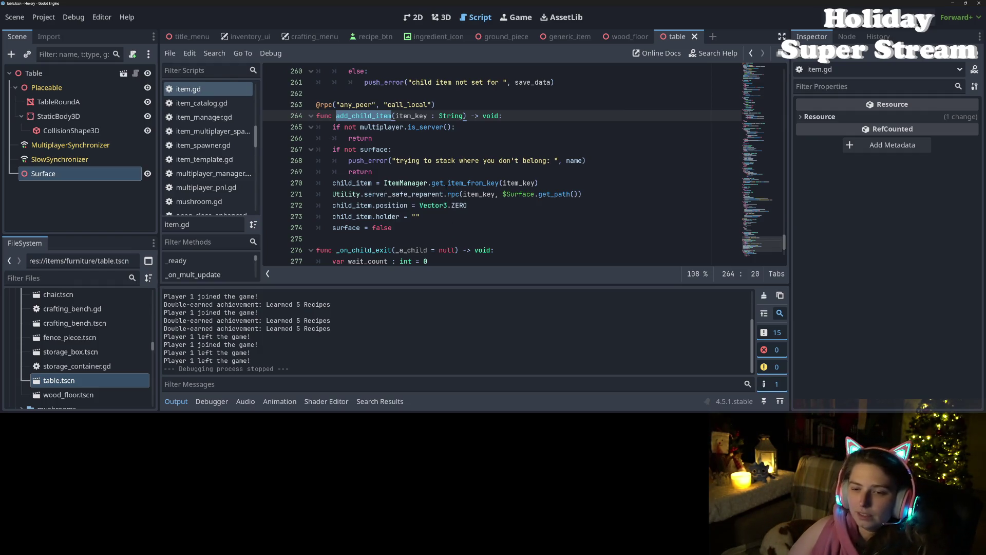
pyautogui.click(444, 194)
pyautogui.click(377, 205)
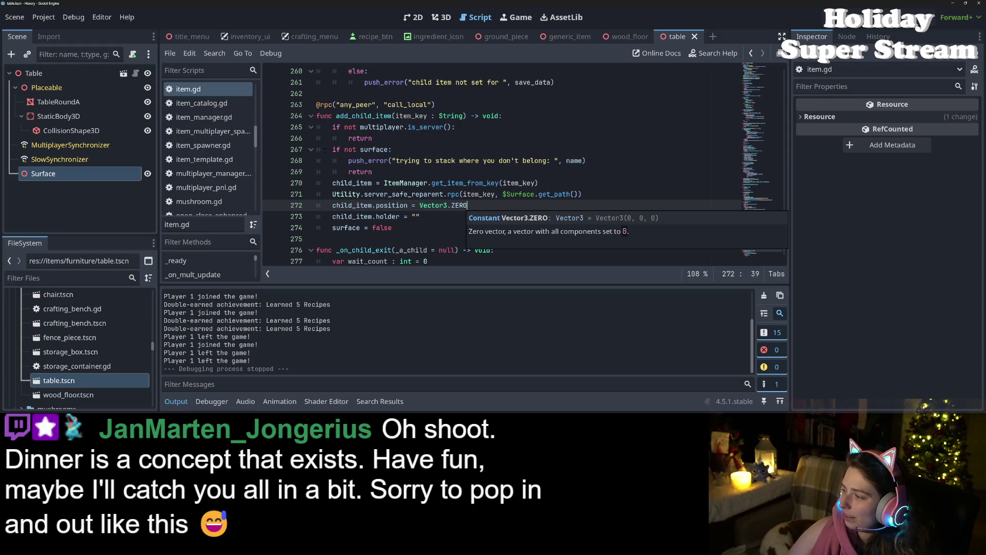
pyautogui.click(405, 217)
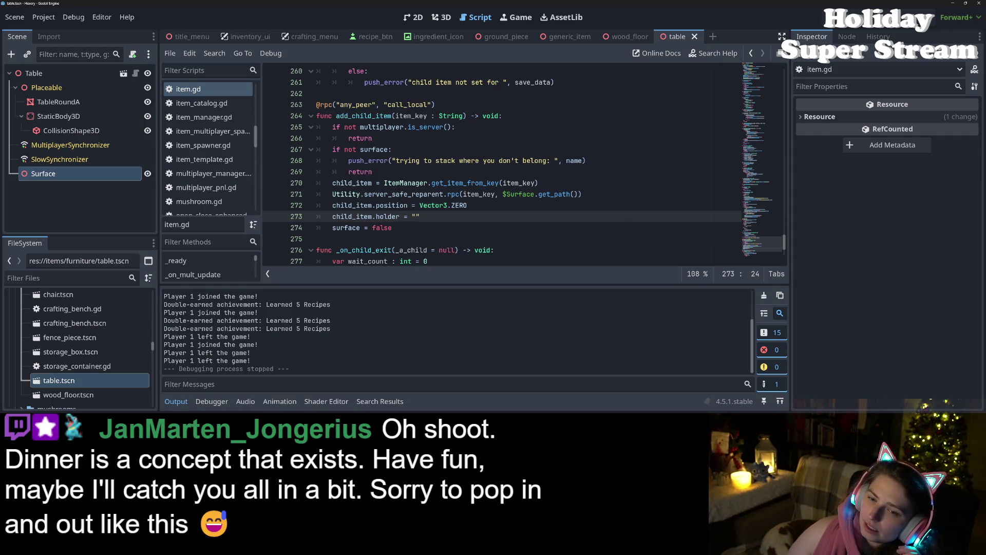
# - Place the cursor in the add_child_item signature, ready for a new parameter
pyautogui.scroll(2, 504, 164)
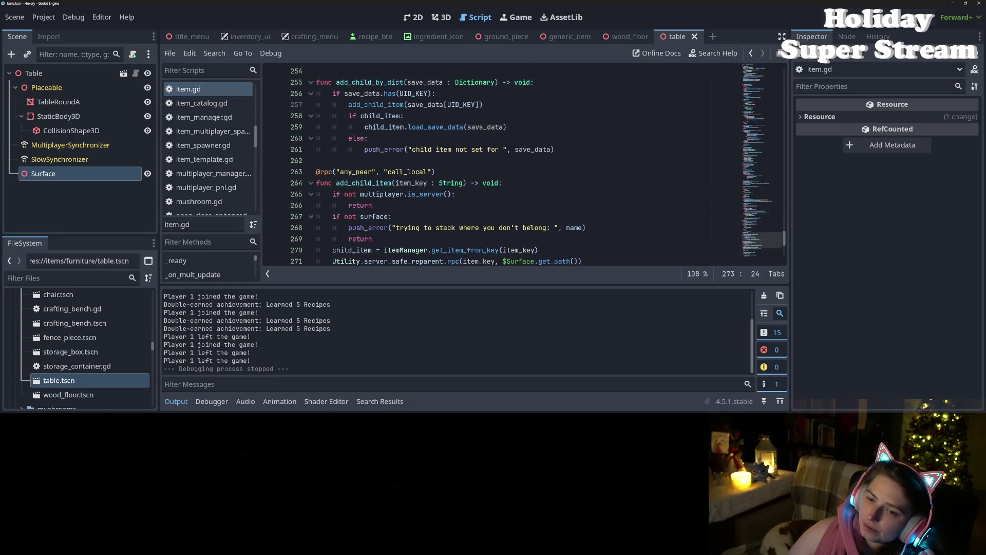
pyautogui.click(461, 183)
pyautogui.scroll(-2, 428, 193)
pyautogui.scroll(2, 428, 193)
pyautogui.scroll(-1, 427, 193)
pyautogui.scroll(1, 428, 194)
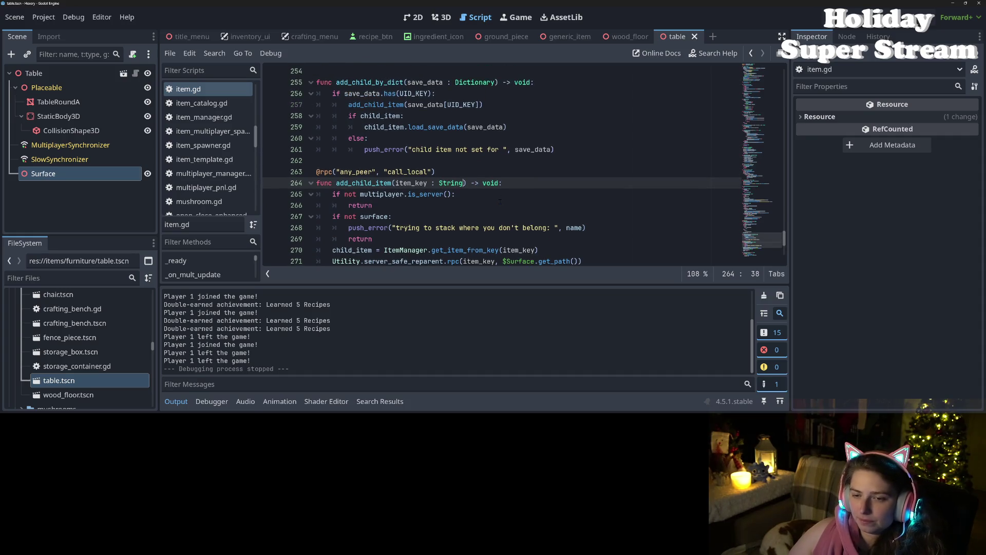
# - Add a load_data Dictionary parameter and change line 257 to add_child_item.rpc(save_data[UID_KEY], save_data)
pyautogui.write(', load')
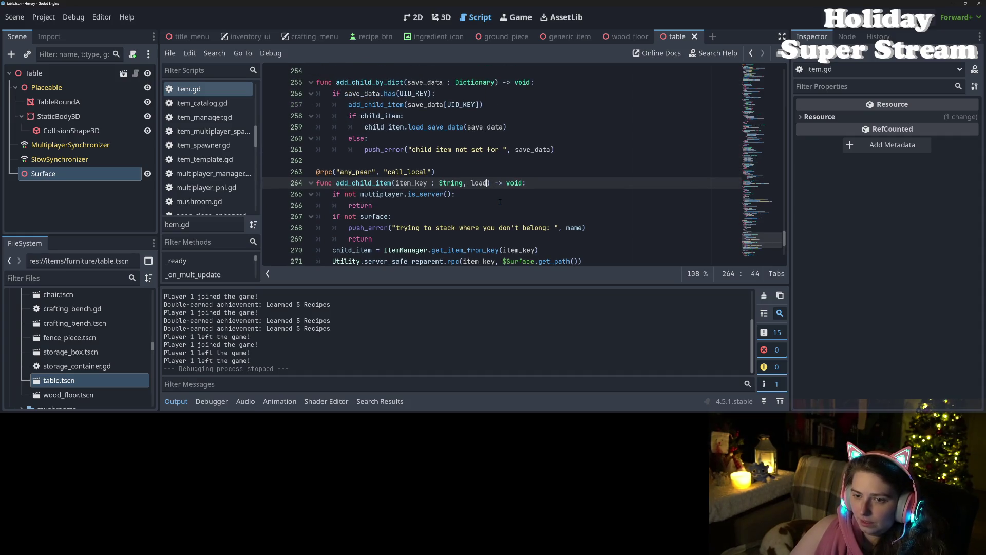
pyautogui.write('_data : ')
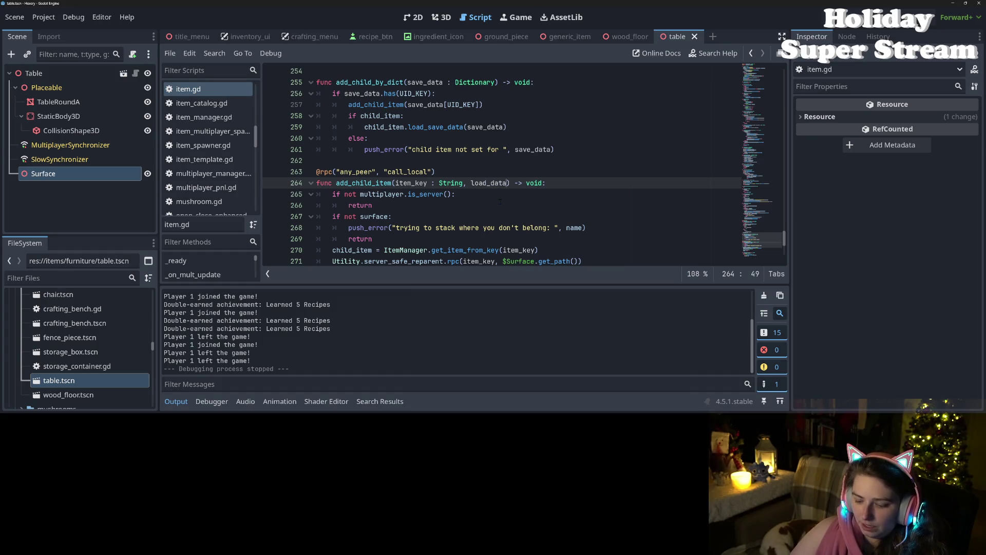
pyautogui.write('Dictionary = ')
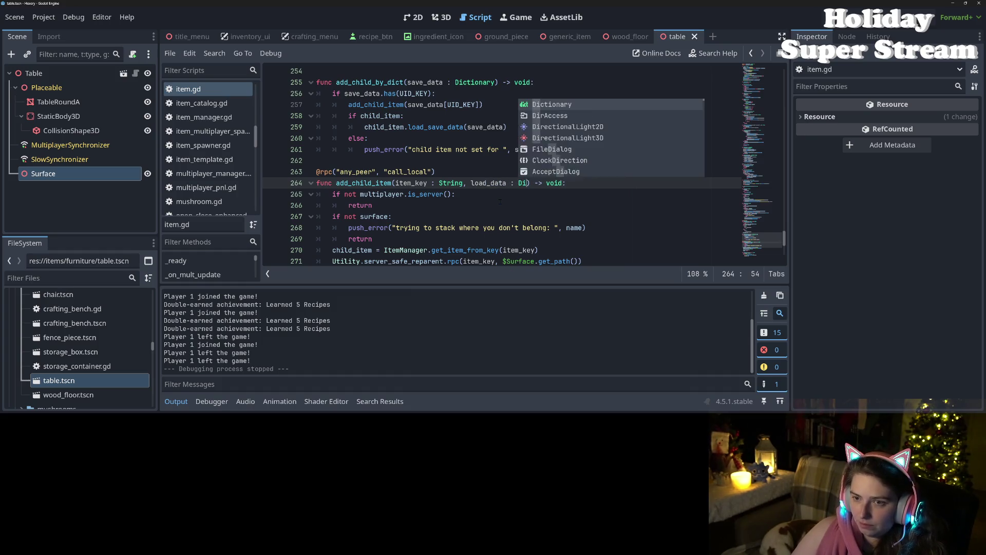
pyautogui.write('{}')
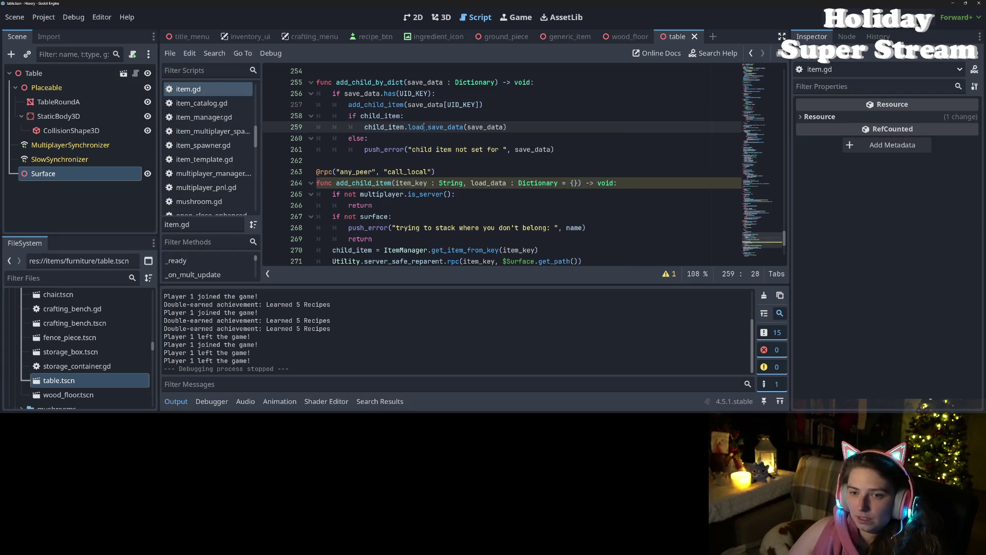
pyautogui.click(380, 115)
pyautogui.click(405, 104)
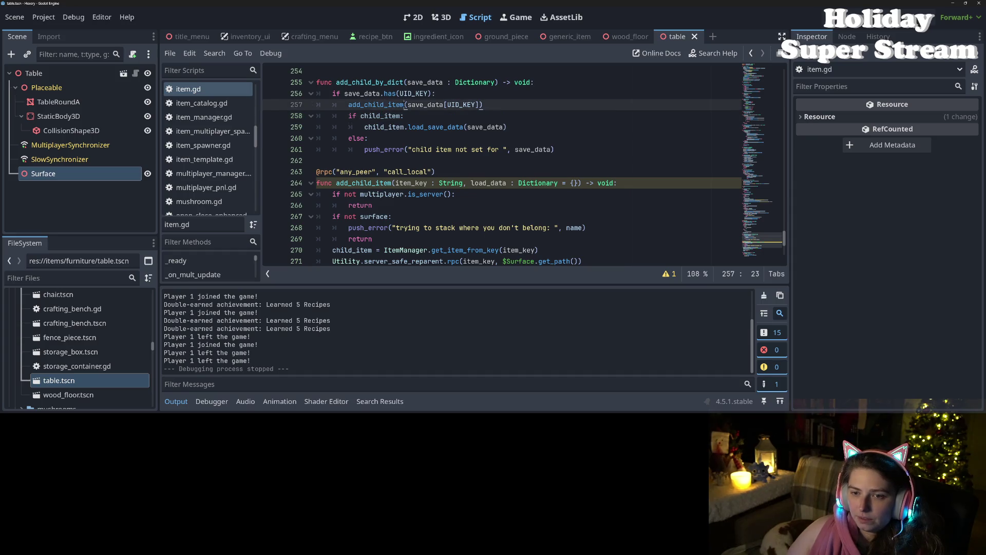
pyautogui.write('.rpc')
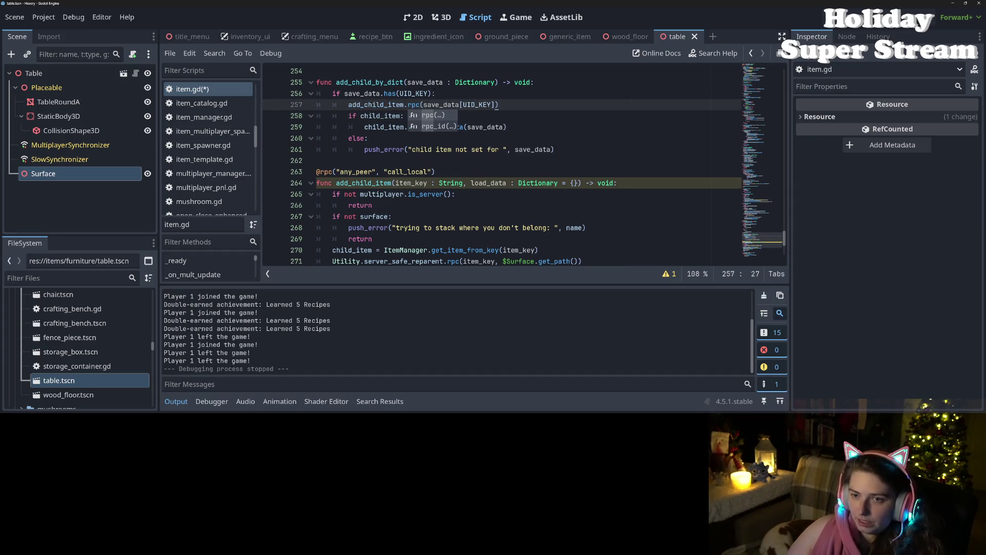
pyautogui.click(494, 104)
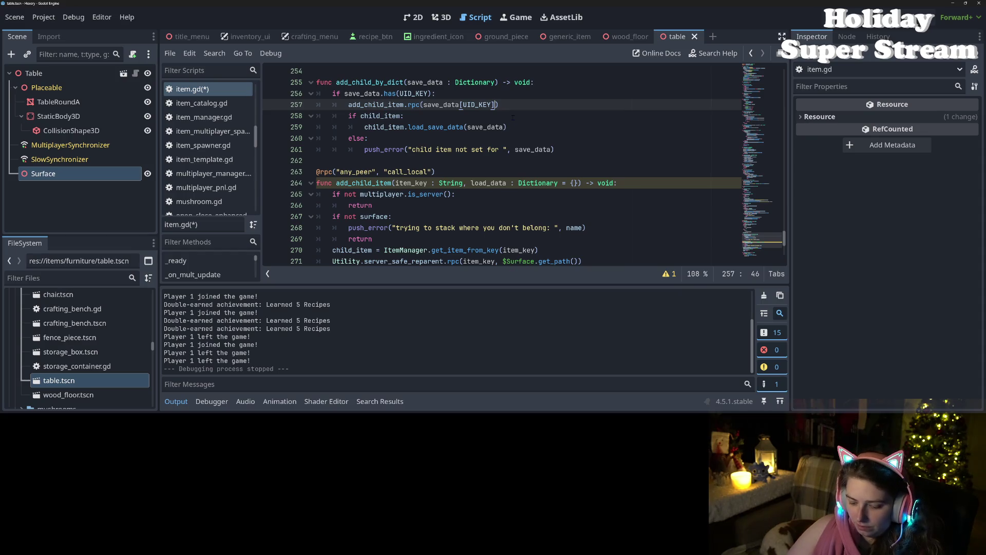
pyautogui.write(', save_data')
# - Rename the load_data parameter to save_data and save item.gd
pyautogui.doubleClick(530, 106)
pyautogui.hotkey('ctrl', 'c')
pyautogui.doubleClick(481, 183)
pyautogui.hotkey('ctrl', 'v')
pyautogui.hotkey('ctrl', 's')
# - Delete the redundant child_item check and else branch lines, then save
pyautogui.moveTo(555, 149); pyautogui.dragTo(317, 140)
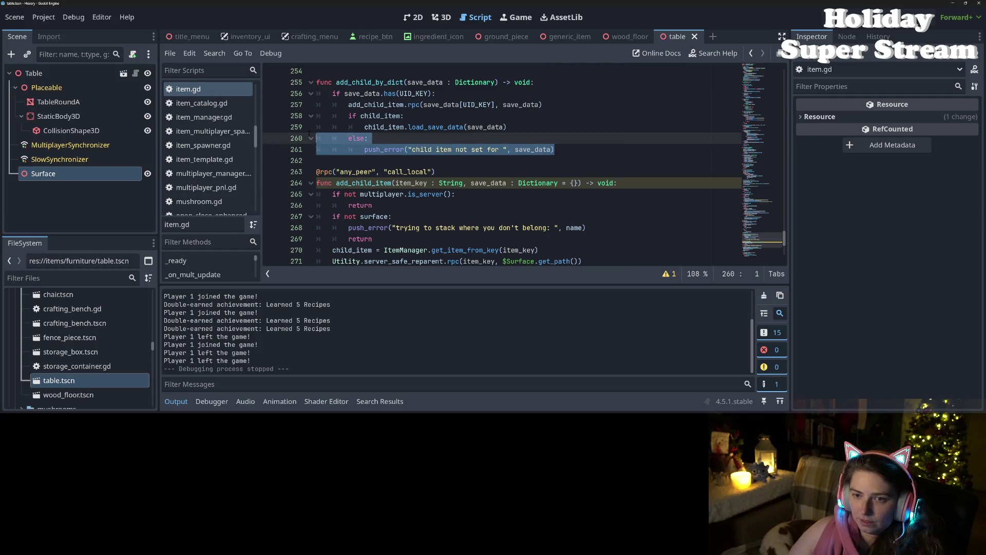
pyautogui.hotkey('shift', 'Up')
pyautogui.hotkey('shift', 'Up')
pyautogui.press('Delete')
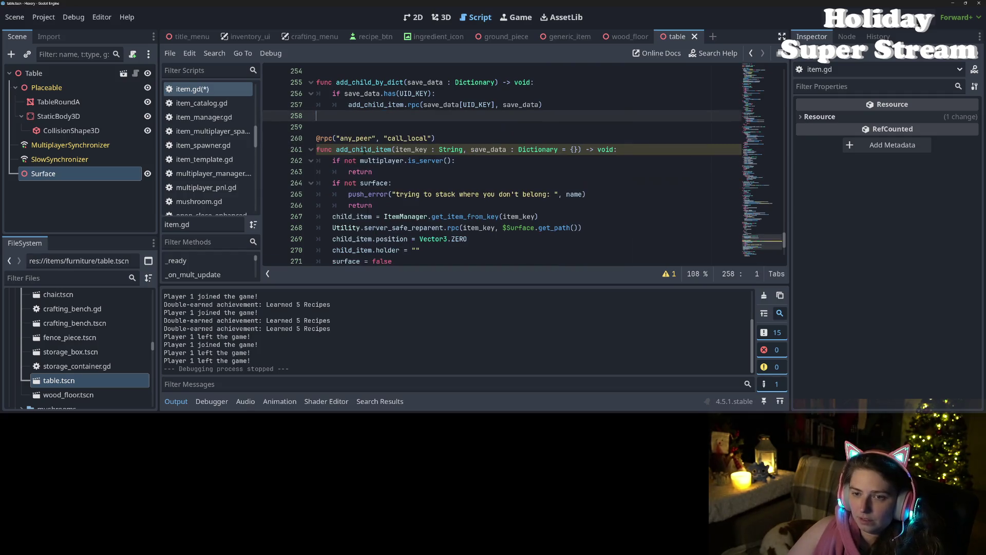
pyautogui.hotkey('ctrl', 's')
# - Add child_item.load_save_data(save_data) after surface = false, save, and run the project
pyautogui.click(368, 149)
pyautogui.doubleClick(368, 149)
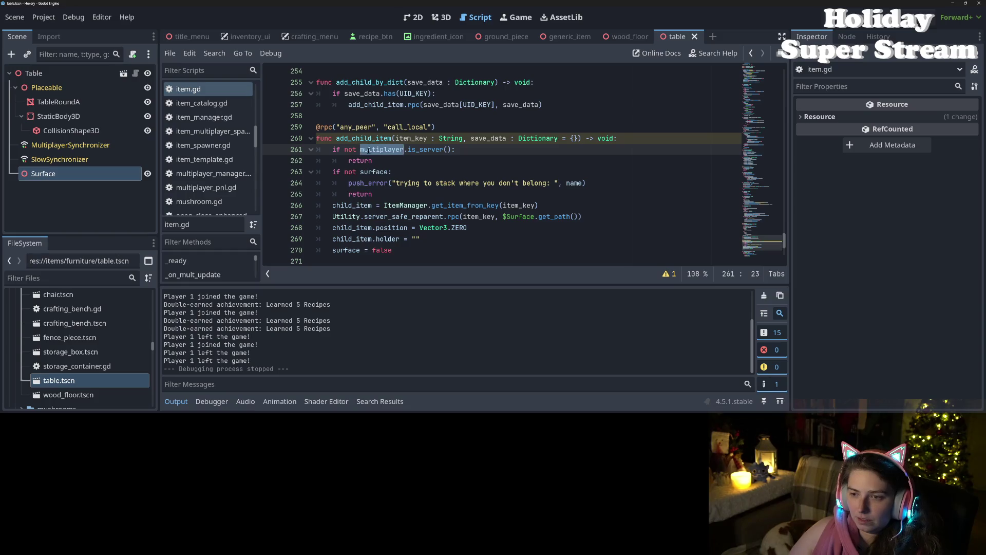
pyautogui.doubleClick(505, 139)
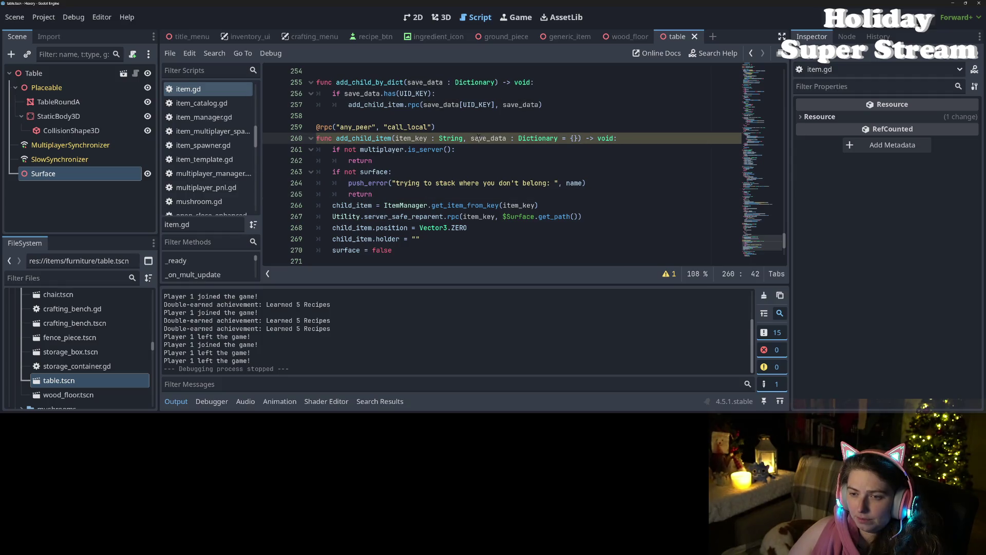
pyautogui.click(411, 251)
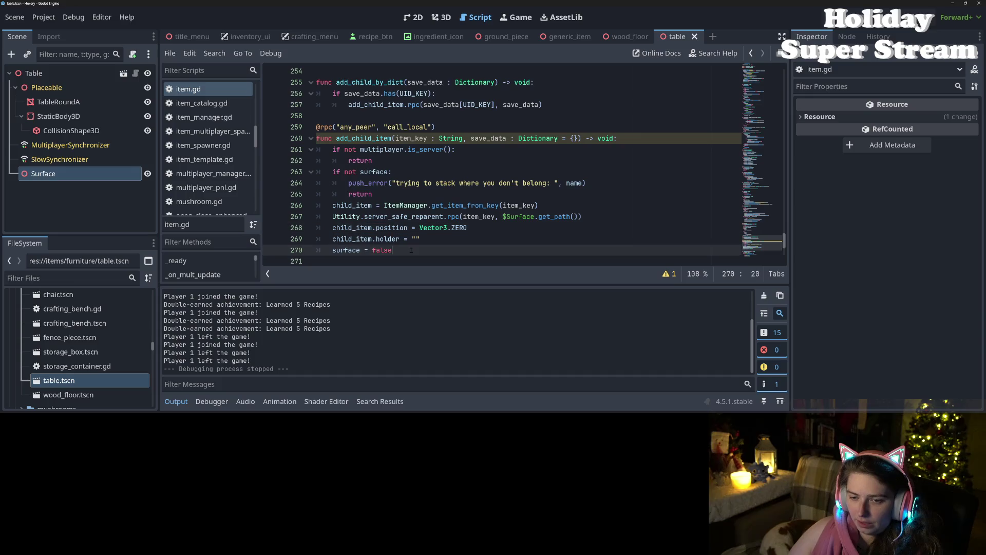
pyautogui.press('Return')
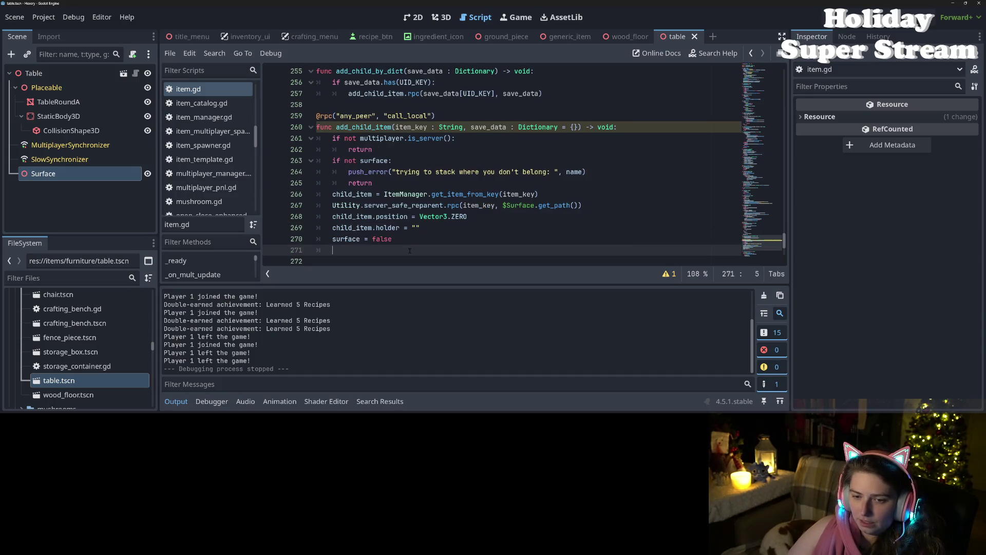
pyautogui.write('child_item.loa')
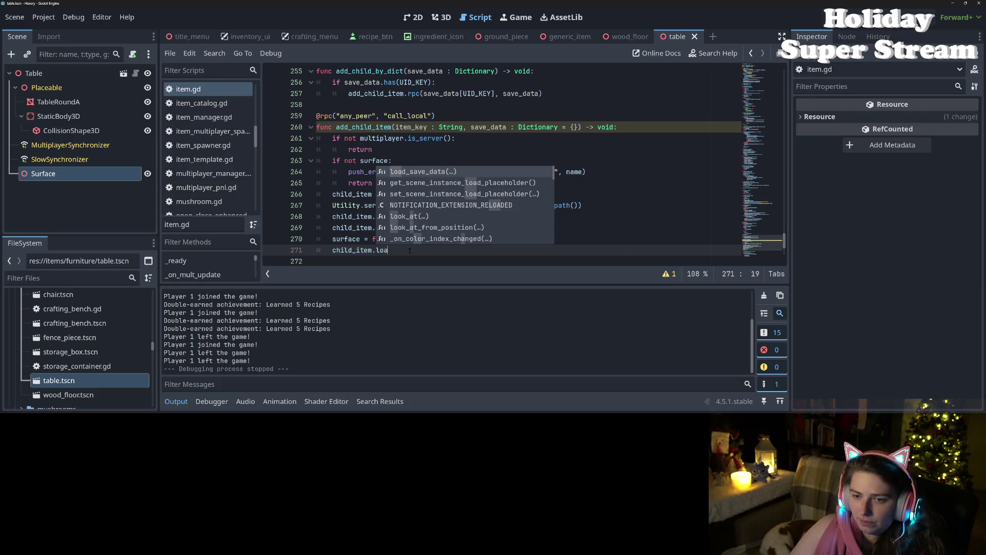
pyautogui.press('Return')
pyautogui.write('save_data(save_data')
pyautogui.hotkey('ctrl', 's')
pyautogui.click(538, 194)
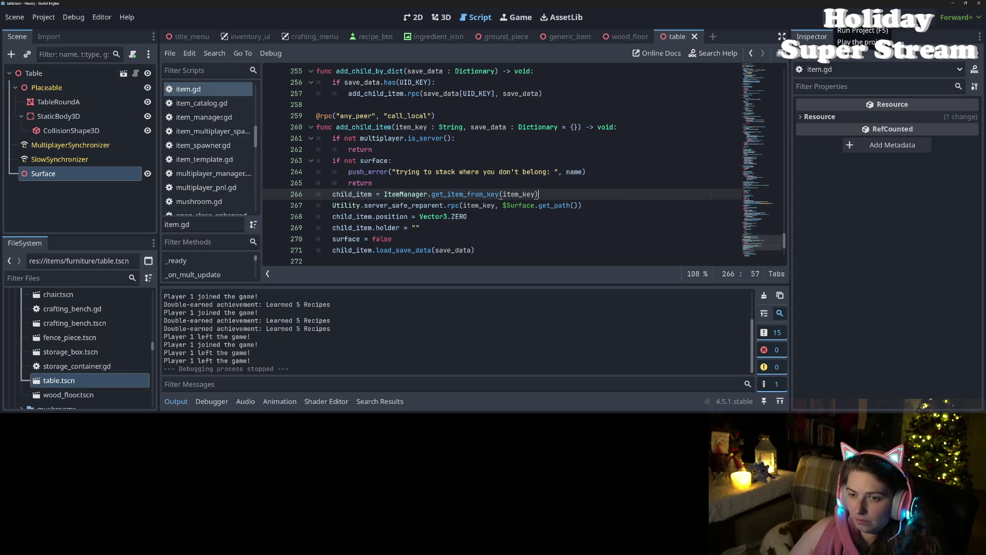
pyautogui.click(828, 17)
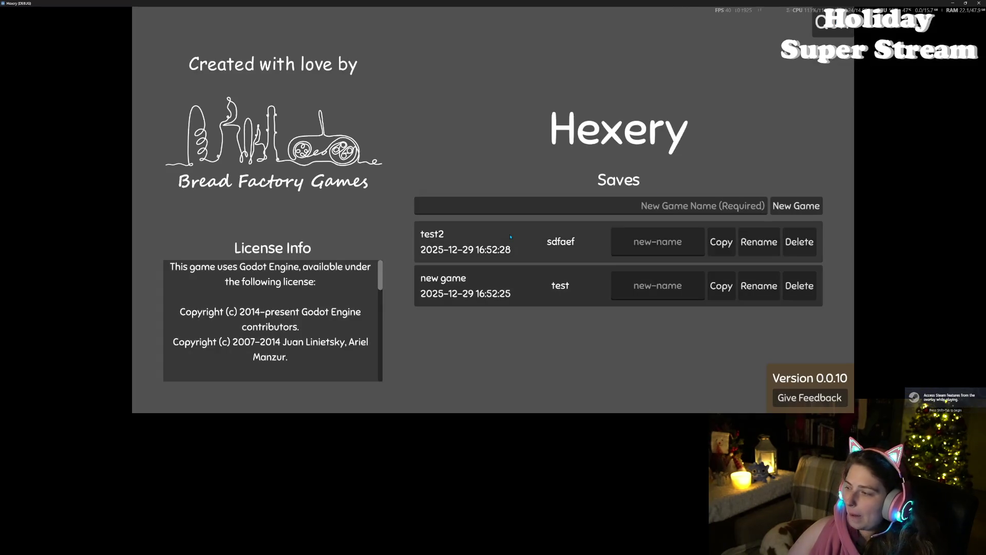
# - Load the test2 save and walk the character around the picnic tables
pyautogui.click(510, 238)
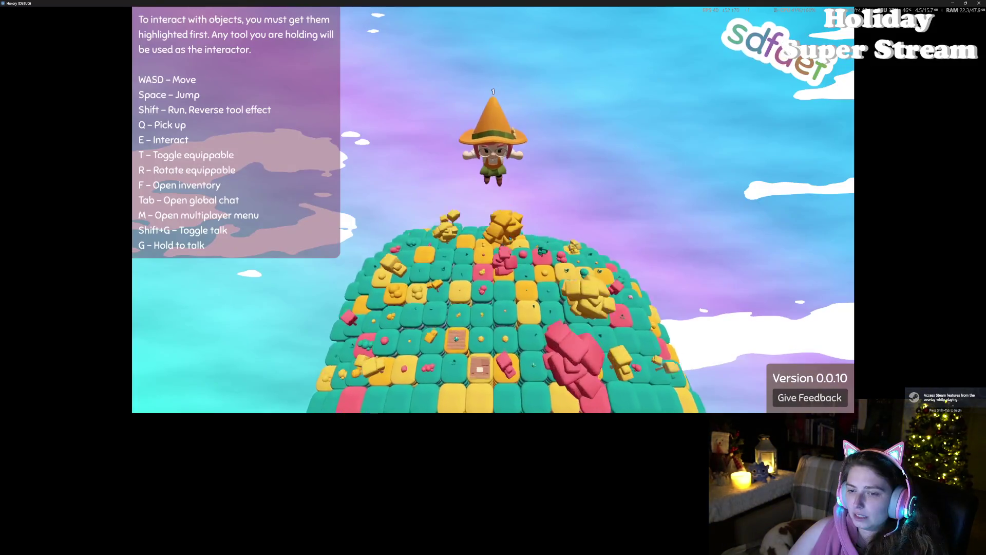
pyautogui.press('s')
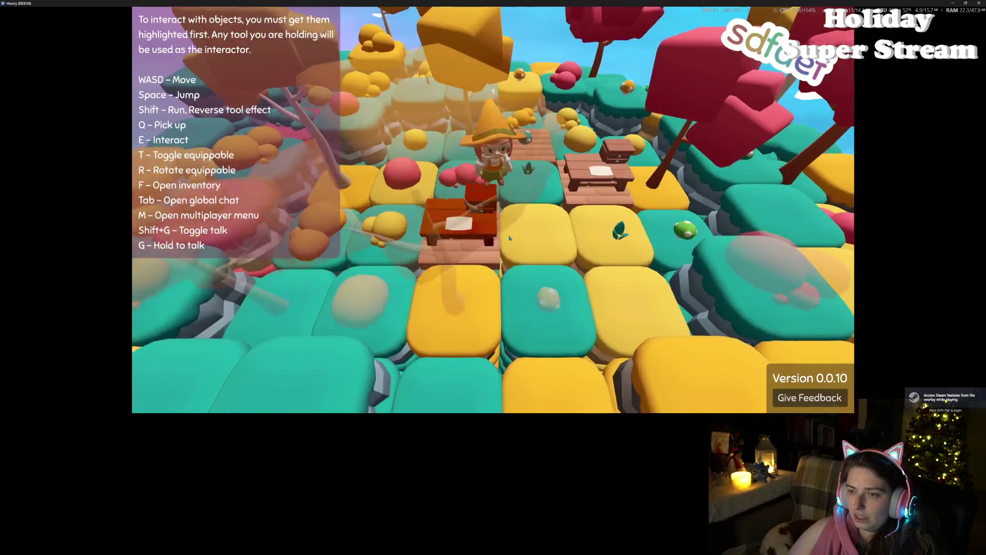
pyautogui.press('w')
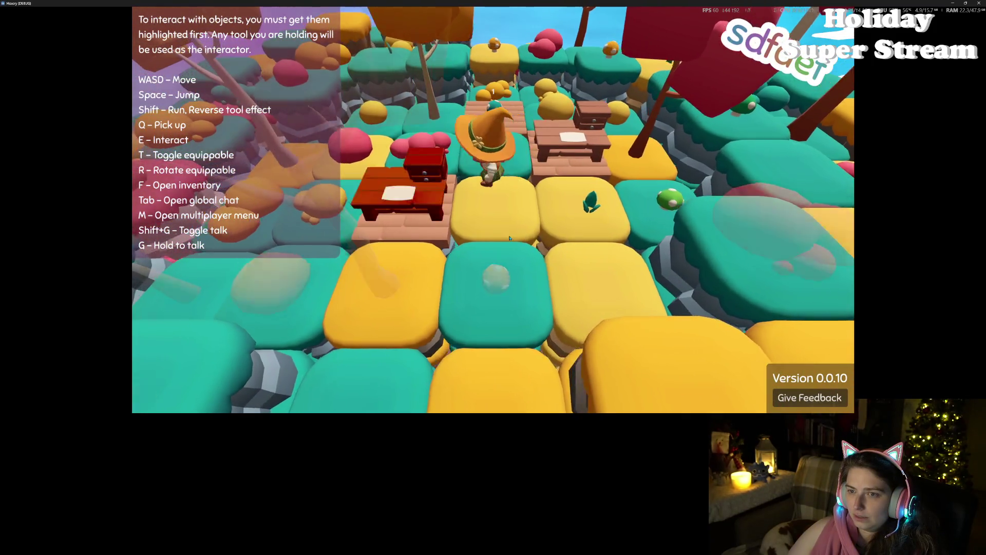
pyautogui.press('s')
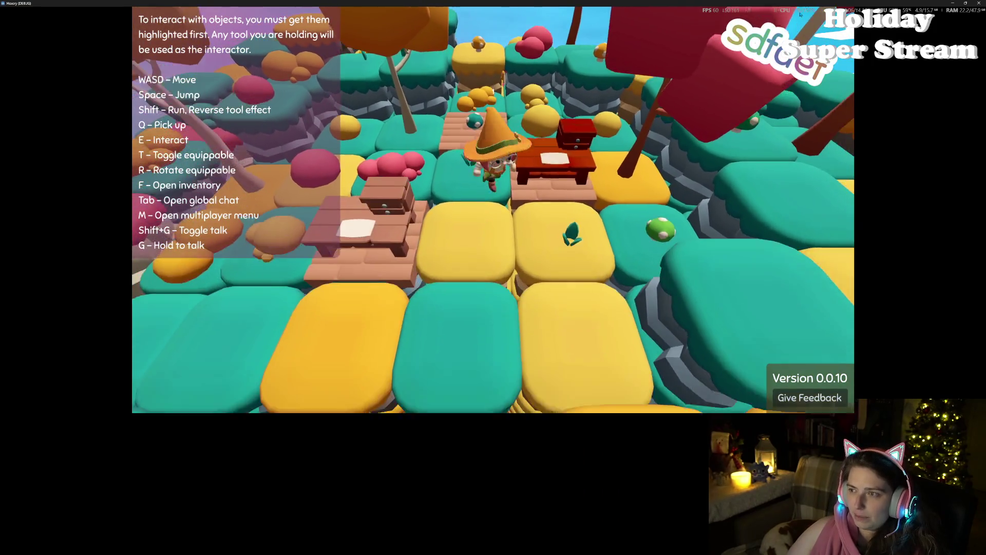
pyautogui.press('f')
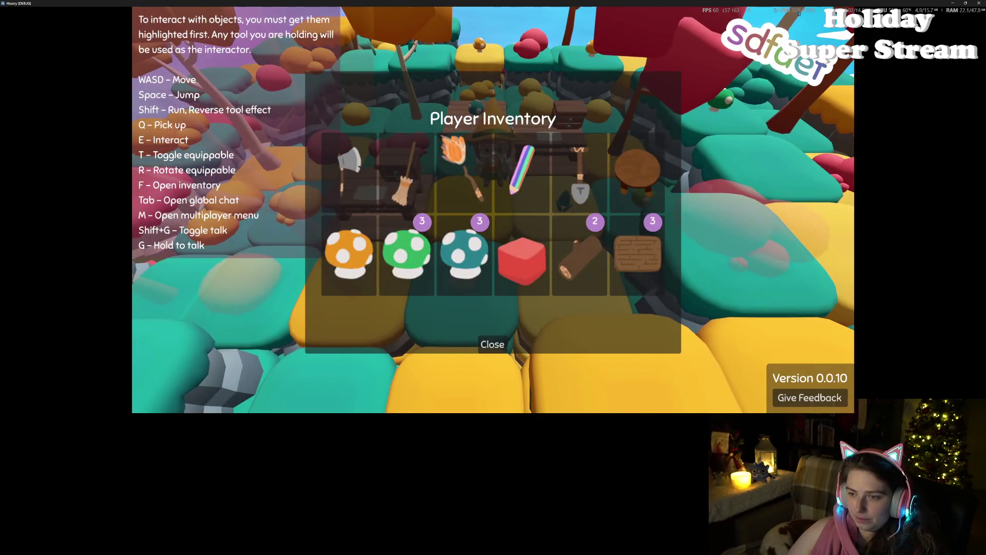
pyautogui.press('f')
pyautogui.press('f')
pyautogui.press('f')
pyautogui.press('s')
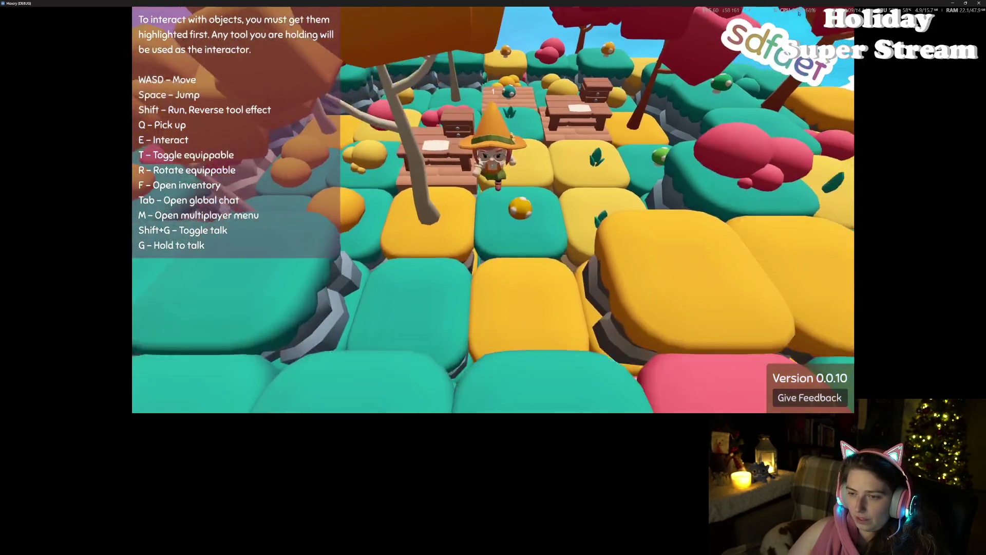
pyautogui.press('w')
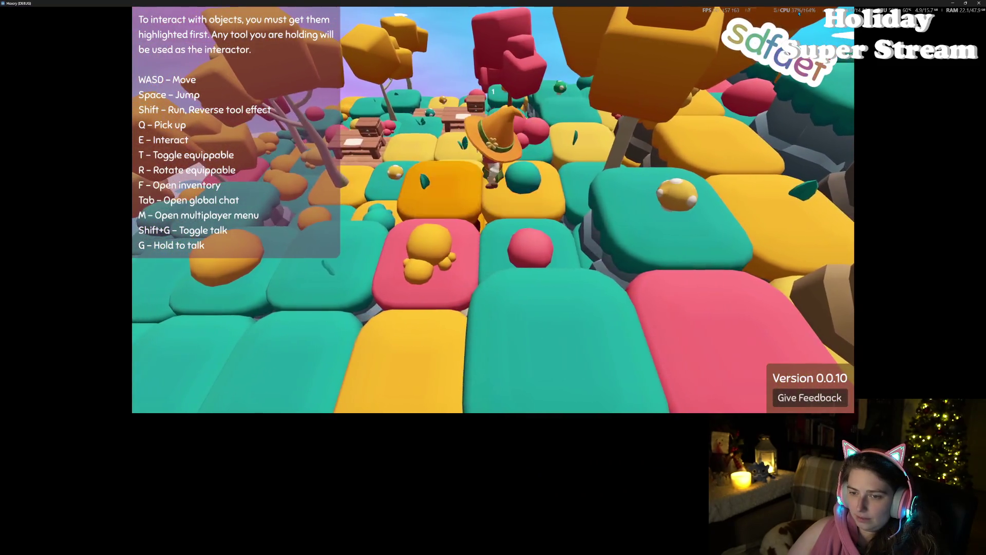
# - Move the orange mushroom into the top inventory row
pyautogui.press('f')
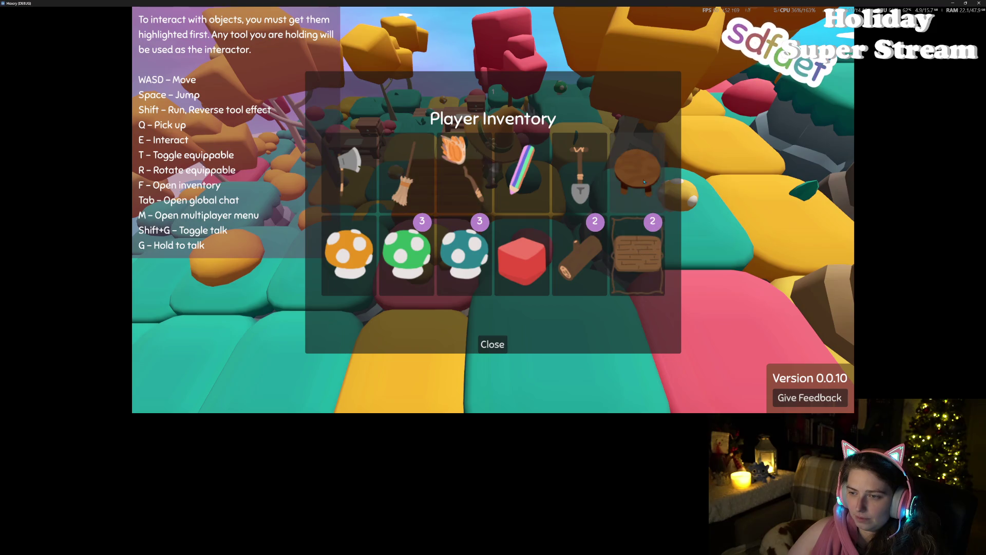
pyautogui.click(377, 278)
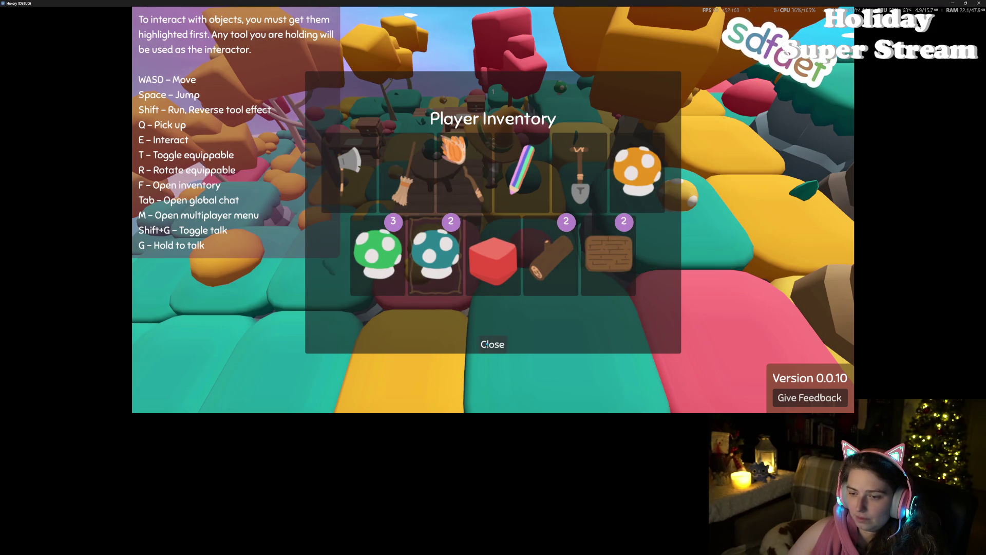
pyautogui.click(497, 347)
pyautogui.press('w')
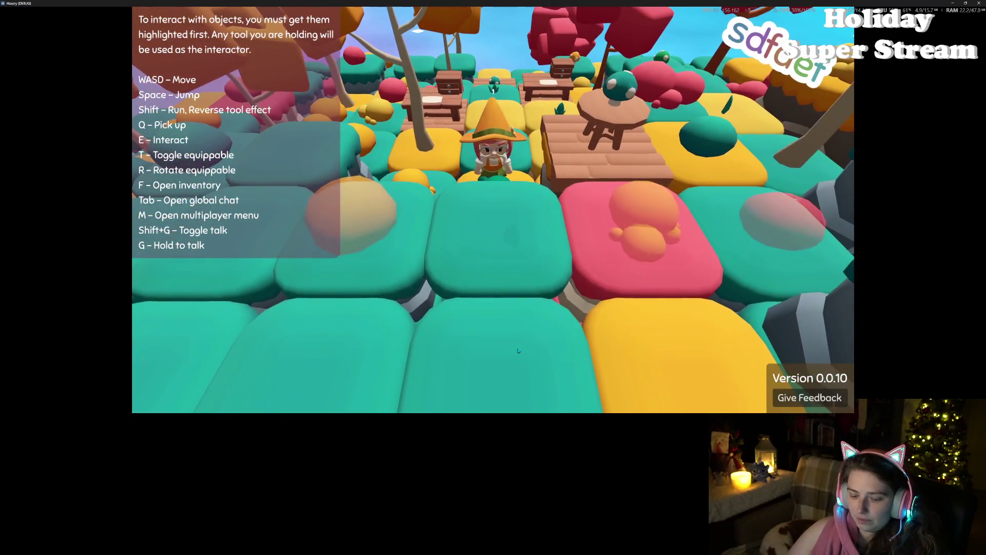
# - Host a local multiplayer game, then shrink the game window to check the editor
pyautogui.press('m')
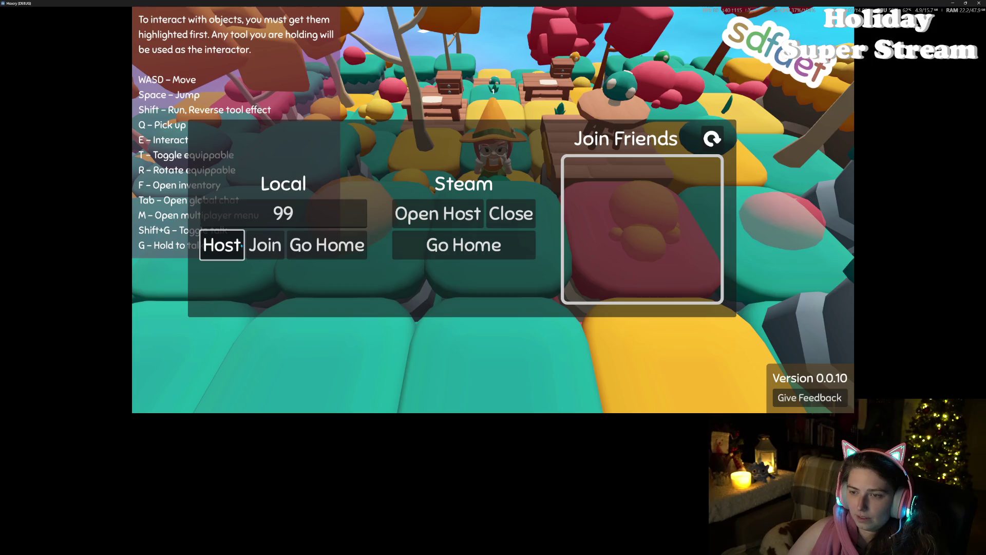
pyautogui.click(222, 245)
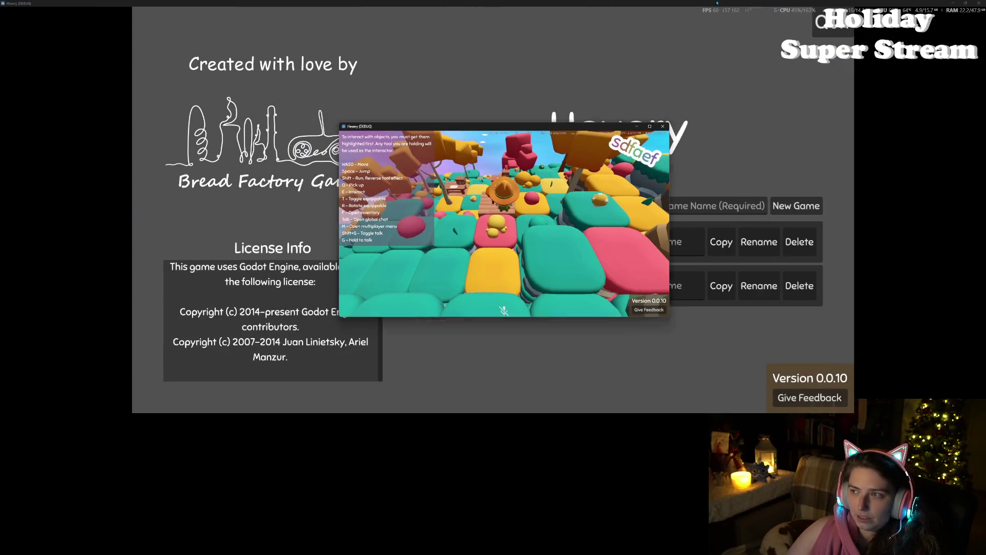
pyautogui.moveTo(709, 3)
pyautogui.mouseDown()
pyautogui.moveTo(739, 91)
pyautogui.moveTo(811, 159)
pyautogui.mouseUp()
pyautogui.click(220, 402)
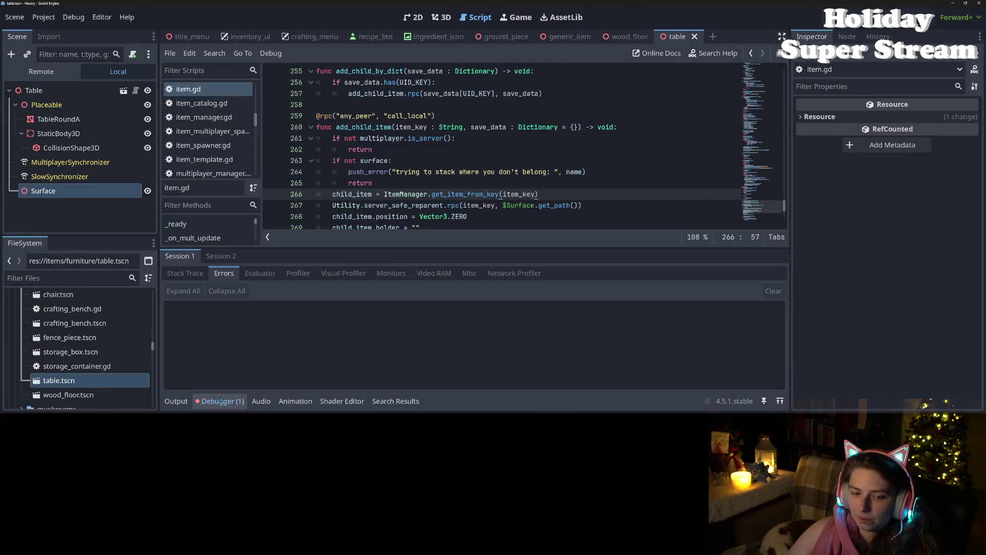
# - Show Session 2's item.gd:257 add_child_by_dict "!is_inside_tree()" error and its stack trace
pyautogui.click(218, 256)
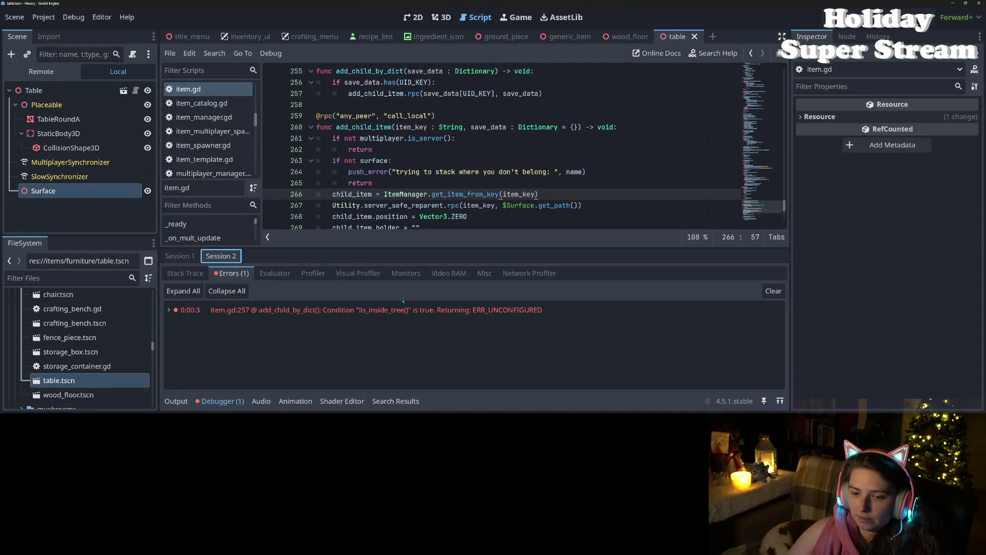
pyautogui.moveTo(405, 312)
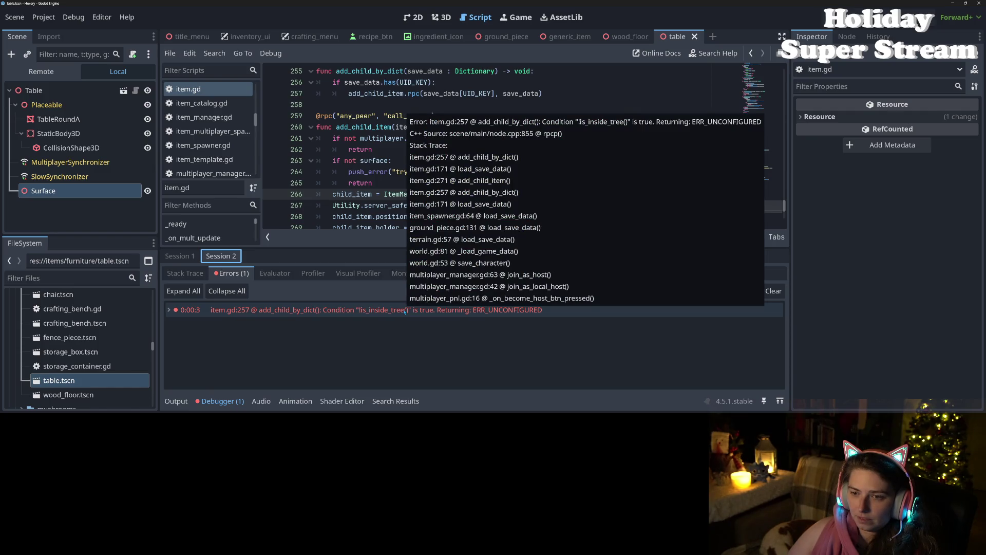
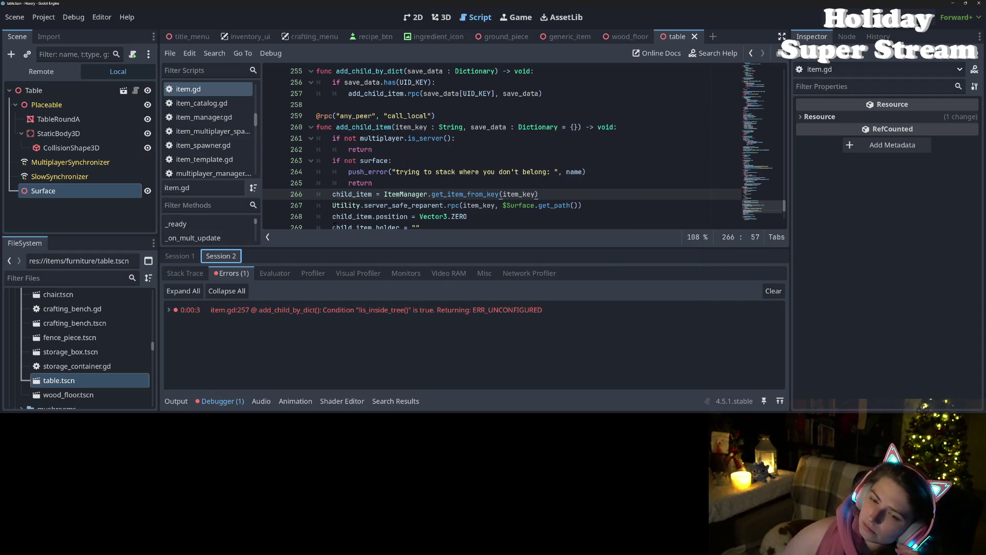
# - Drop '.rpc' from the add_child_item call on line 257, save item.gd, and run the game
pyautogui.click(388, 184)
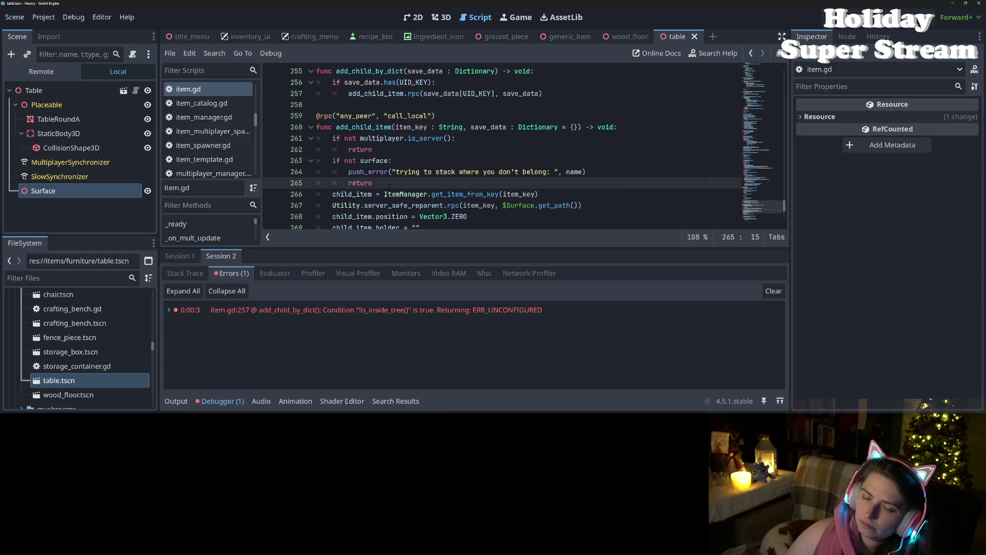
pyautogui.scroll(-2, 367, 138)
pyautogui.scroll(2, 367, 139)
pyautogui.click(367, 138)
pyautogui.doubleClick(364, 93)
pyautogui.scroll(1, 364, 94)
pyautogui.scroll(3, 416, 180)
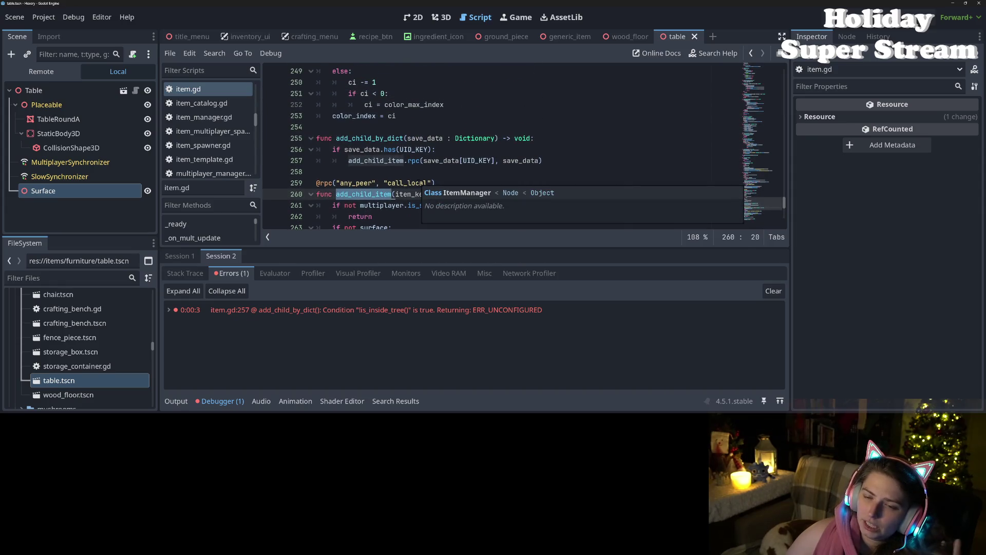
pyautogui.doubleClick(414, 160)
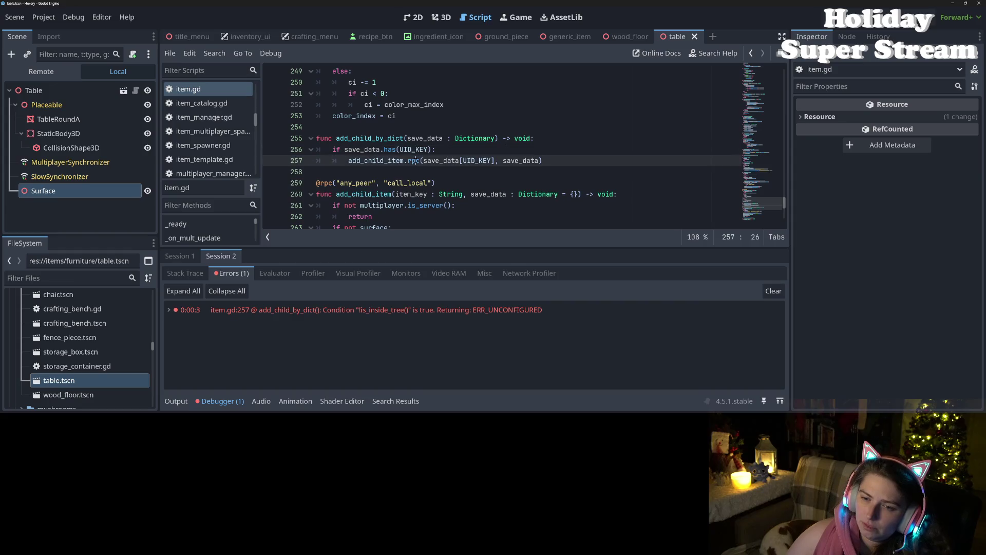
pyautogui.press('BackSpace')
pyautogui.press('BackSpace')
pyautogui.hotkey('ctrl', 's')
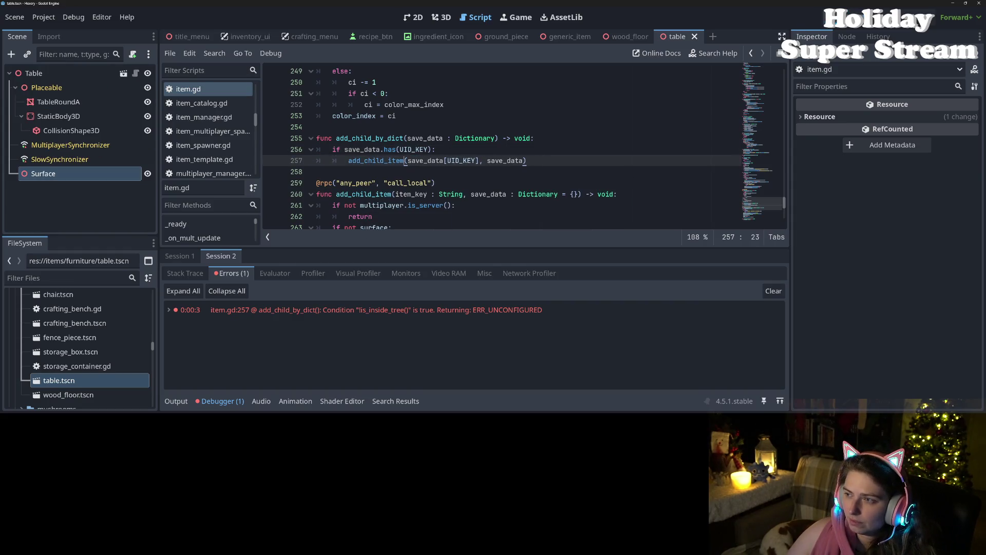
pyautogui.press('F5')
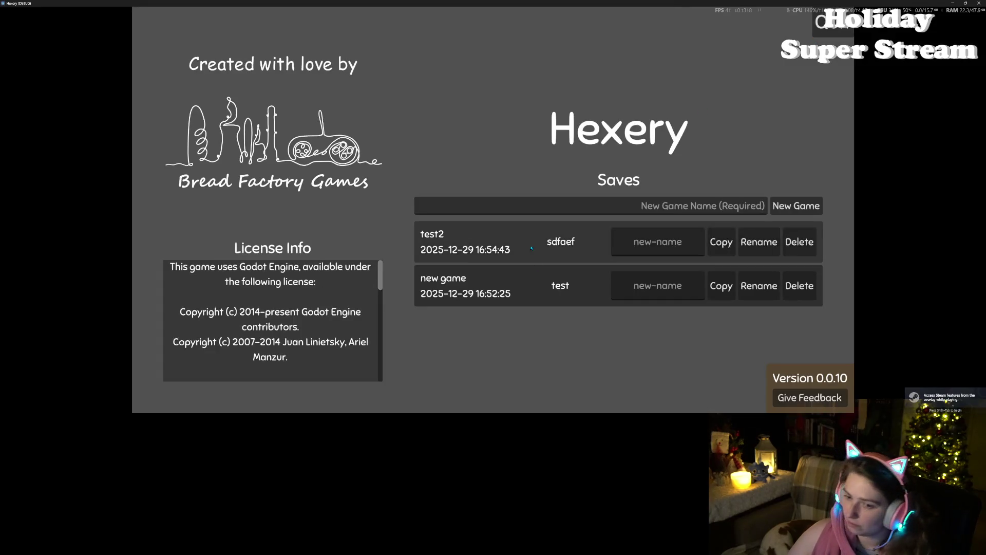
# - Close the running game and stop the debug session
pyautogui.click(532, 236)
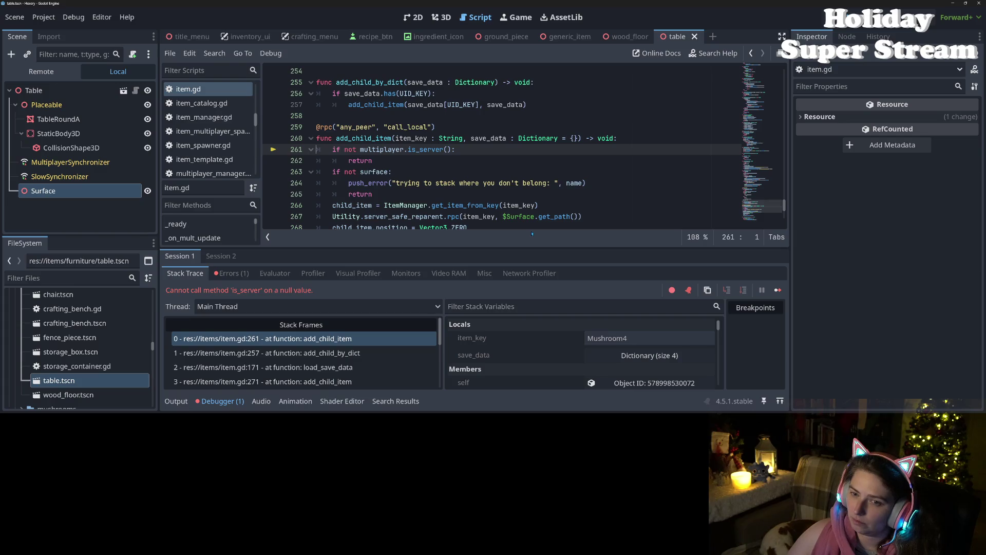
pyautogui.click(860, 14)
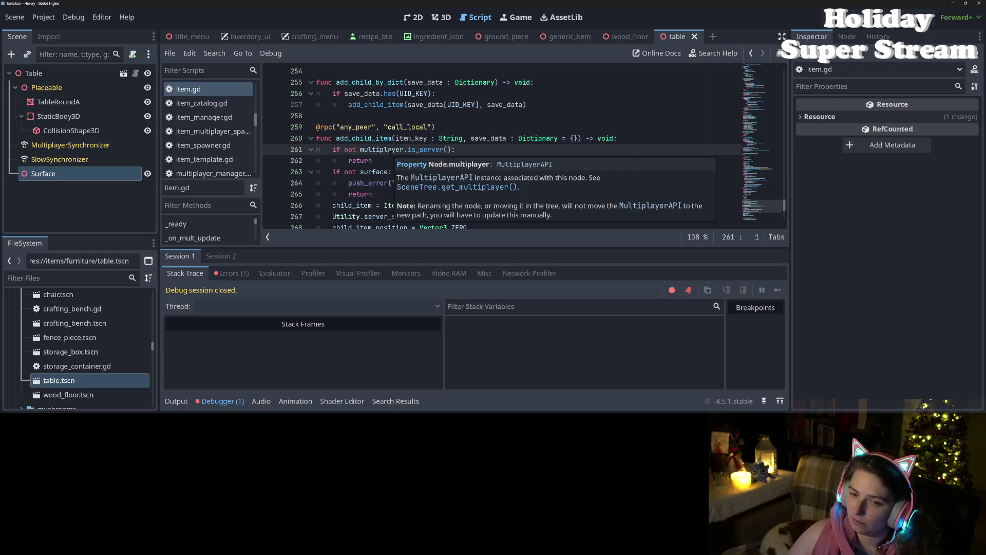
pyautogui.doubleClick(390, 149)
# - Try an 'if multiplayer' check at the top of add_child_item, then delete it again
pyautogui.click(645, 142)
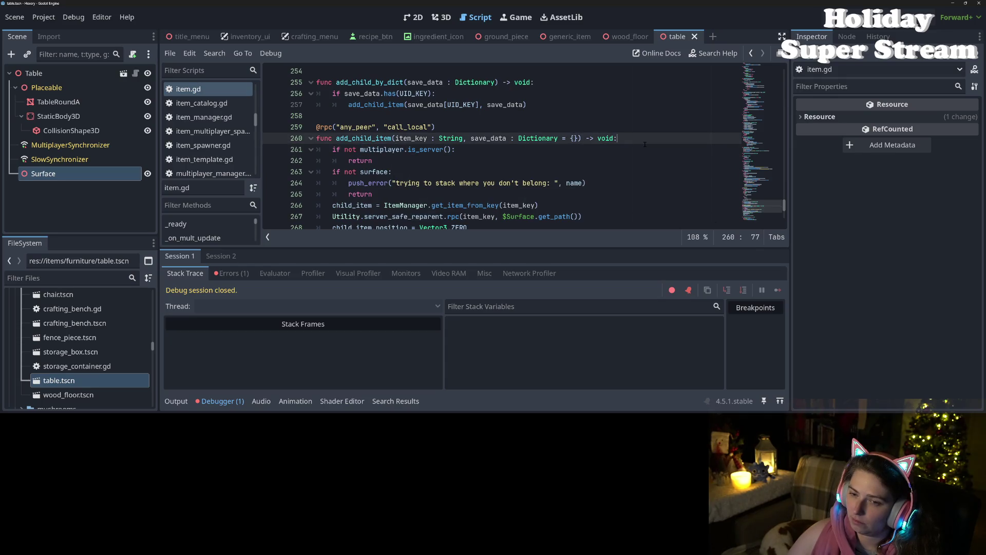
pyautogui.press('Return')
pyautogui.write('if mul')
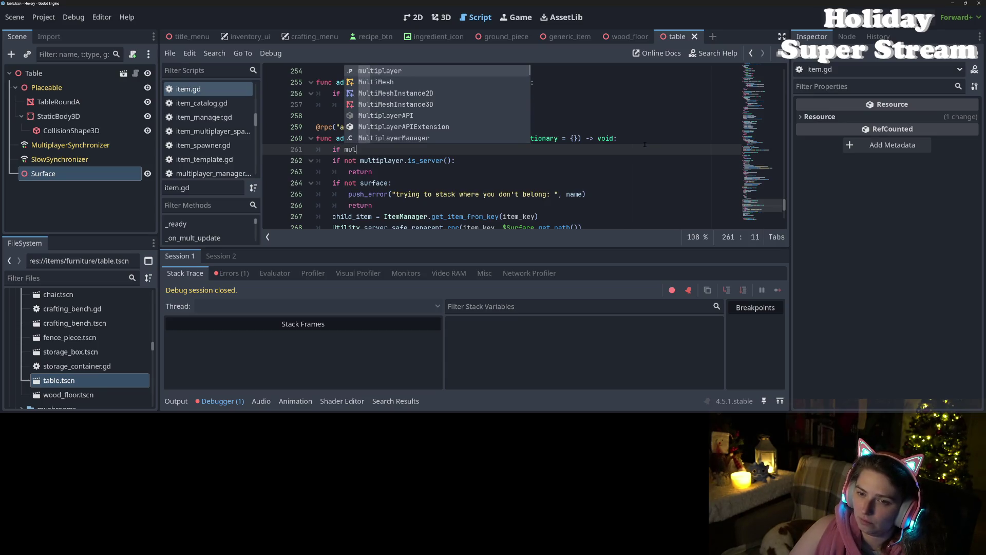
pyautogui.press('Return')
pyautogui.write('.')
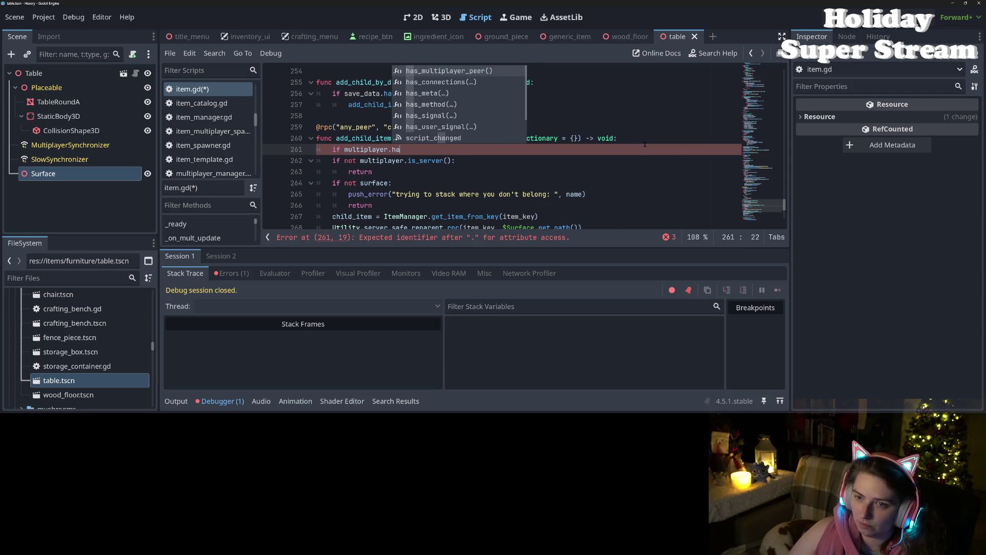
pyautogui.press('BackSpace')
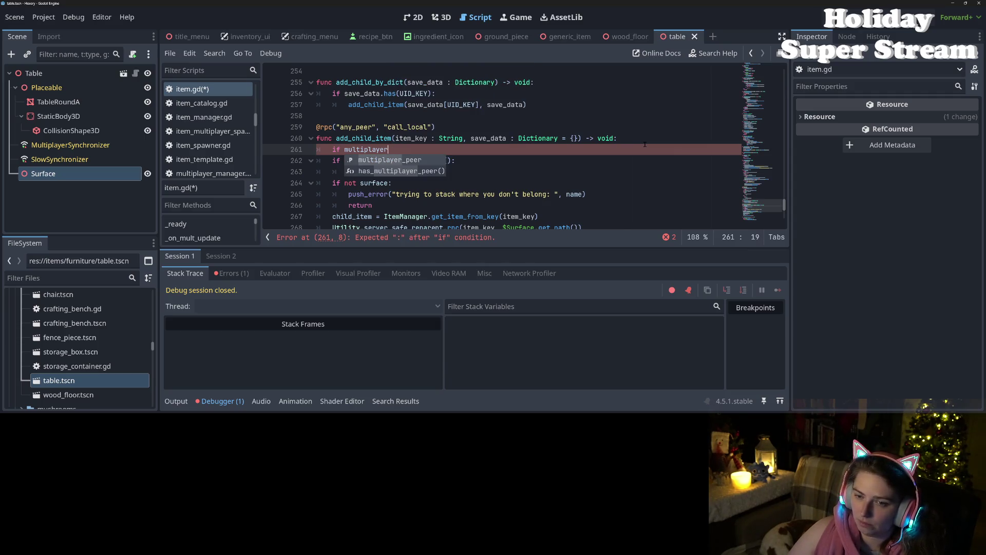
pyautogui.press('Escape')
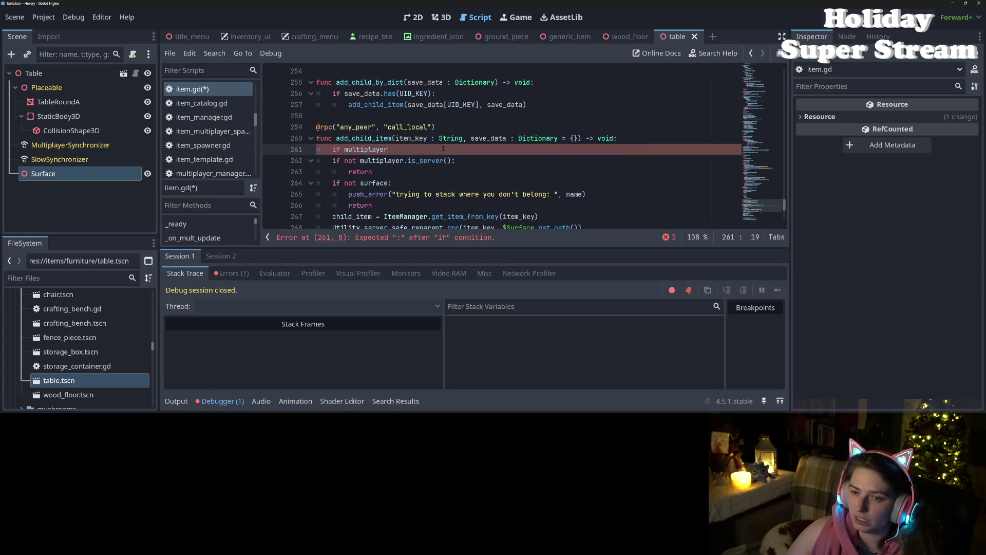
pyautogui.hotkey('shift', 'Home')
pyautogui.press('BackSpace')
pyautogui.press('Delete')
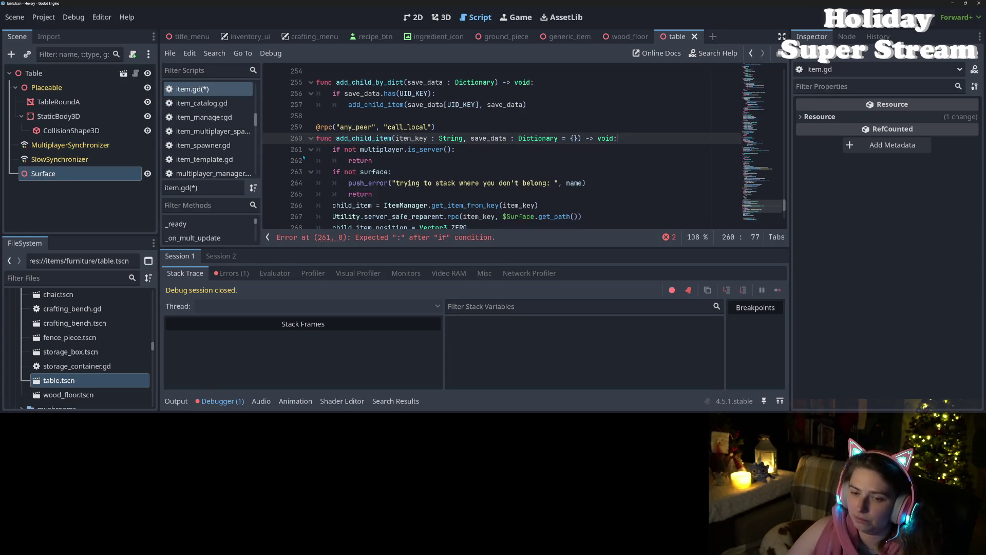
# - Bring up the Errors list from the last run
pyautogui.click(405, 149)
pyautogui.click(446, 149)
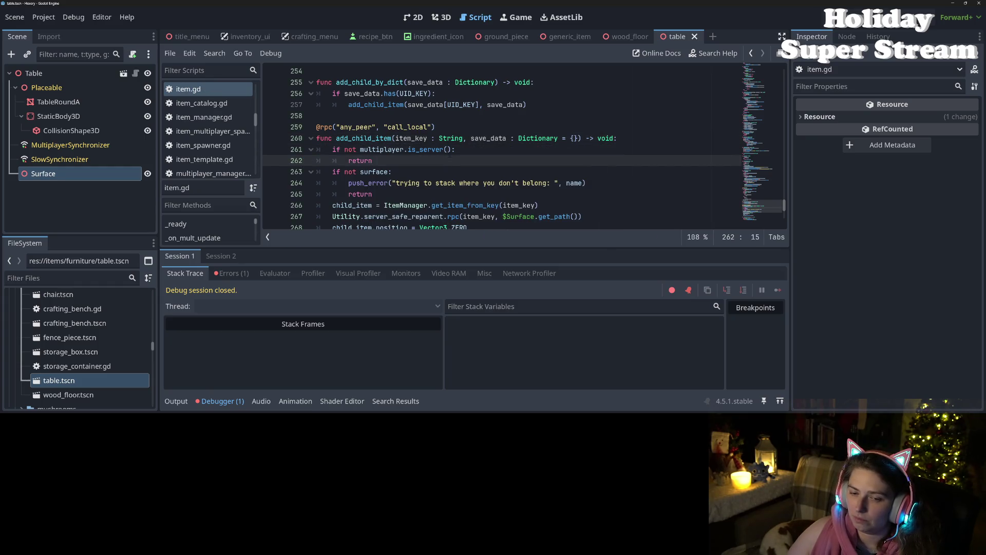
pyautogui.click(232, 273)
# - Jump from the server_safe_reparent call on line 267 to its definition in utility.gd
pyautogui.moveTo(302, 309)
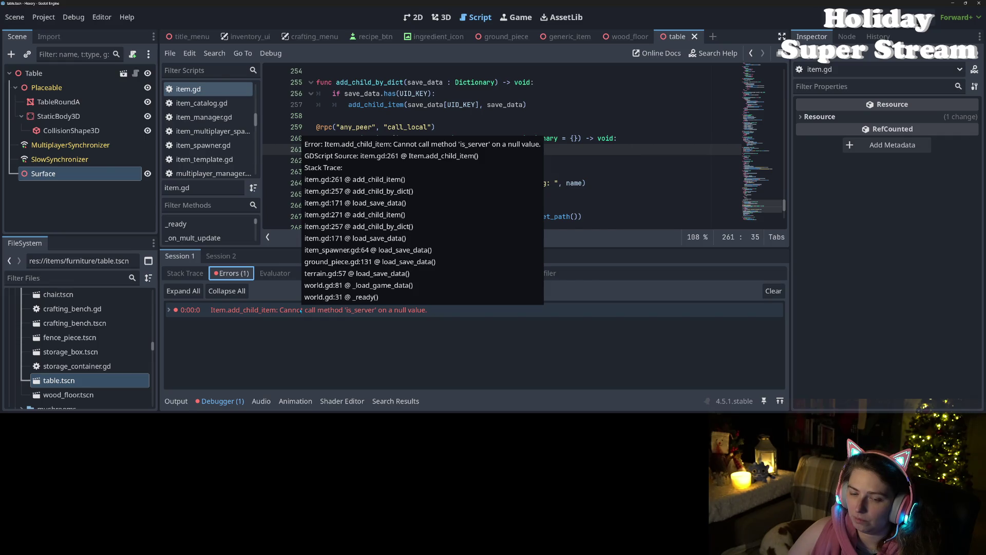
pyautogui.doubleClick(424, 149)
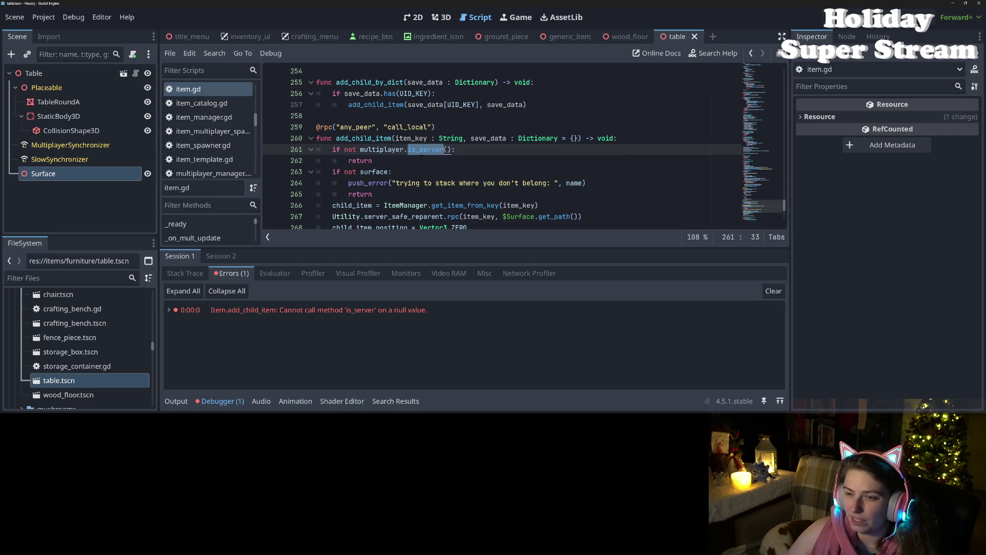
pyautogui.scroll(-2, 421, 169)
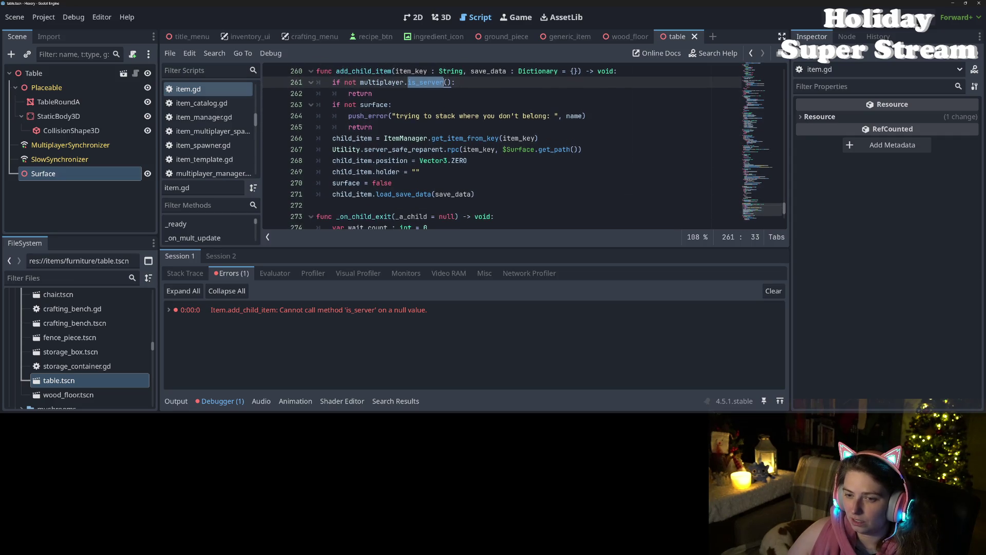
pyautogui.click(428, 149)
pyautogui.keyDown('ctrl'); pyautogui.click(428, 149); pyautogui.keyUp('ctrl')
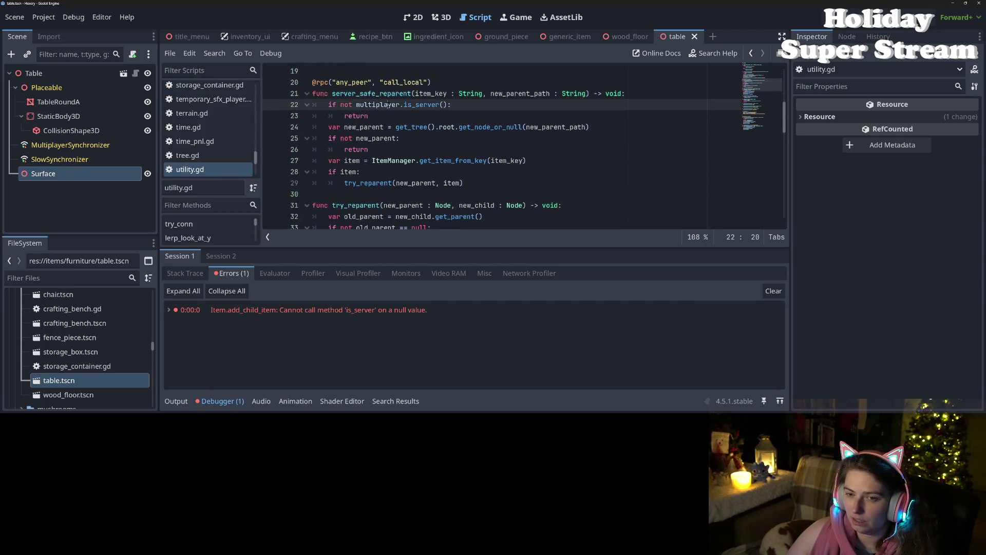
# - Add print("can't find new parent: ", new_parent_path) in the missing-parent check and save
pyautogui.click(391, 126)
pyautogui.doubleClick(522, 127)
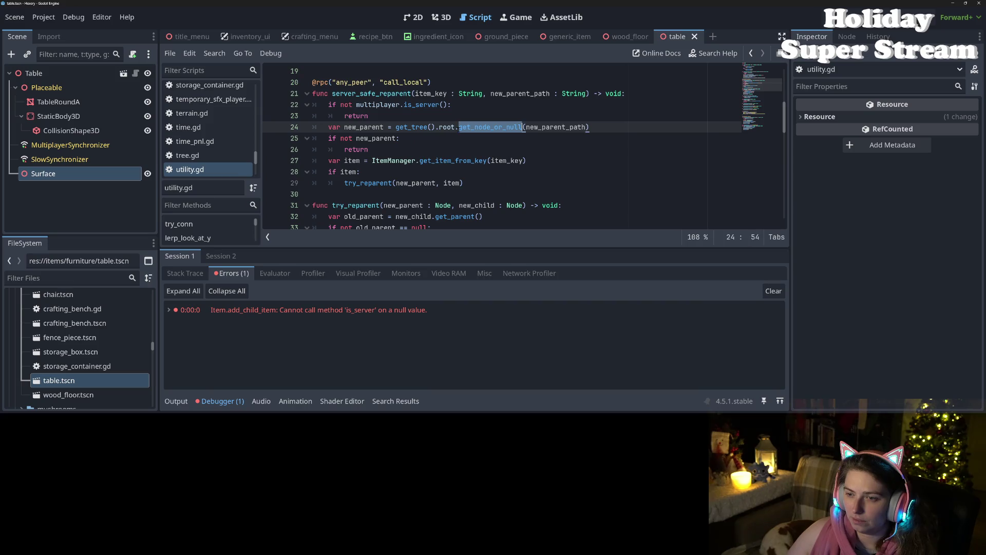
pyautogui.doubleClick(380, 138)
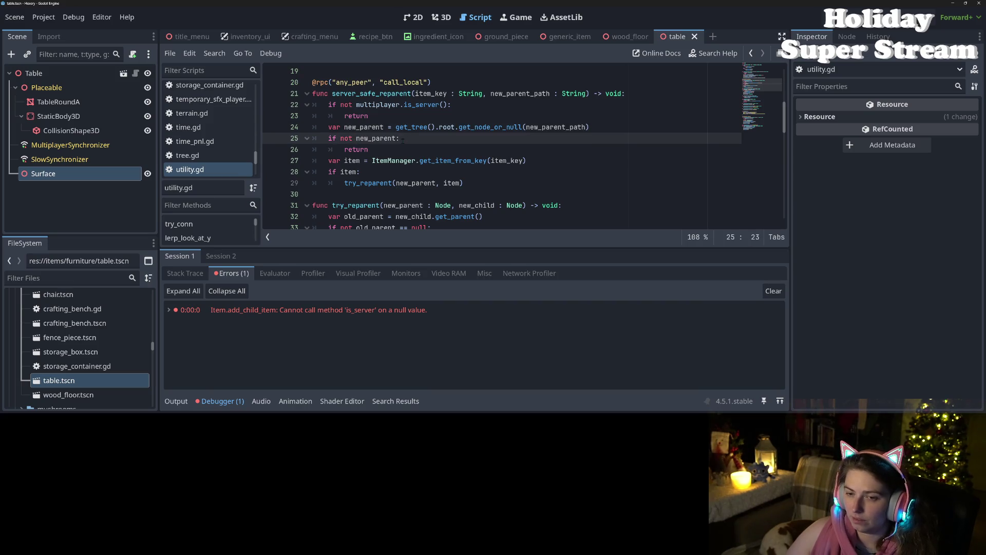
pyautogui.press('Return')
pyautogui.write('print("')
pyautogui.write("can't find new ")
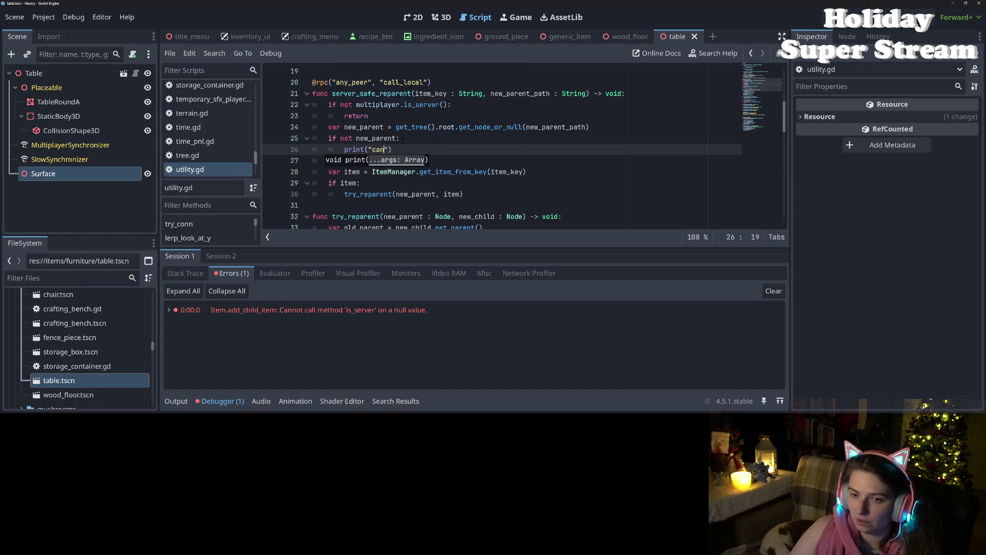
pyautogui.write('parent: "')
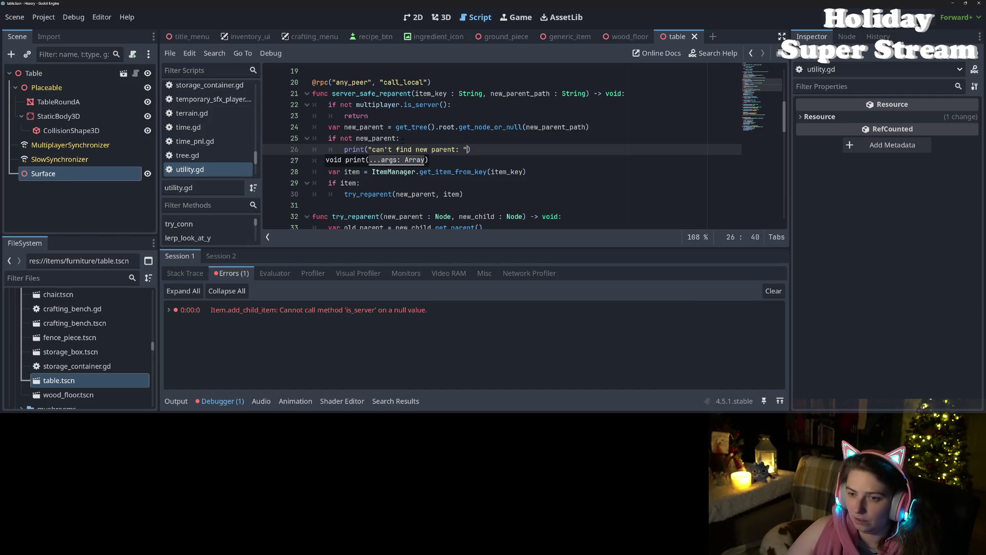
pyautogui.write(', new')
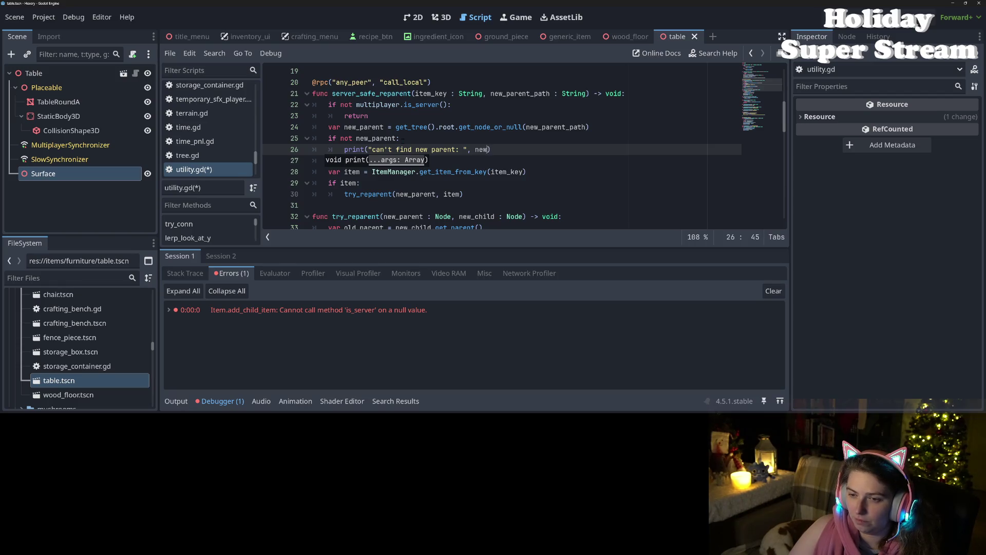
pyautogui.press('Down')
pyautogui.press('Return')
pyautogui.hotkey('ctrl', 's')
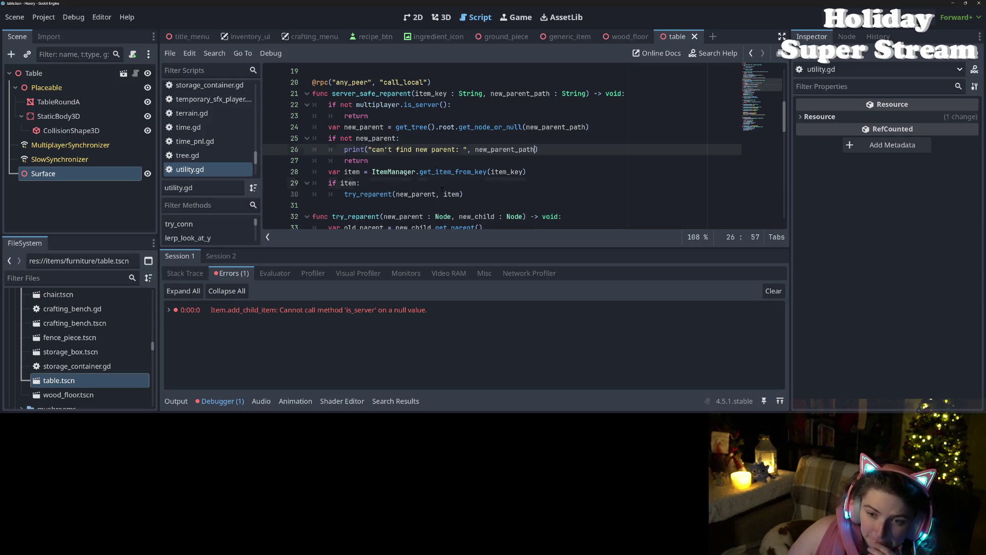
# - Add an else branch printing "cant find item: " with item_key after try_reparent, and save
pyautogui.click(486, 195)
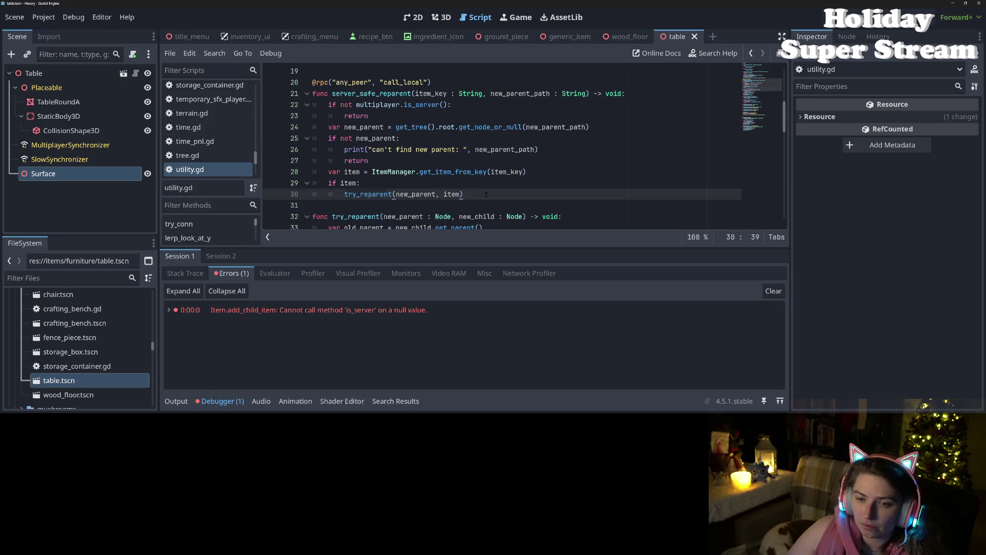
pyautogui.press('Return')
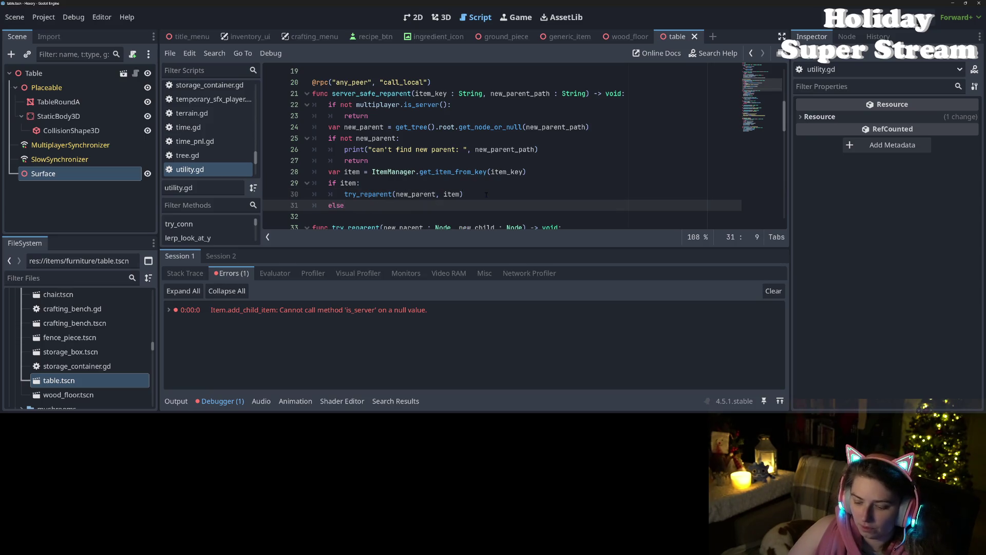
pyautogui.write(':')
pyautogui.press('Return')
pyautogui.write('print')
pyautogui.press('Return')
pyautogui.write('"cant find item: ", ')
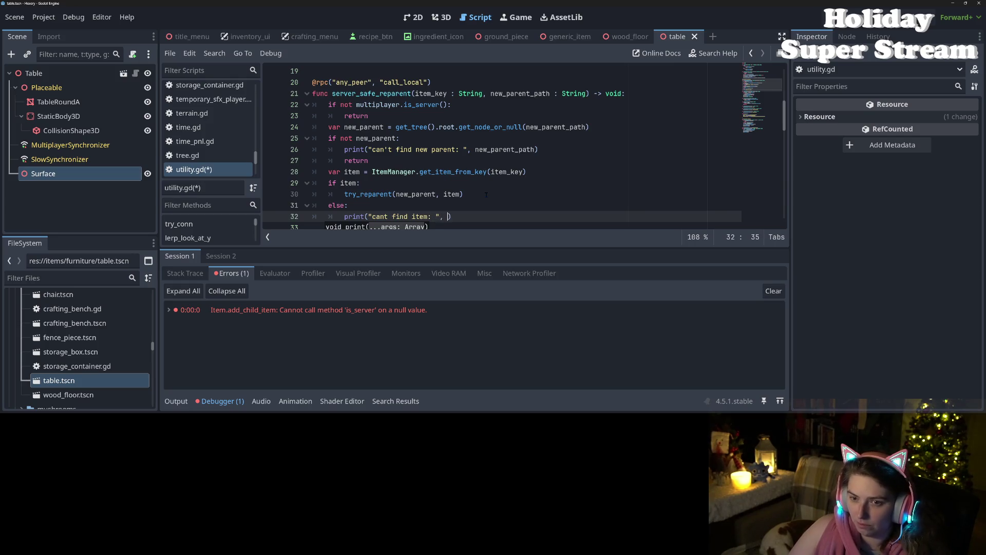
pyautogui.write('ite')
pyautogui.press('Down')
pyautogui.press('Return')
pyautogui.hotkey('ctrl', 's')
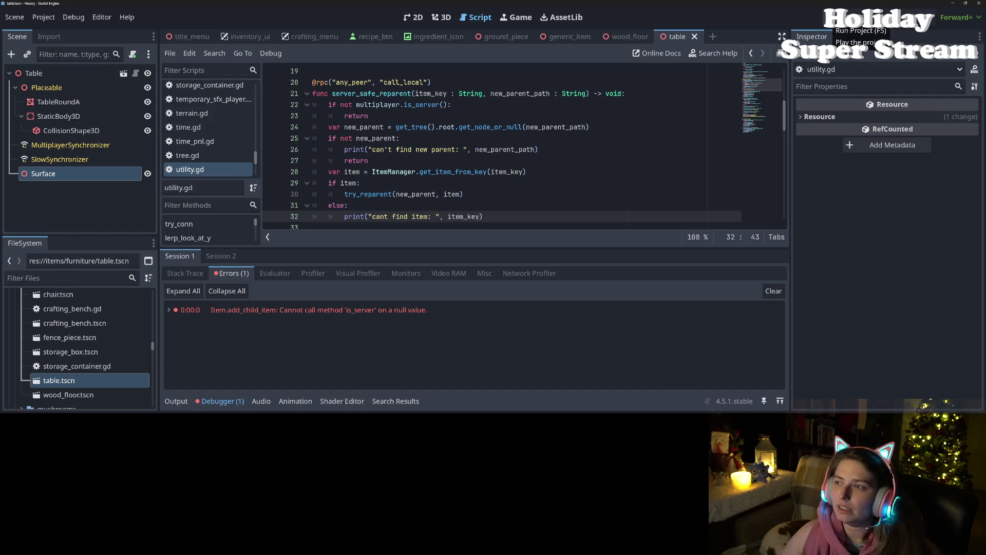
# - Rerun the game and inspect the is_server null-value error's stack trace in Output and Errors
pyautogui.click(830, 19)
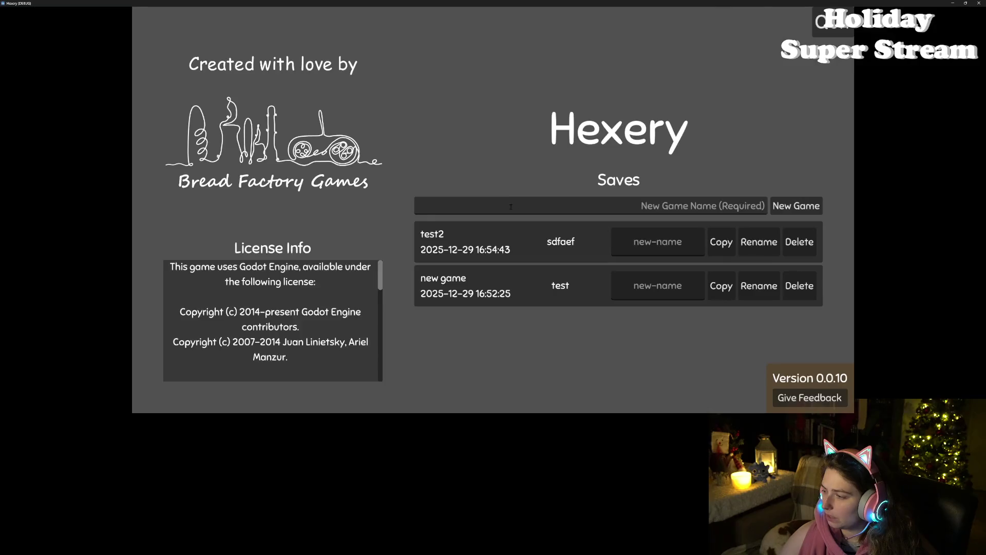
pyautogui.click(465, 239)
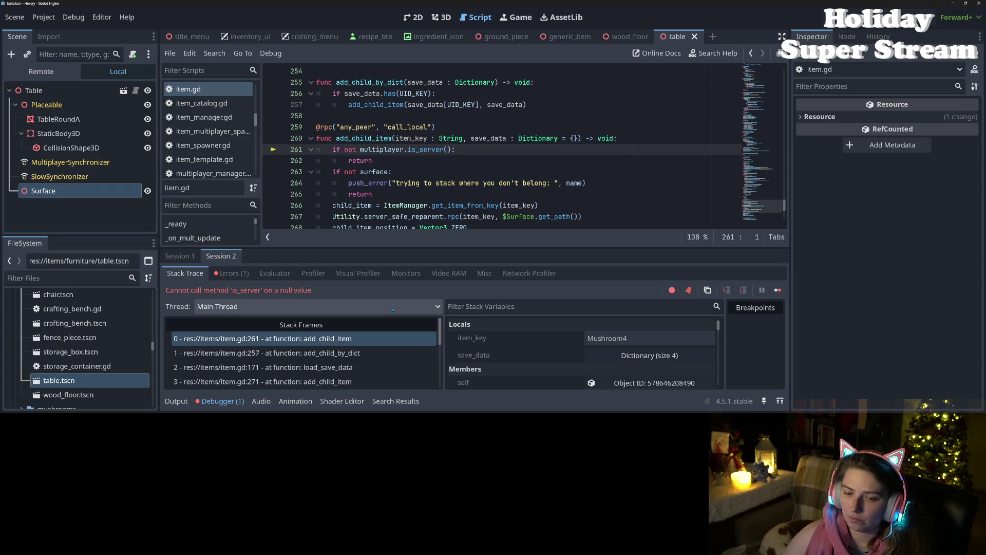
pyautogui.click(176, 401)
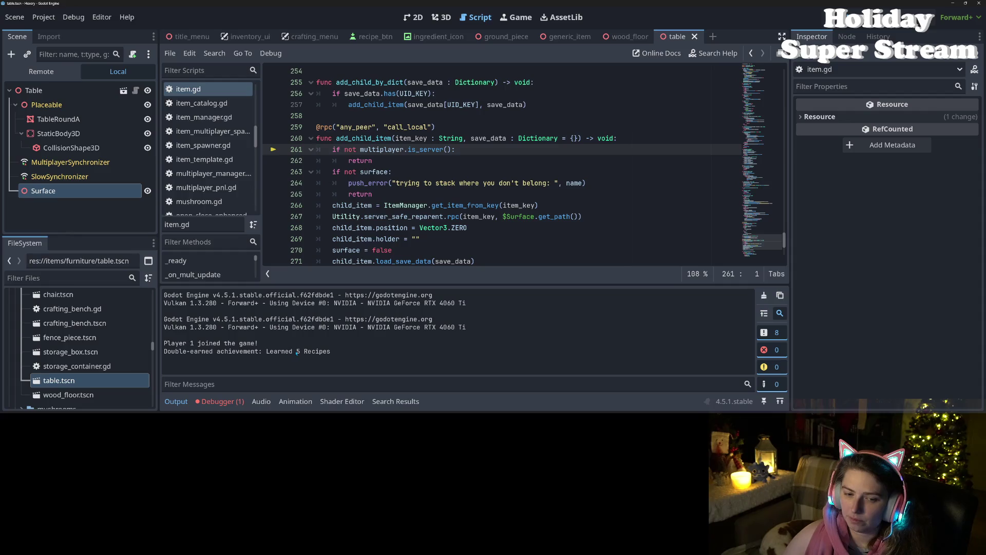
pyautogui.click(220, 401)
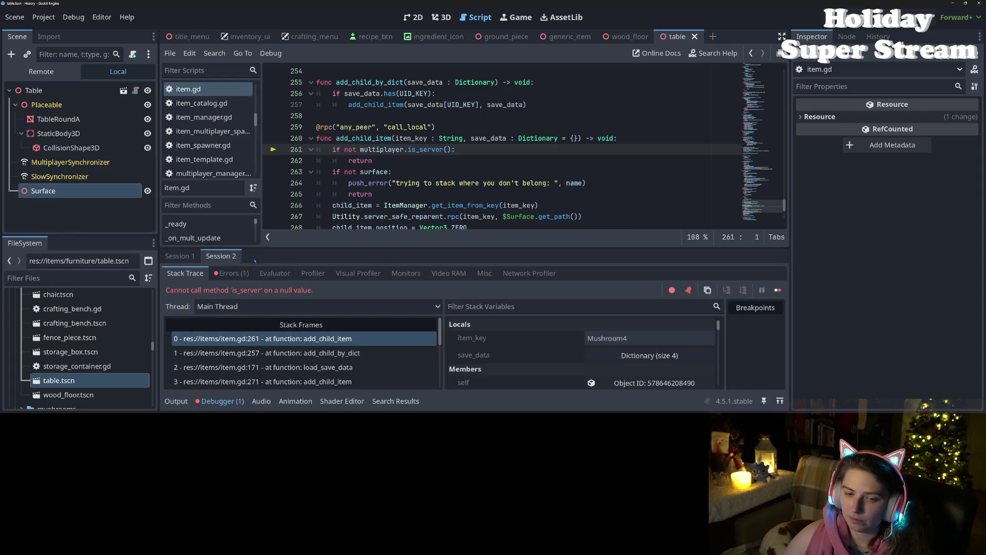
pyautogui.click(230, 273)
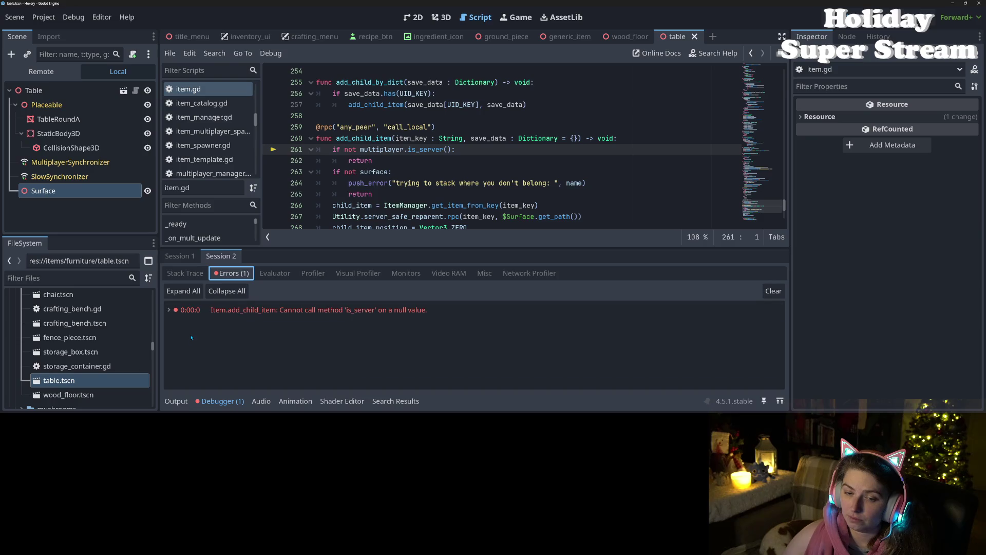
pyautogui.click(169, 310)
pyautogui.scroll(-3, 324, 347)
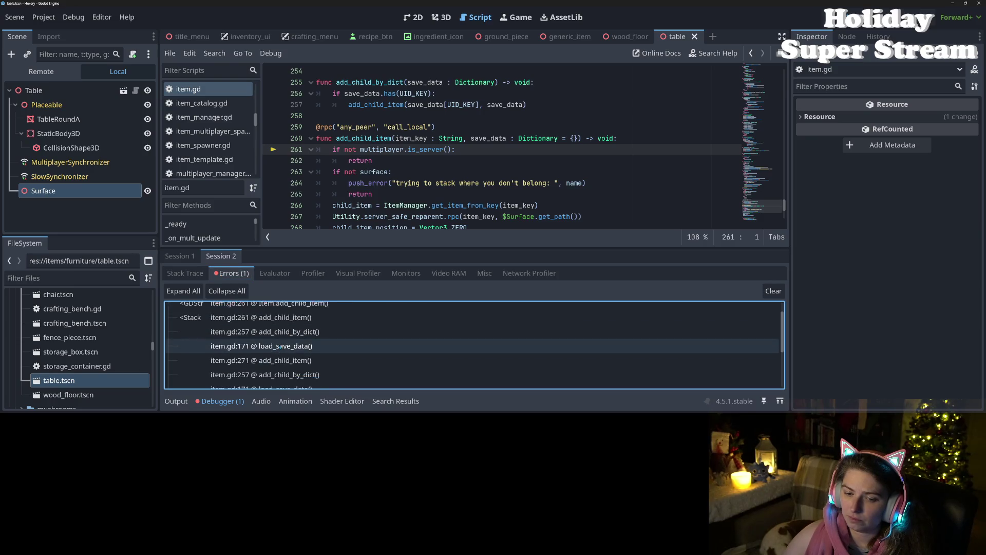
pyautogui.scroll(3, 329, 354)
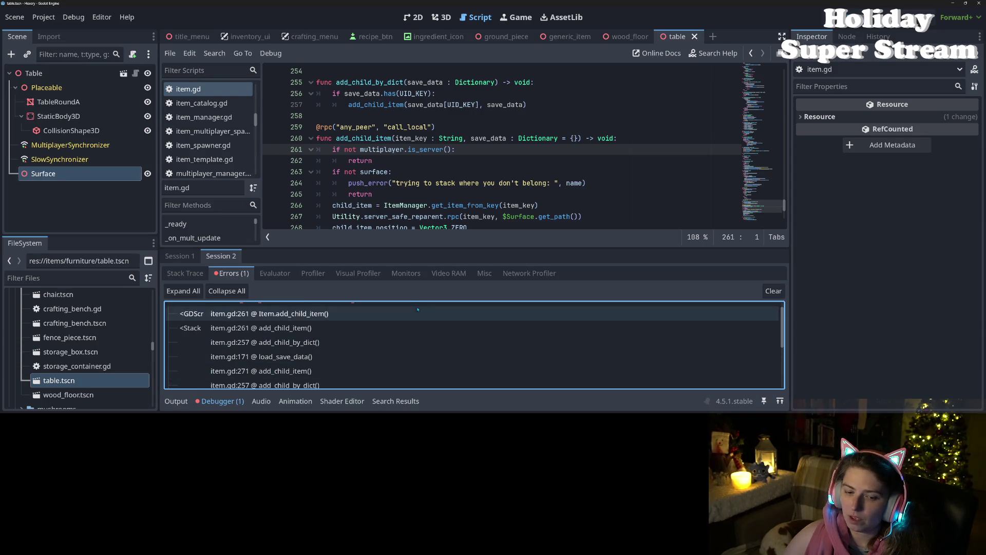
# - Stop the debug session and collapse the bottom panel
pyautogui.click(176, 401)
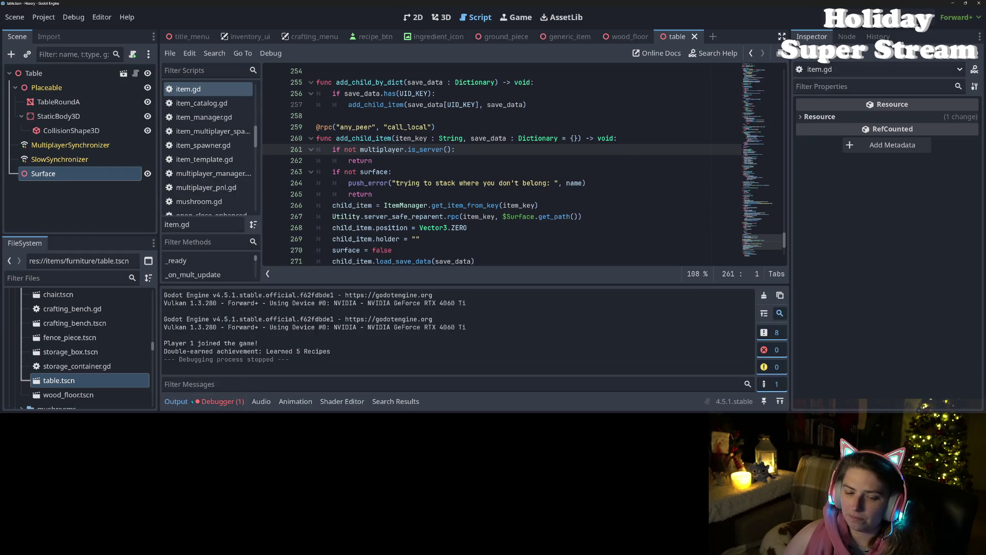
pyautogui.click(176, 401)
pyautogui.click(487, 205)
pyautogui.scroll(-1, 473, 278)
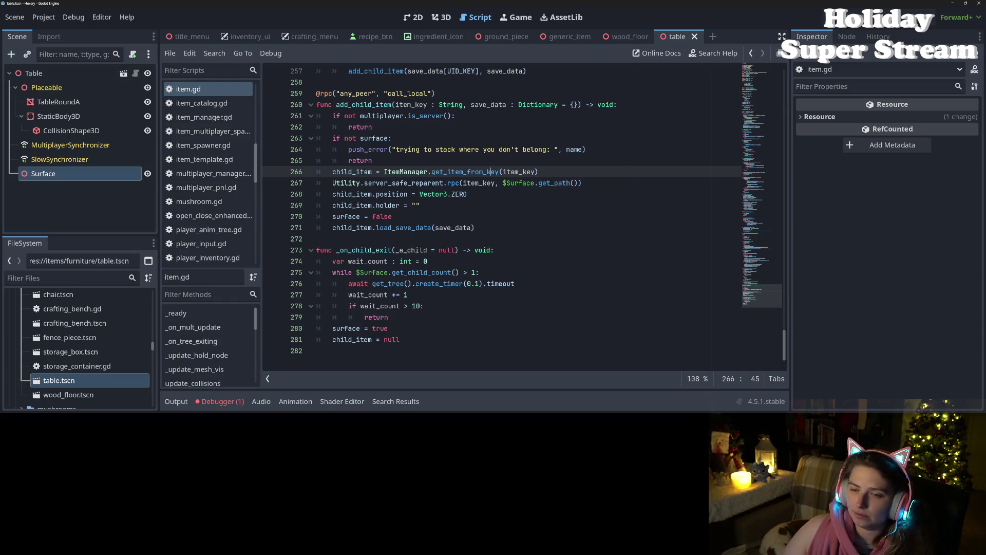
# - Start a condition line after the server_safe_reparent call, then delete it
pyautogui.click(475, 183)
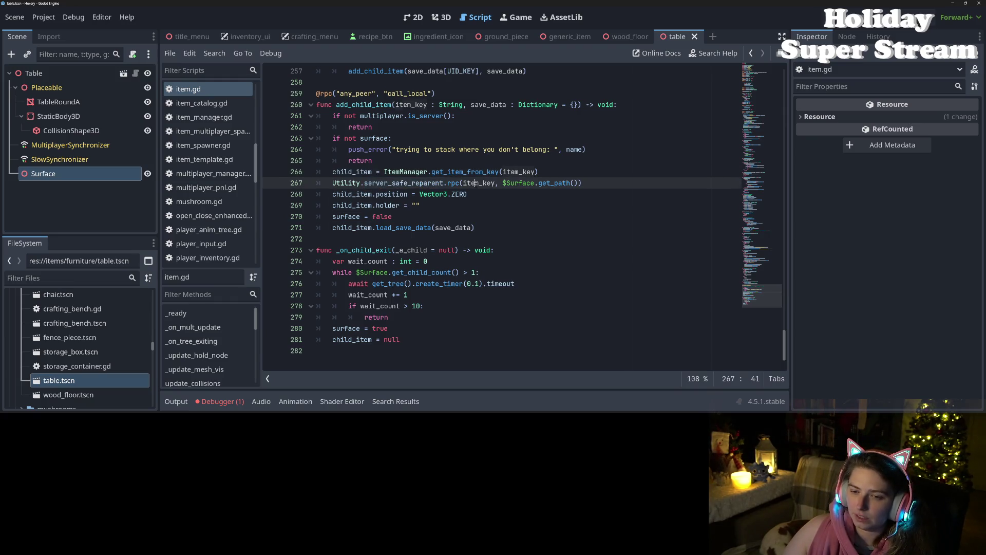
pyautogui.doubleClick(475, 183)
pyautogui.click(606, 183)
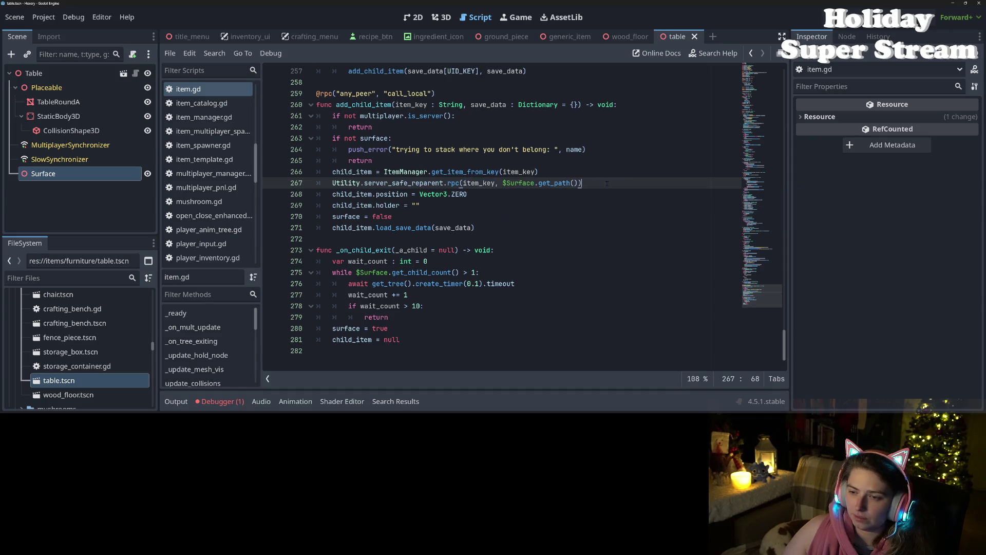
pyautogui.press('Return')
pyautogui.write('if item')
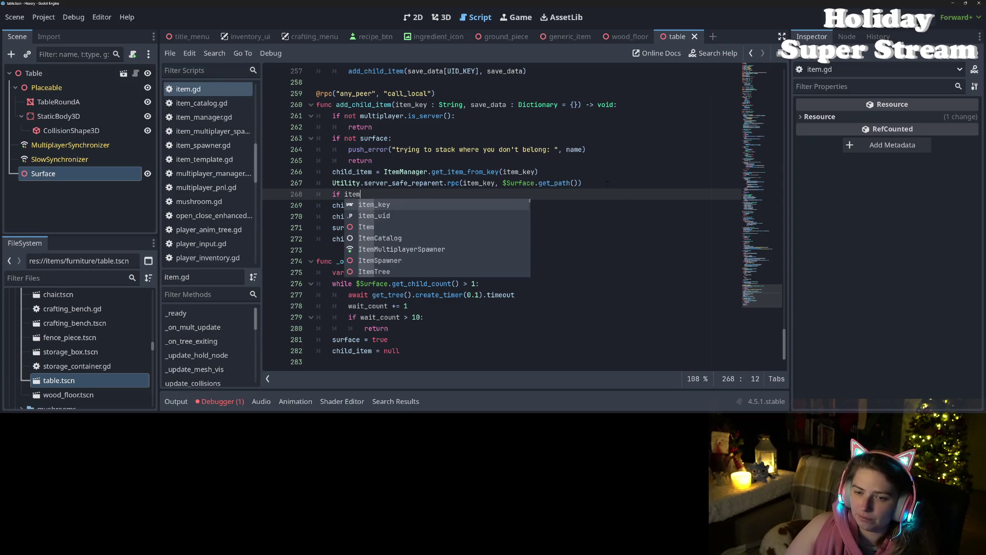
pyautogui.press('BackSpace')
pyautogui.press('BackSpace')
pyautogui.press('BackSpace')
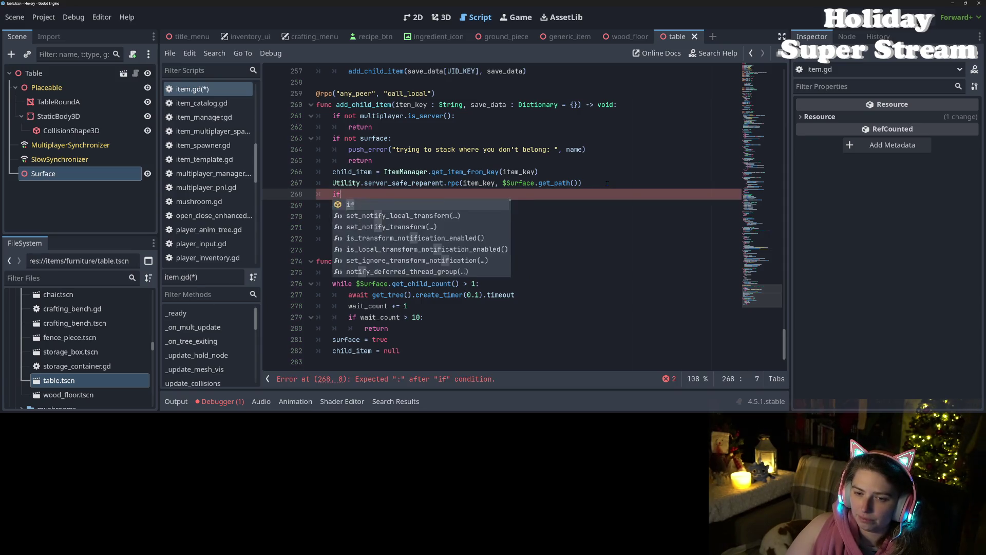
pyautogui.press('BackSpace')
pyautogui.press('BackSpace')
pyautogui.press('BackSpace')
pyautogui.press('Down')
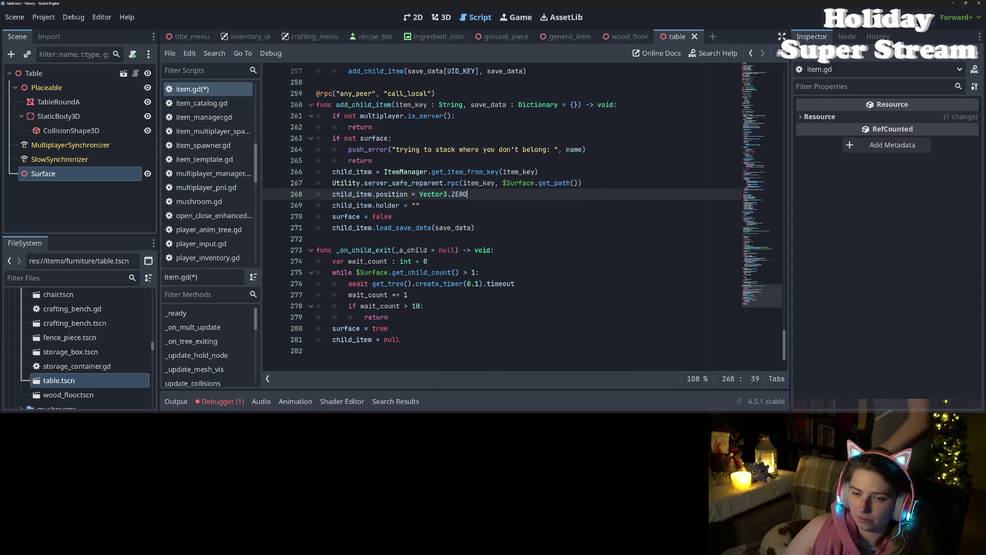
pyautogui.press('Down')
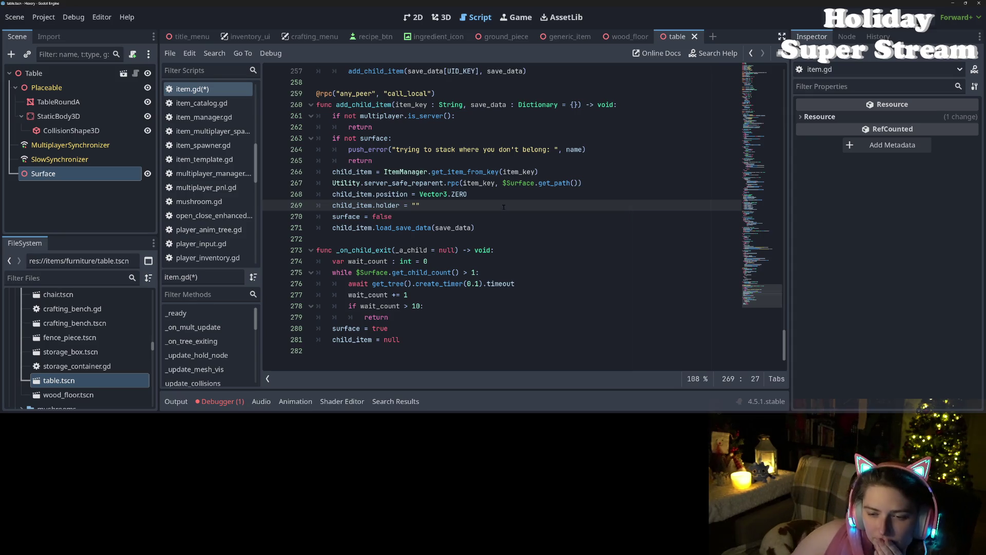
# - Move the child_item = ItemManager line below the server_safe_reparent call and save item.gd
pyautogui.click(413, 239)
pyautogui.doubleClick(408, 228)
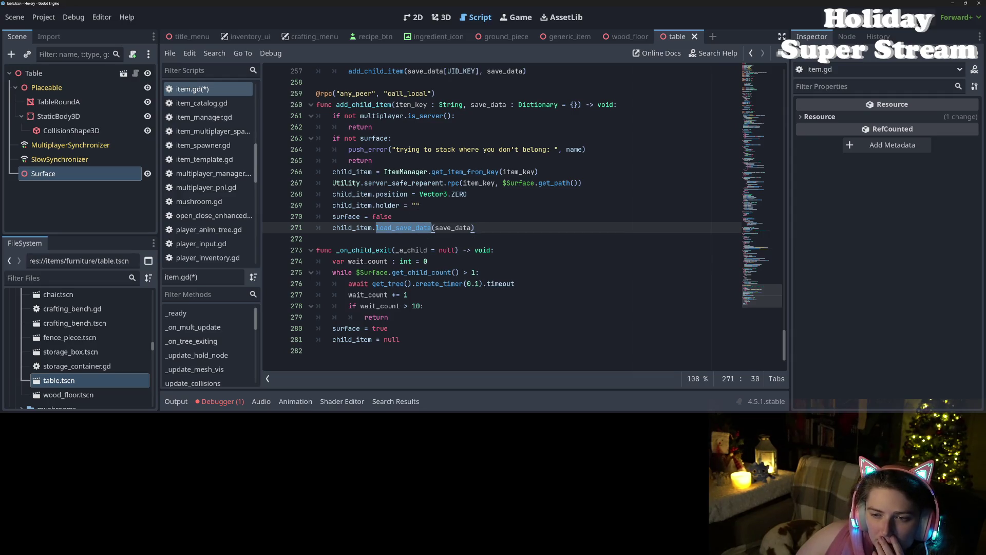
pyautogui.doubleClick(434, 195)
pyautogui.moveTo(332, 172); pyautogui.dragTo(546, 174)
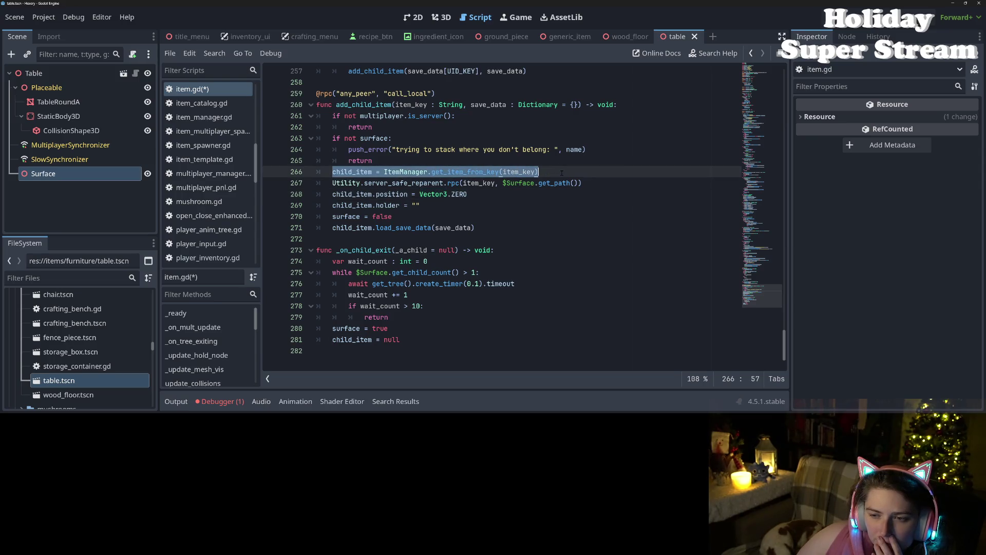
pyautogui.hotkey('ctrl', 'x')
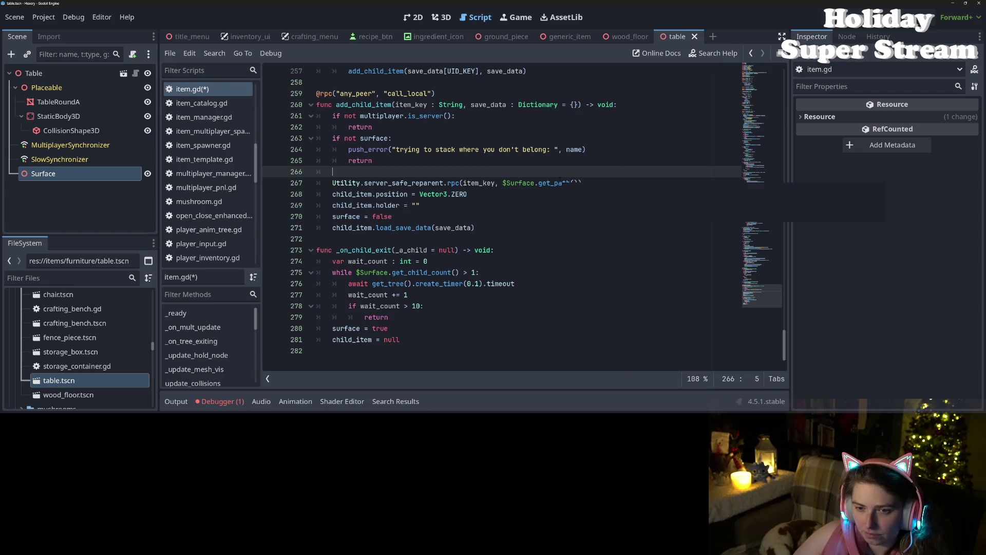
pyautogui.hotkey('ctrl', 'shift', 'k')
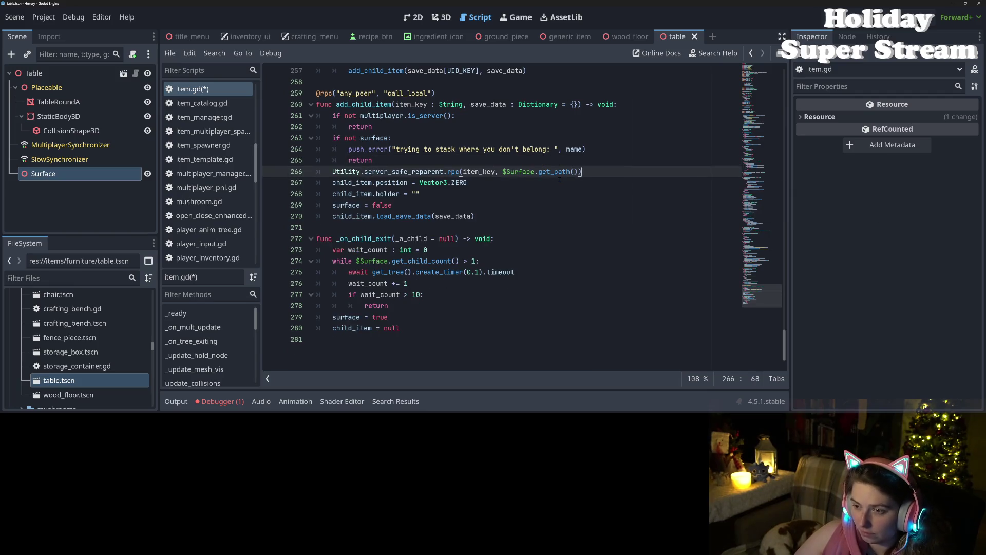
pyautogui.press('Return')
pyautogui.hotkey('ctrl', 'v')
pyautogui.hotkey('ctrl', 's')
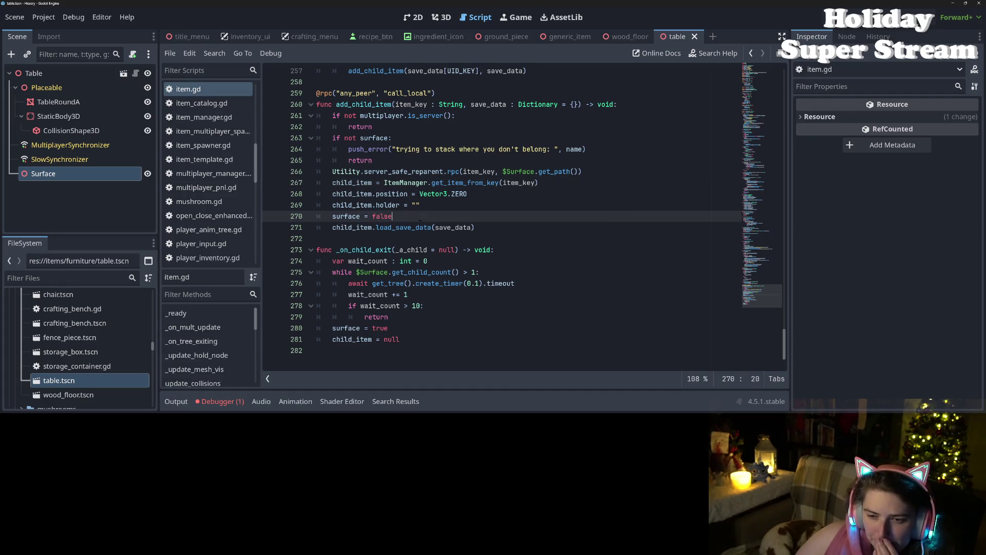
# - Check child_item's uses and select the ItemManager lookup expression on line 267
pyautogui.doubleClick(419, 227)
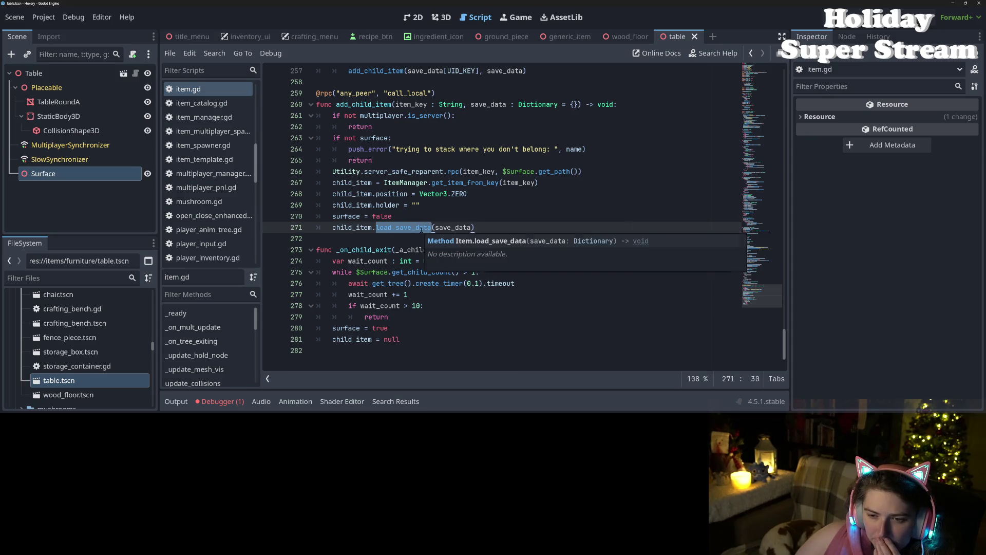
pyautogui.doubleClick(344, 227)
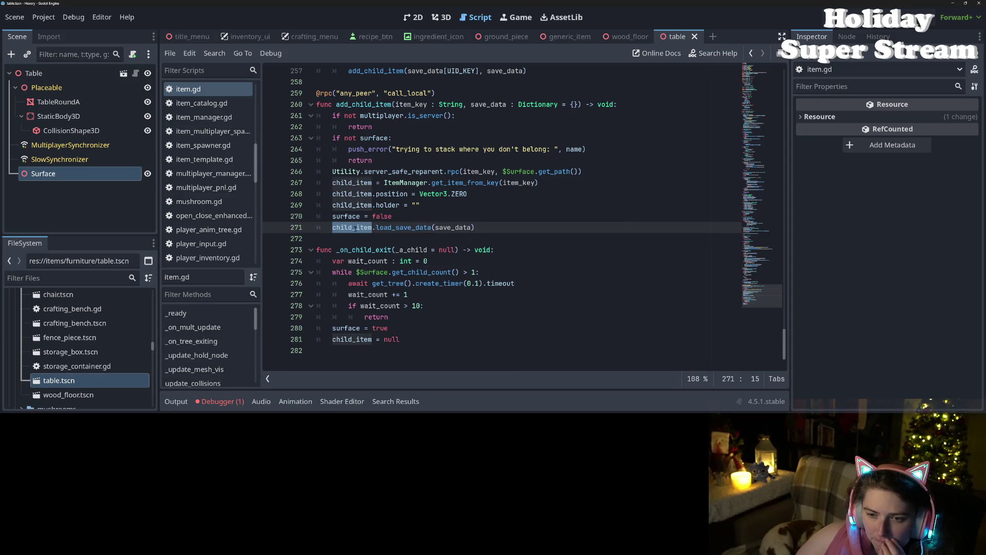
pyautogui.click(360, 227)
pyautogui.doubleClick(365, 227)
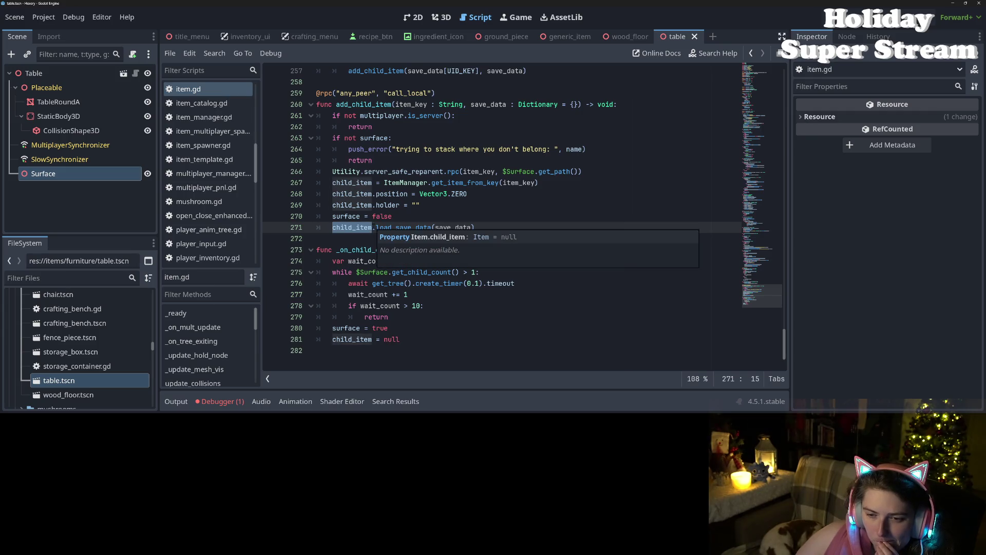
pyautogui.click(420, 216)
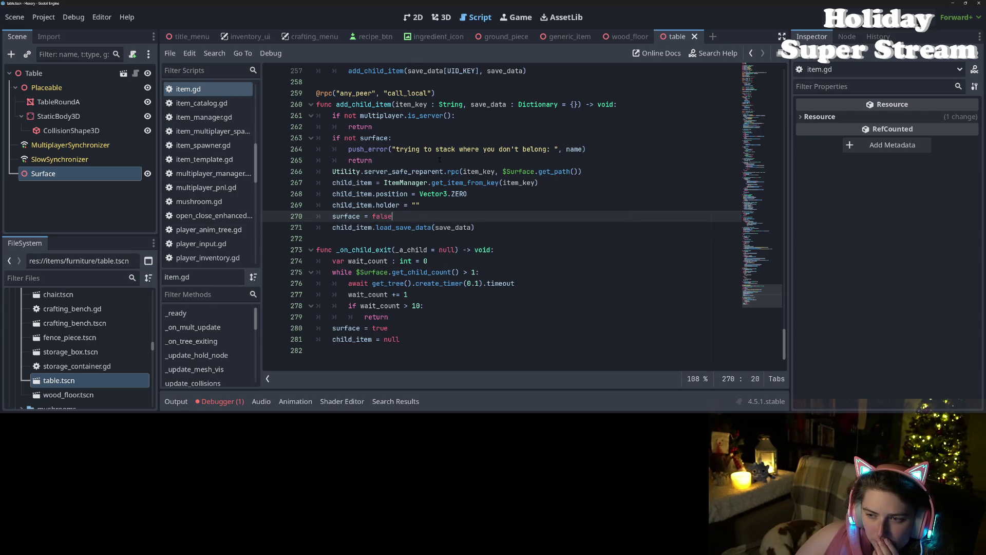
pyautogui.doubleClick(415, 171)
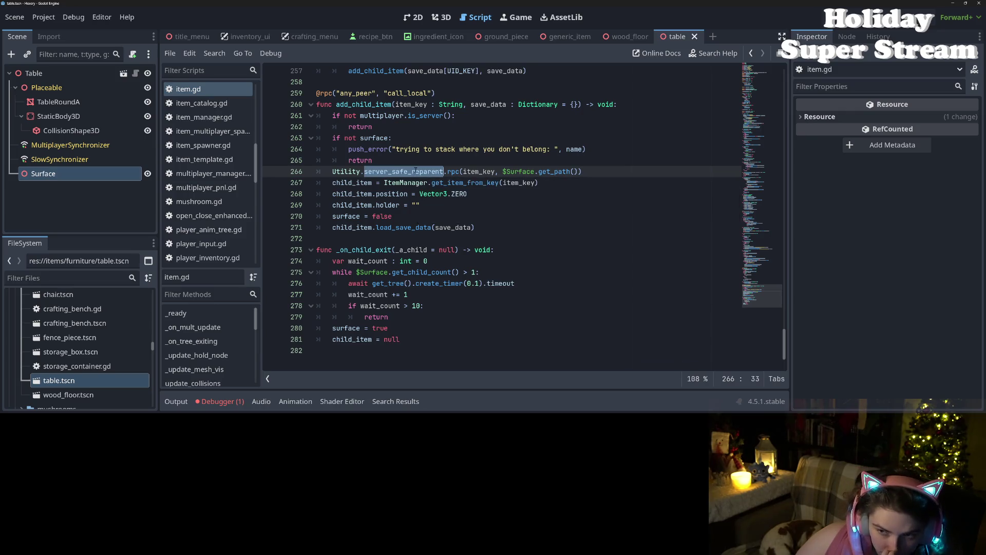
pyautogui.click(357, 227)
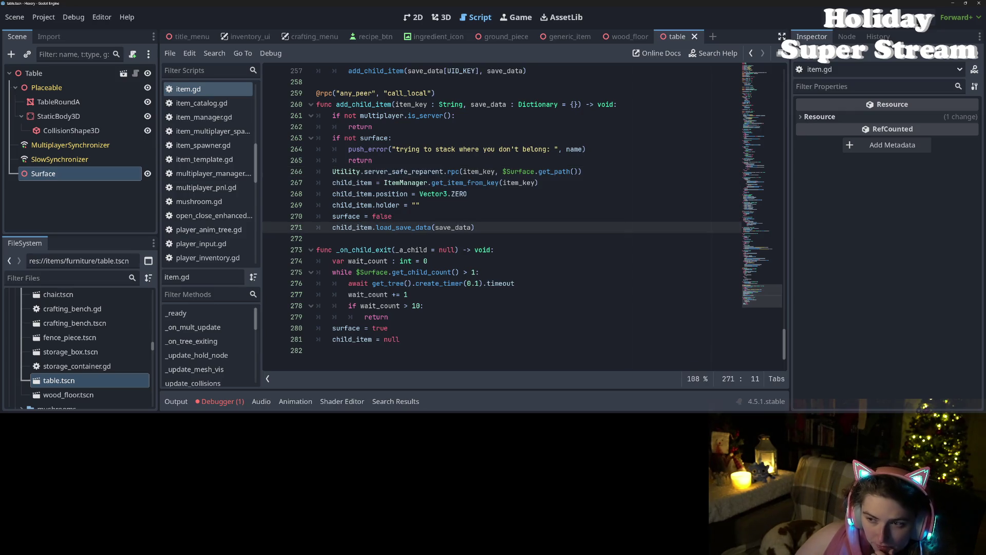
pyautogui.click(599, 175)
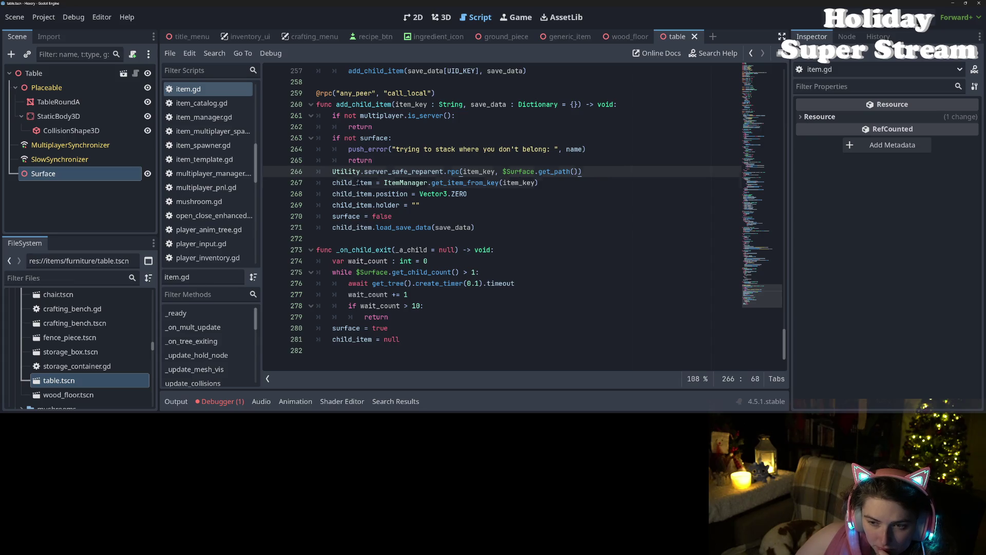
pyautogui.doubleClick(358, 183)
pyautogui.click(384, 183)
pyautogui.moveTo(383, 182); pyautogui.dragTo(539, 183)
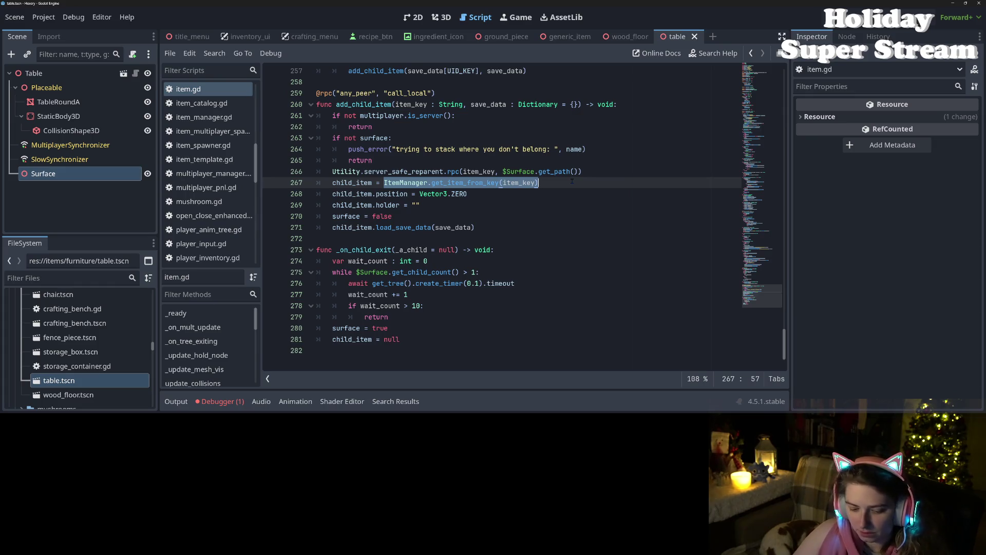
# - Replace the ItemManager lookup so child_item comes from $Surface.get_child(1), and save
pyautogui.write('#')
pyautogui.press('BackSpace')
pyautogui.press('BackSpace')
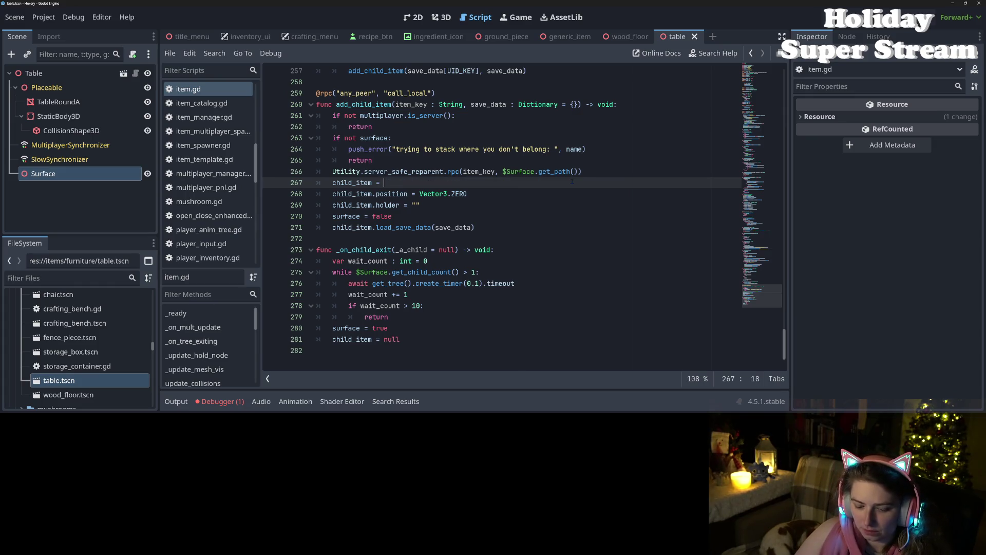
pyautogui.write('$Surface.')
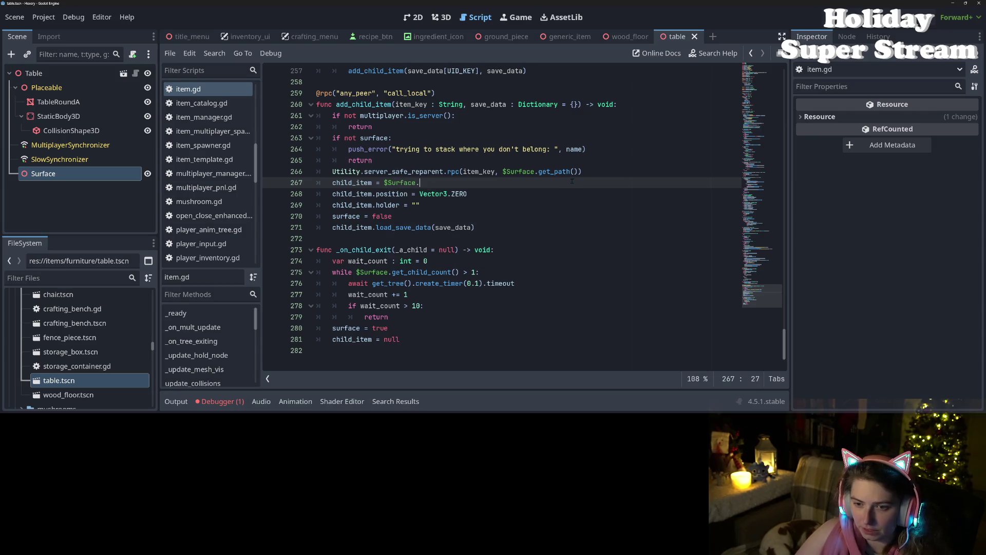
pyautogui.write('get_chi')
pyautogui.press('Return')
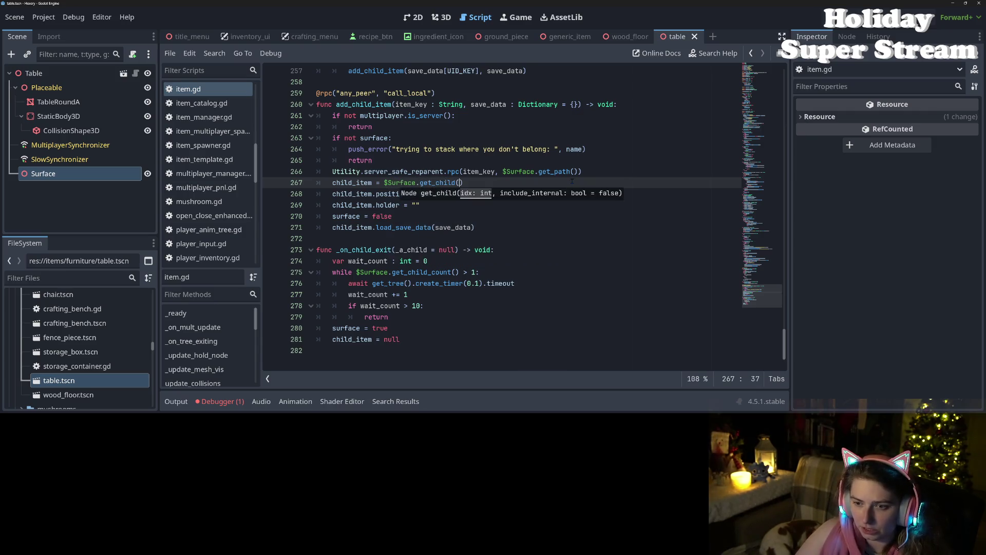
pyautogui.write('1')
pyautogui.hotkey('ctrl', 's')
pyautogui.press('End')
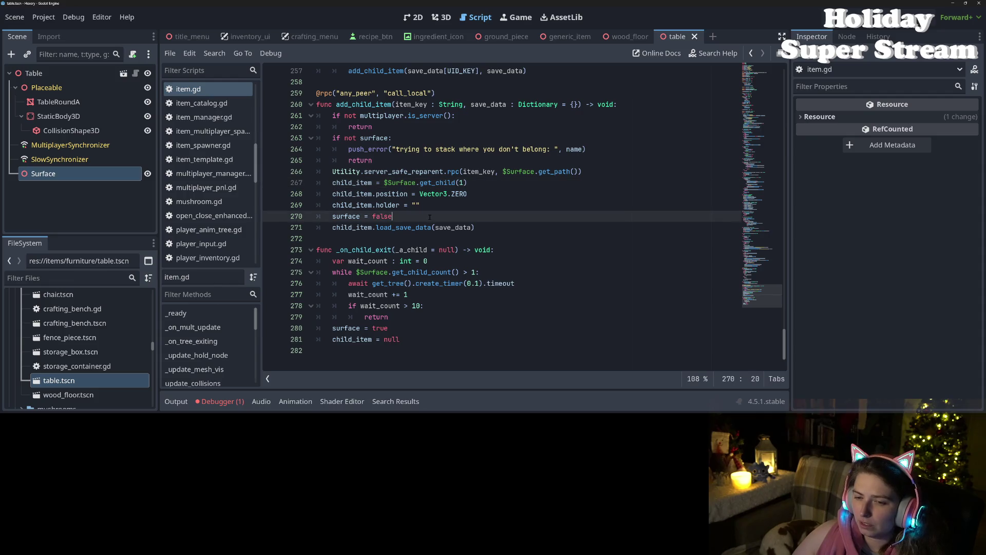
# - Add 'await $Surface.child_entered_tree' after the reparent call, save, and run the game
pyautogui.doubleClick(352, 227)
pyautogui.click(377, 194)
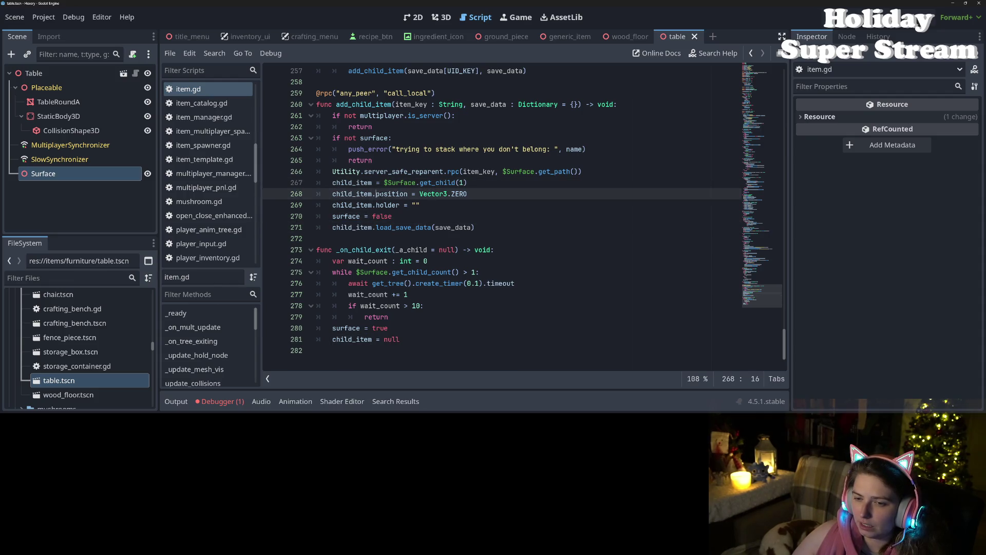
pyautogui.click(604, 173)
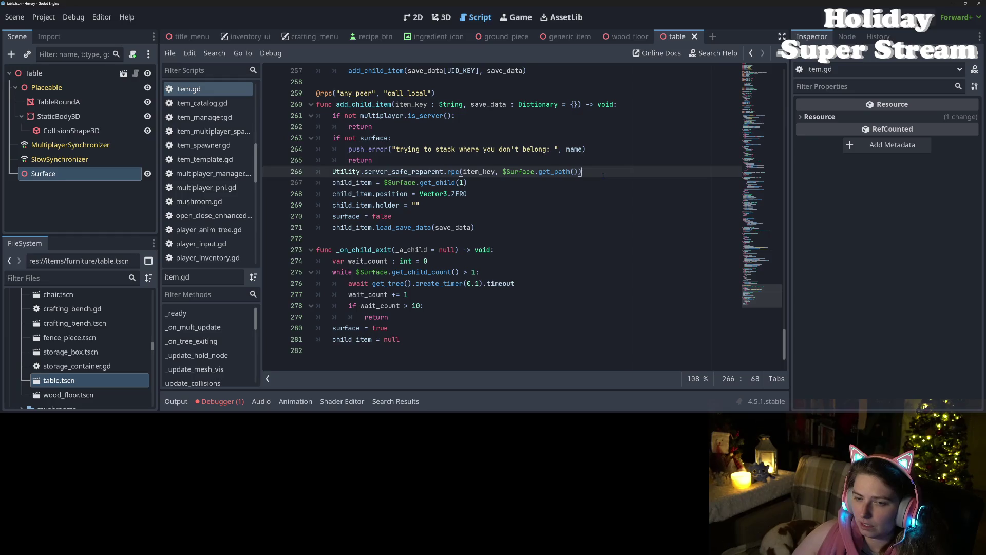
pyautogui.press('Return')
pyautogui.write('await ')
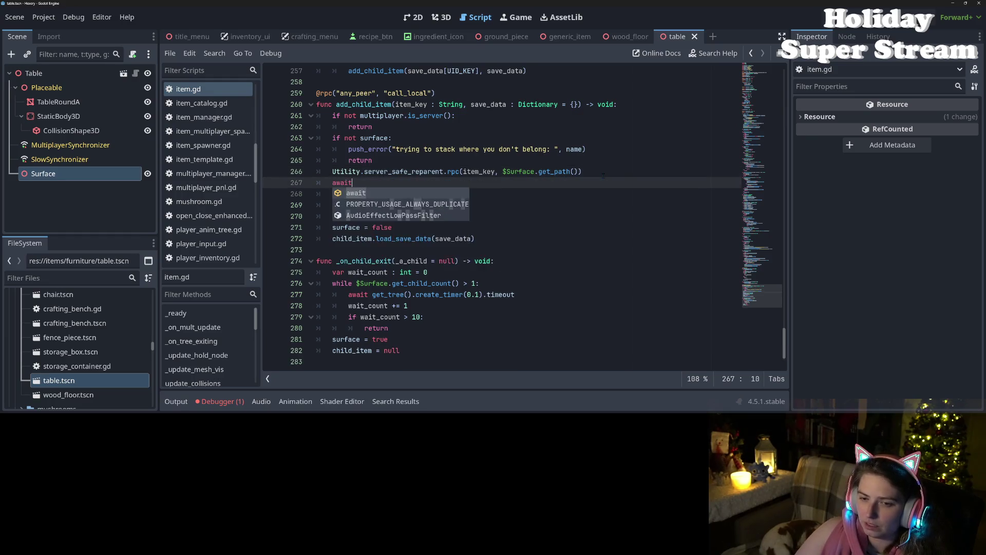
pyautogui.write('$Surface.')
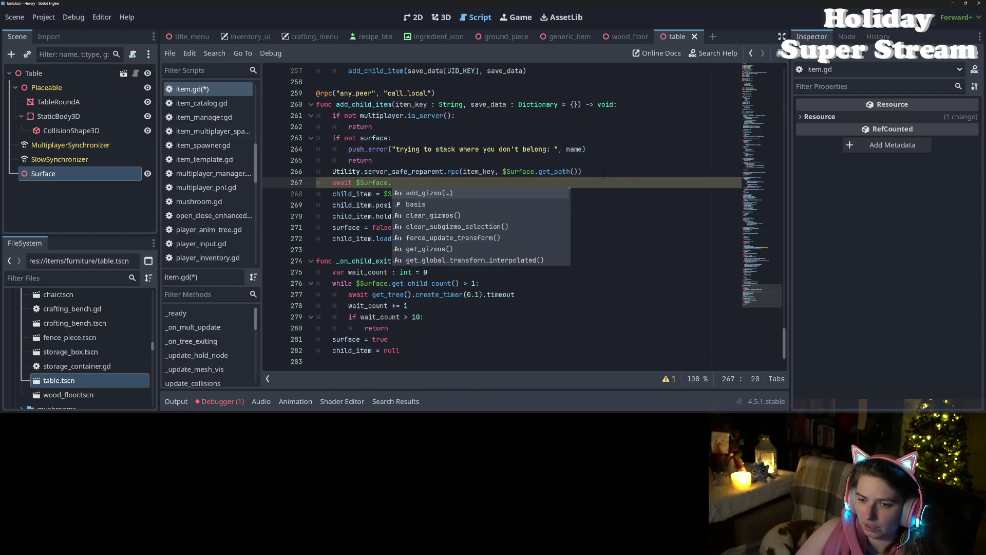
pyautogui.write('child_en')
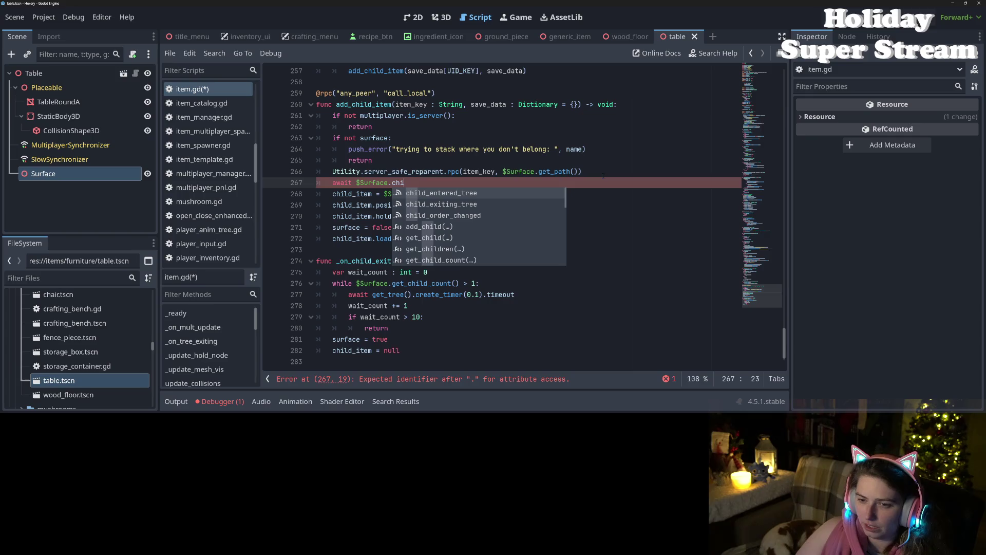
pyautogui.press('Return')
pyautogui.hotkey('ctrl', 's')
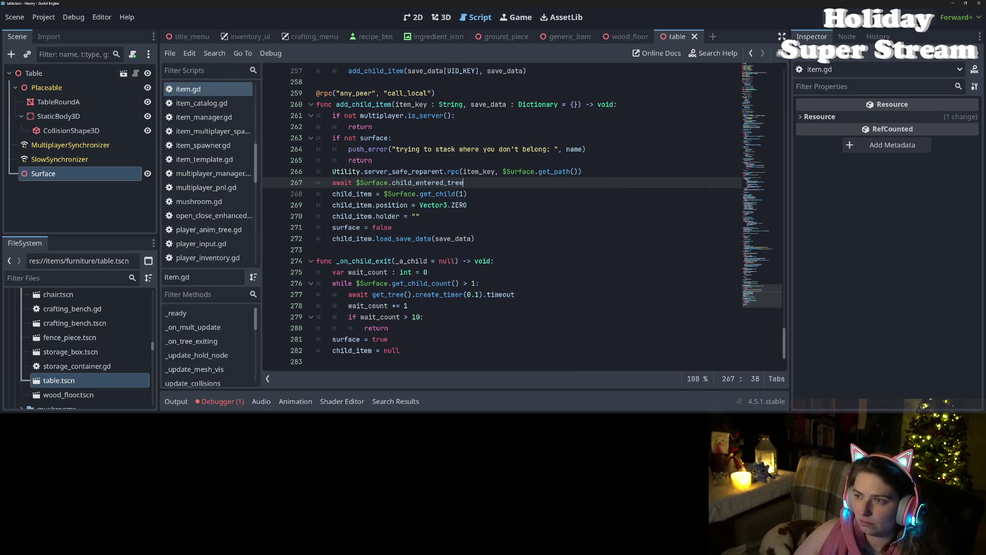
pyautogui.press('F5')
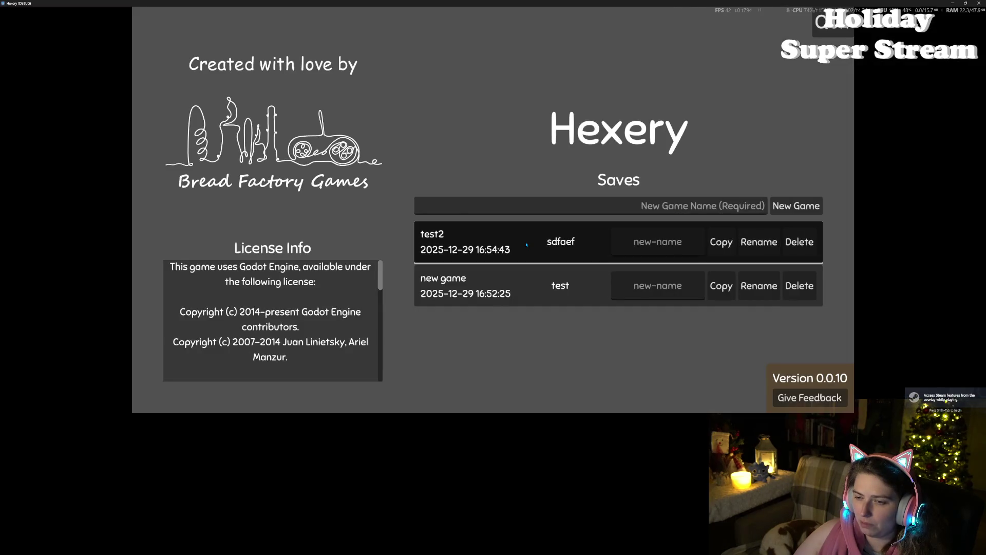
# - Load the test2 save, walk to the tables, toggle the inventory, and un-maximize the game window
pyautogui.click(527, 246)
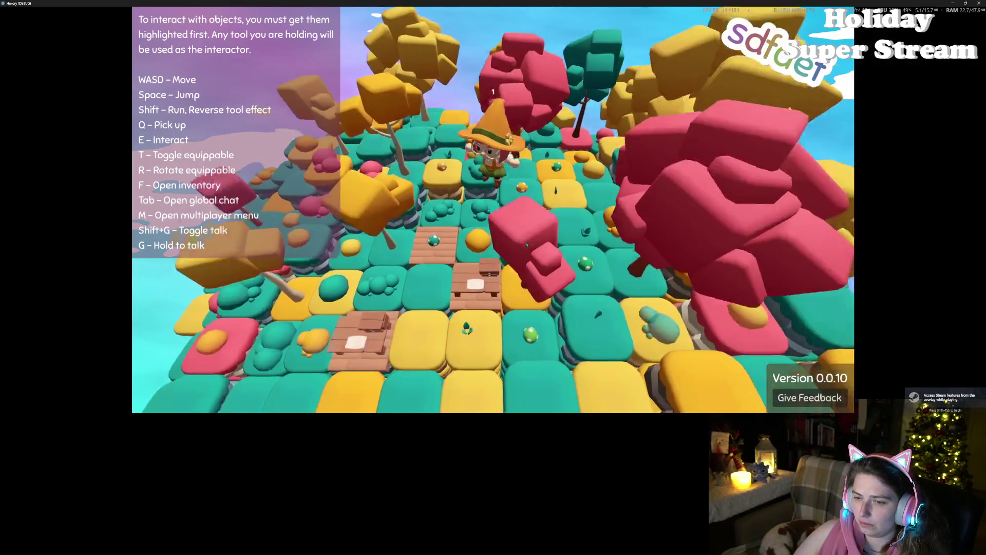
pyautogui.press('s')
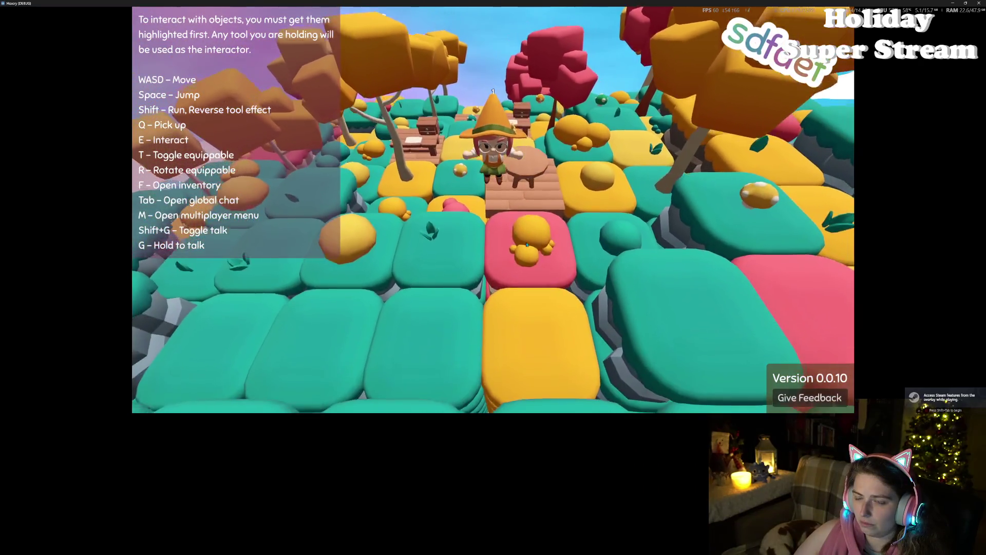
pyautogui.press('w')
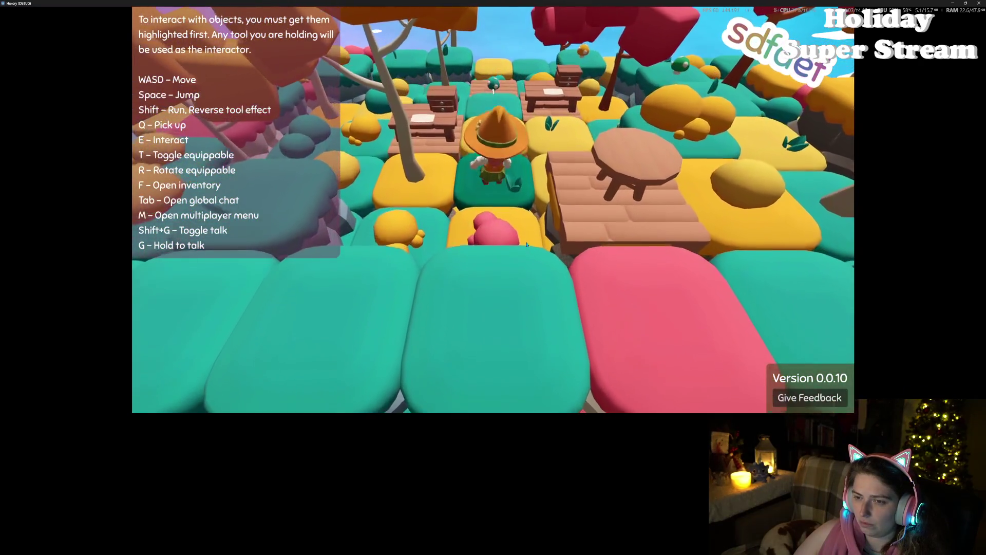
pyautogui.press('d')
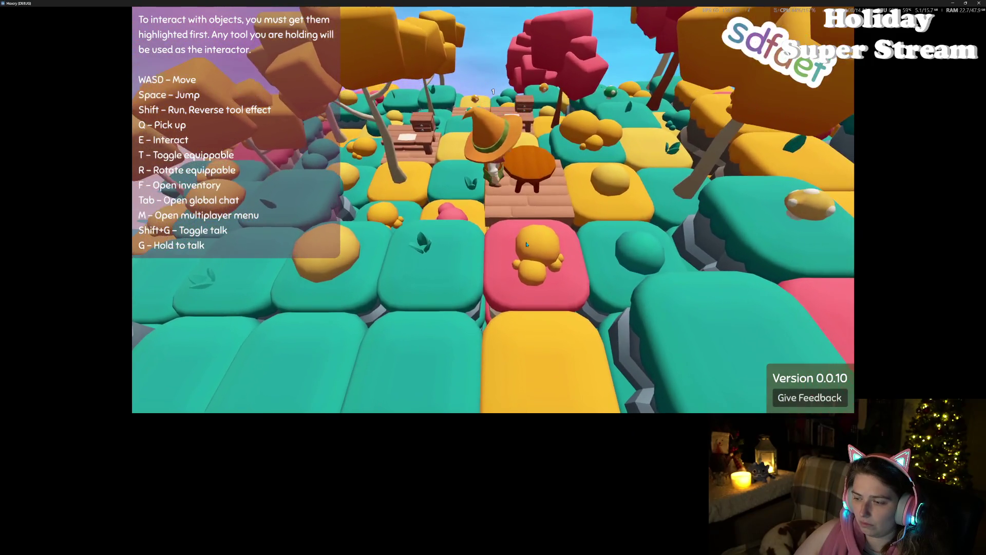
pyautogui.press('f')
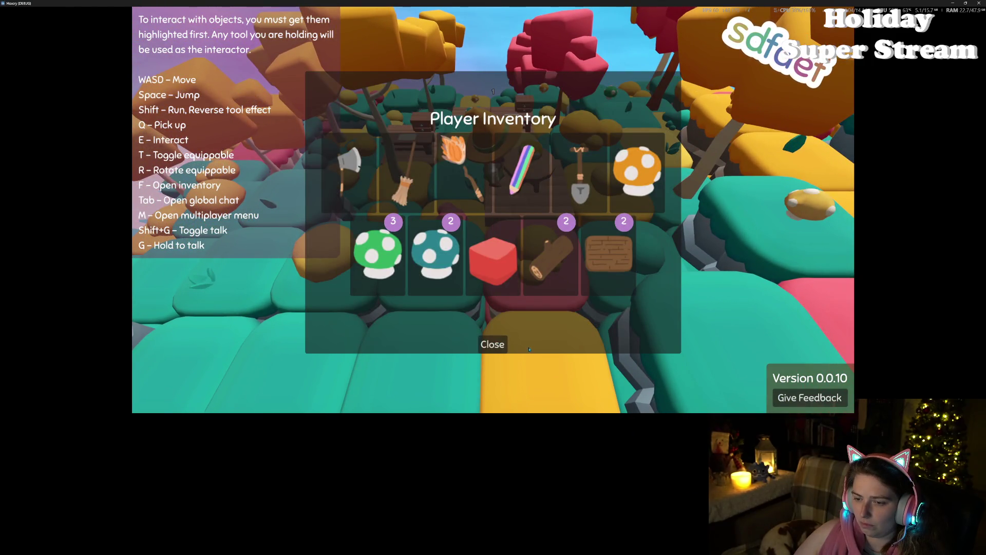
pyautogui.click(492, 344)
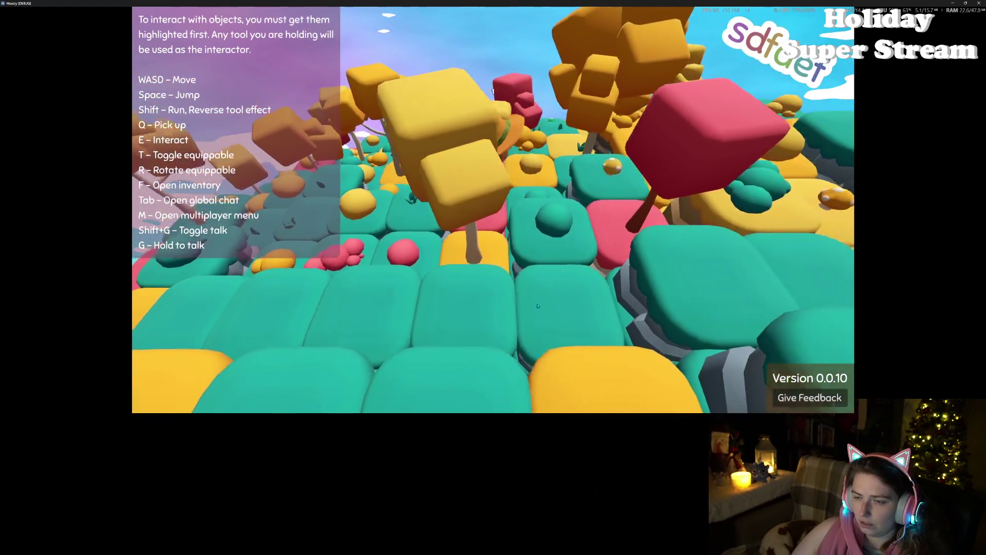
pyautogui.moveTo(586, 3)
pyautogui.mouseDown()
pyautogui.moveTo(716, 17)
pyautogui.moveTo(587, 48)
pyautogui.moveTo(563, 72)
pyautogui.mouseUp()
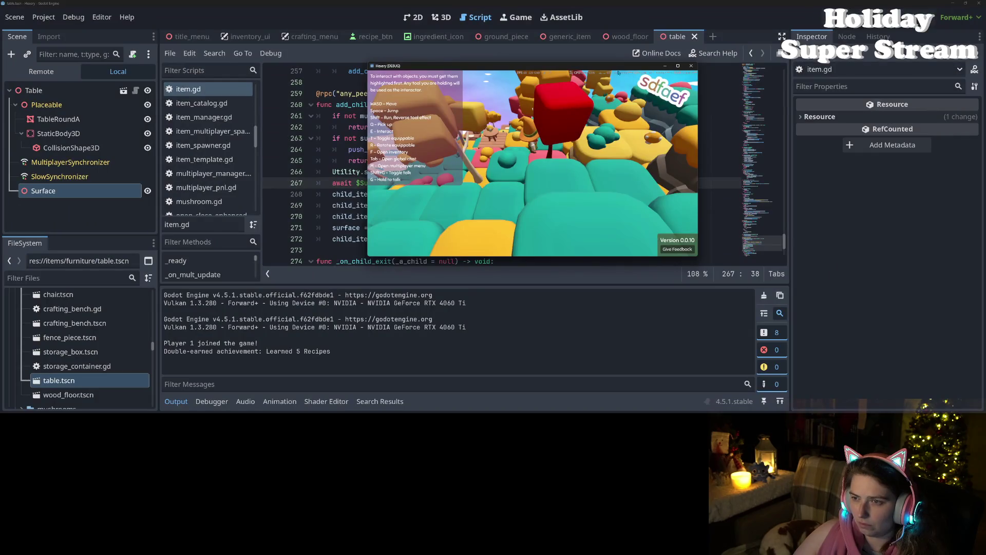
# - Move the game window aside and return to add_child_item in item.gd
pyautogui.moveTo(614, 66); pyautogui.dragTo(825, 130)
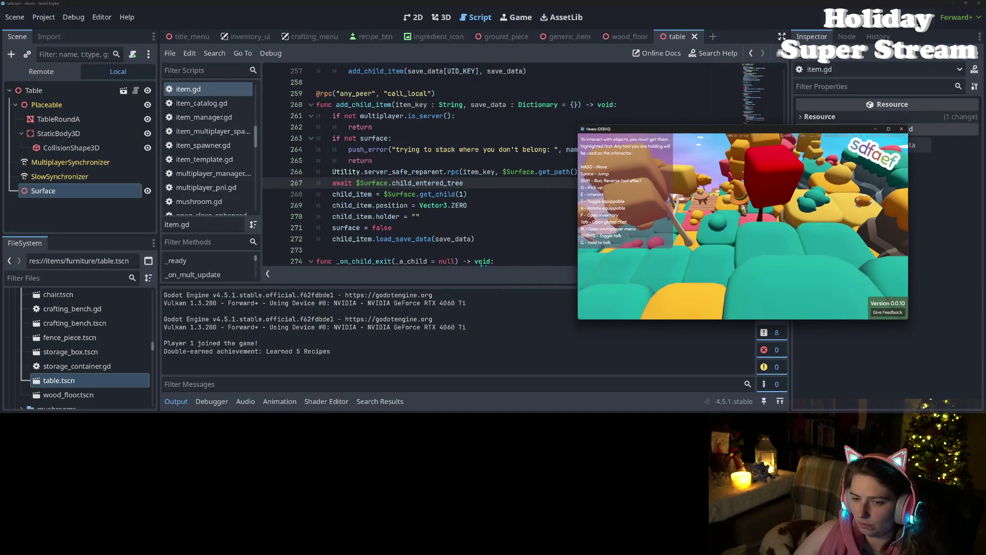
pyautogui.scroll(-2, 463, 180)
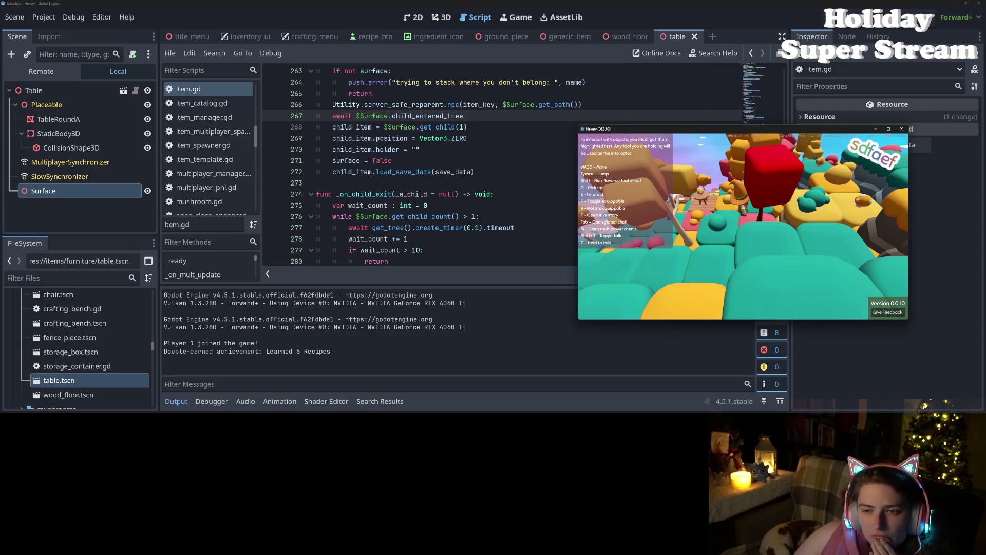
pyautogui.click(418, 115)
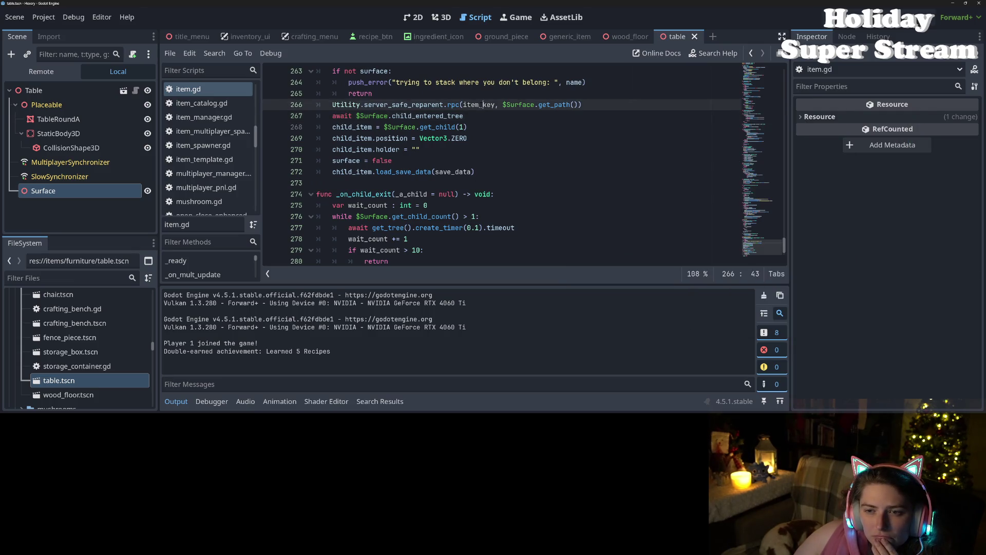
pyautogui.click(411, 115)
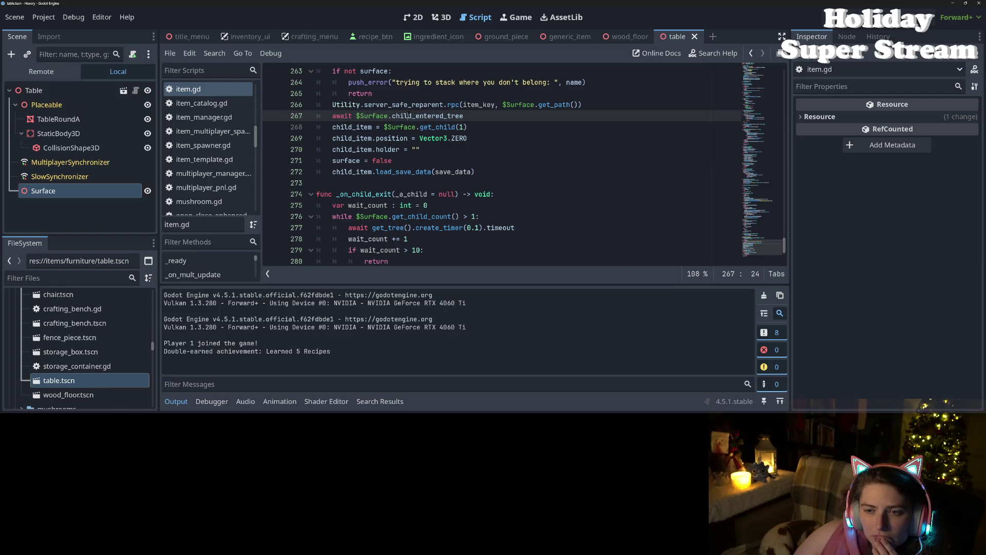
pyautogui.scroll(2, 412, 175)
pyautogui.click(333, 171)
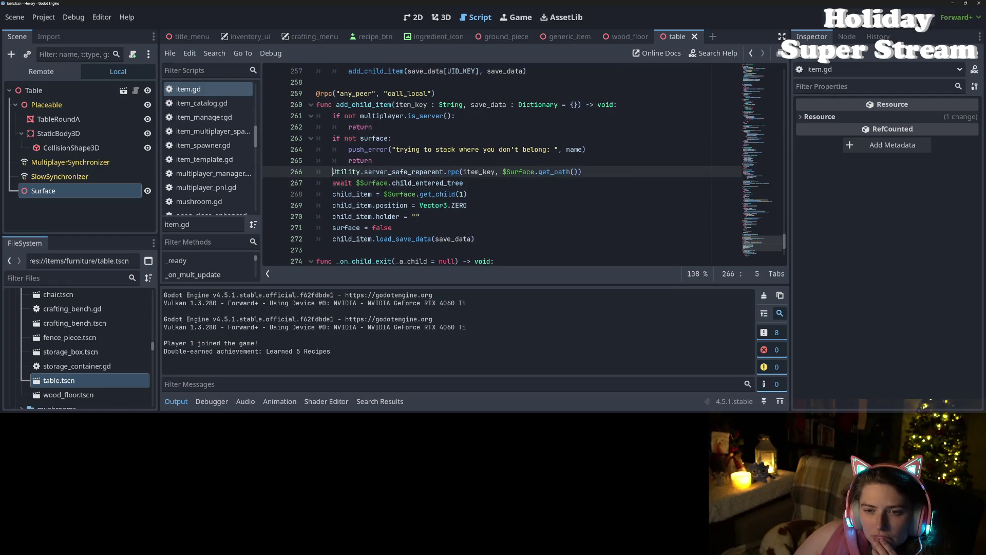
pyautogui.doubleClick(364, 104)
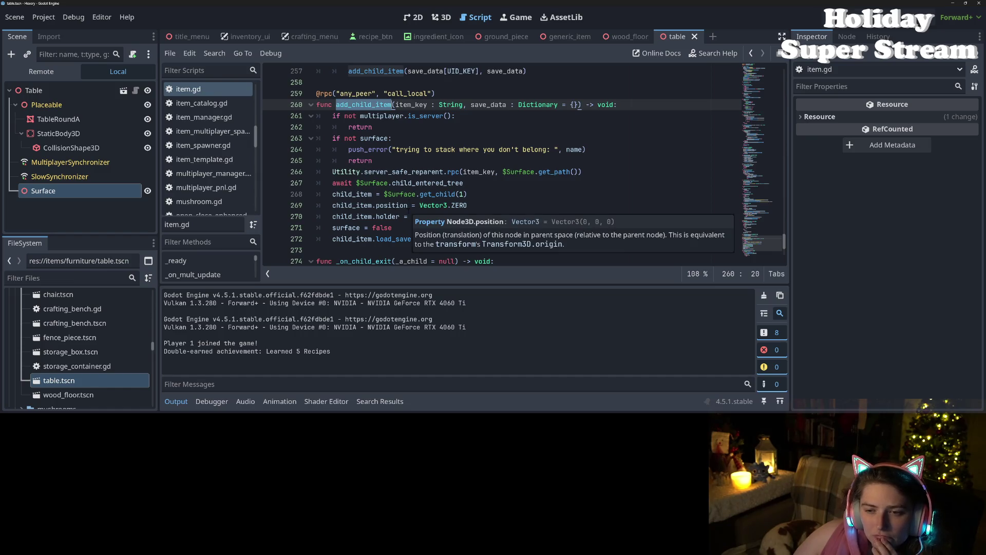
# - Insert print("child ", item_key, " entered tree") below the await line
pyautogui.click(495, 182)
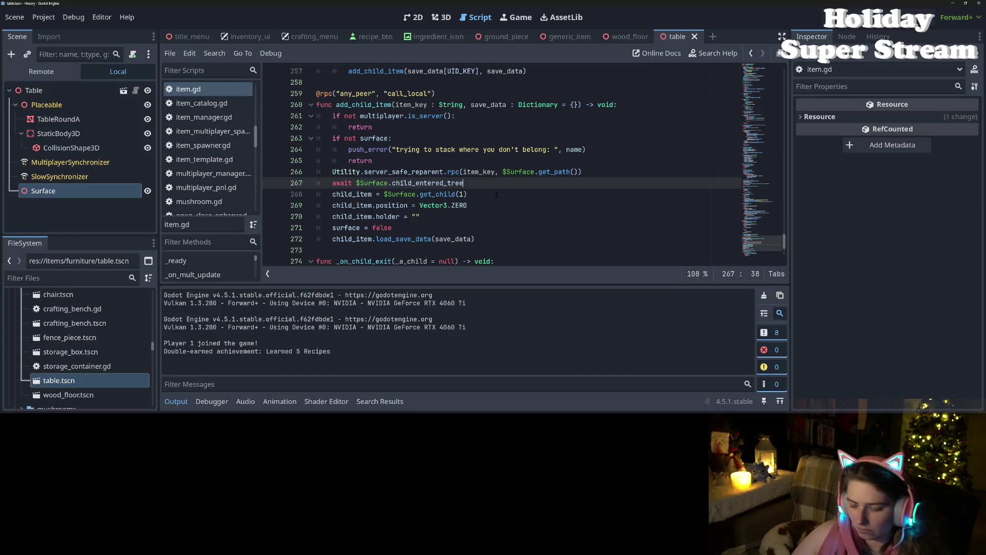
pyautogui.press('Return')
pyautogui.write('print')
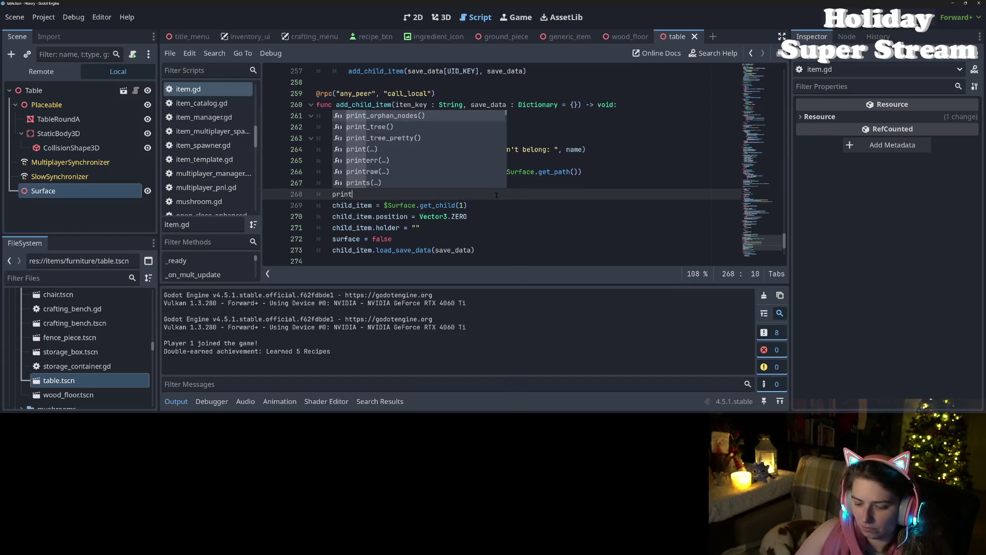
pyautogui.press('Return')
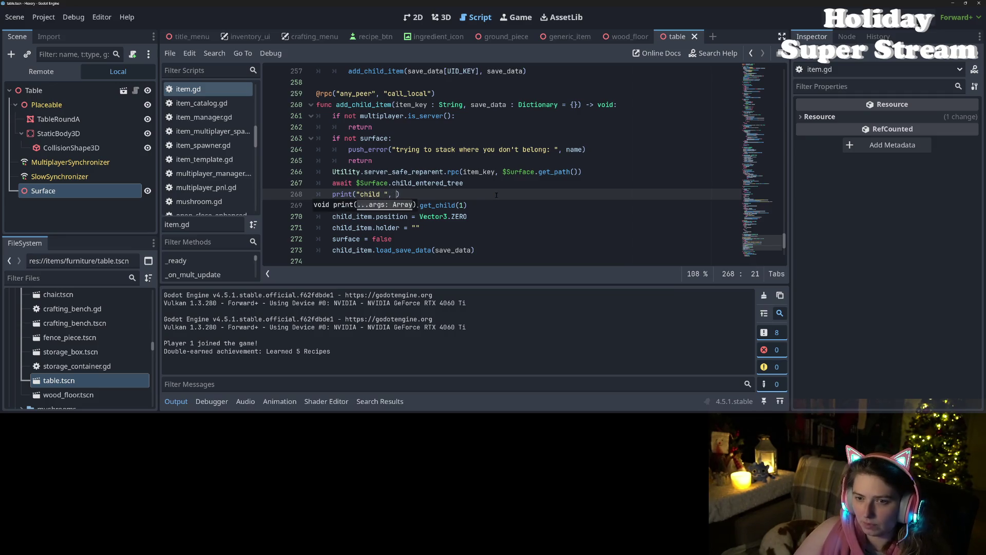
pyautogui.write('item_key, " entered tree')
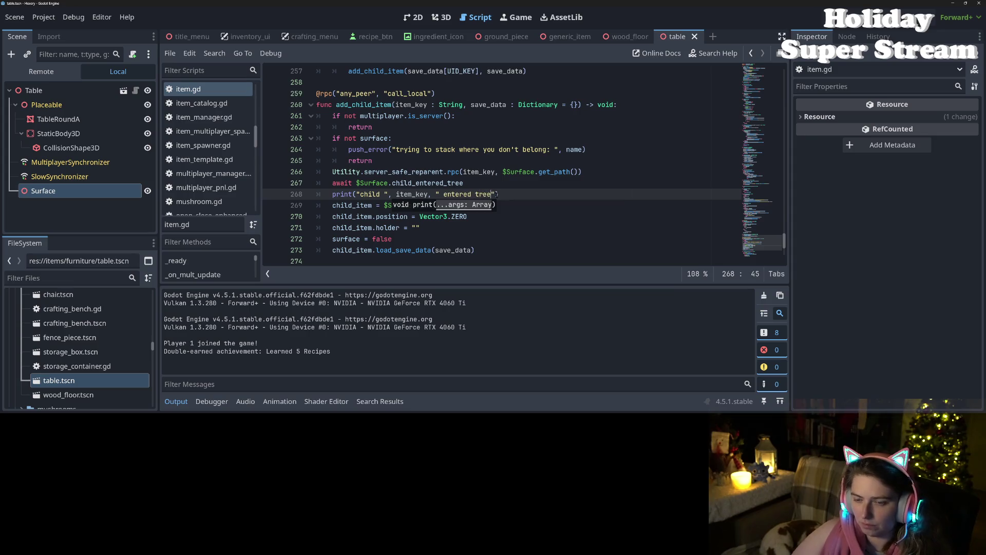
pyautogui.hotkey('ctrl', 'space')
pyautogui.press('Escape')
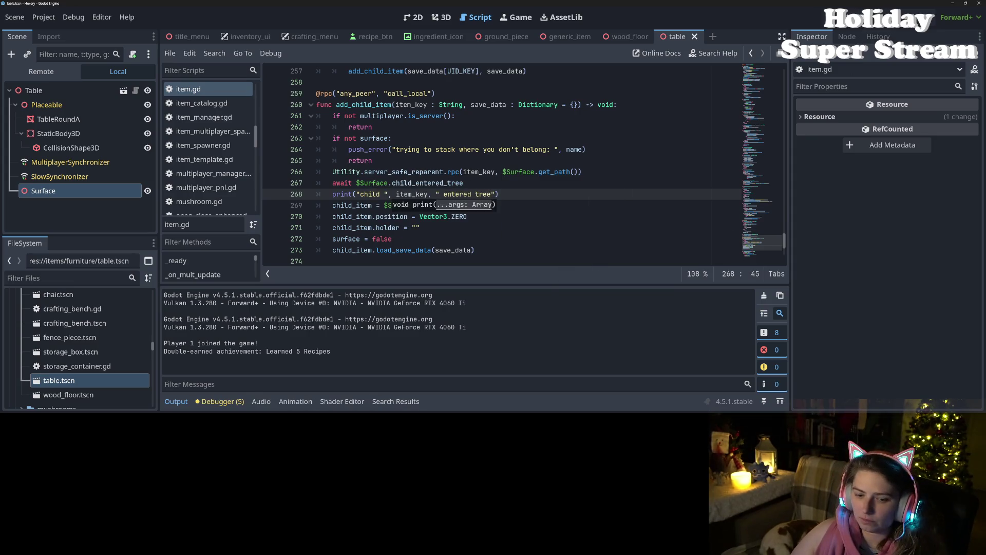
# - Show Session 1's Errors, listing five cancelled add_child_item executions from the script reload
pyautogui.click(220, 402)
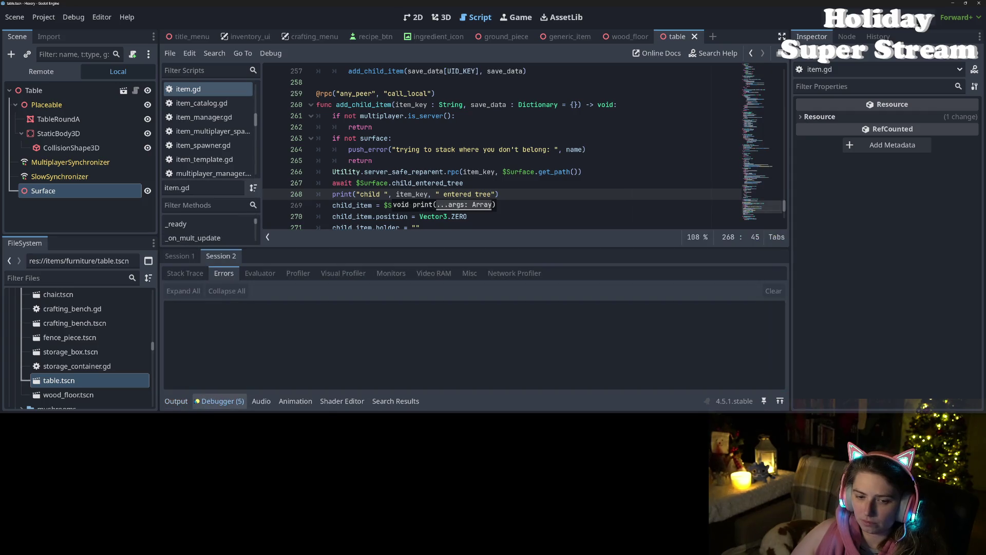
pyautogui.click(180, 256)
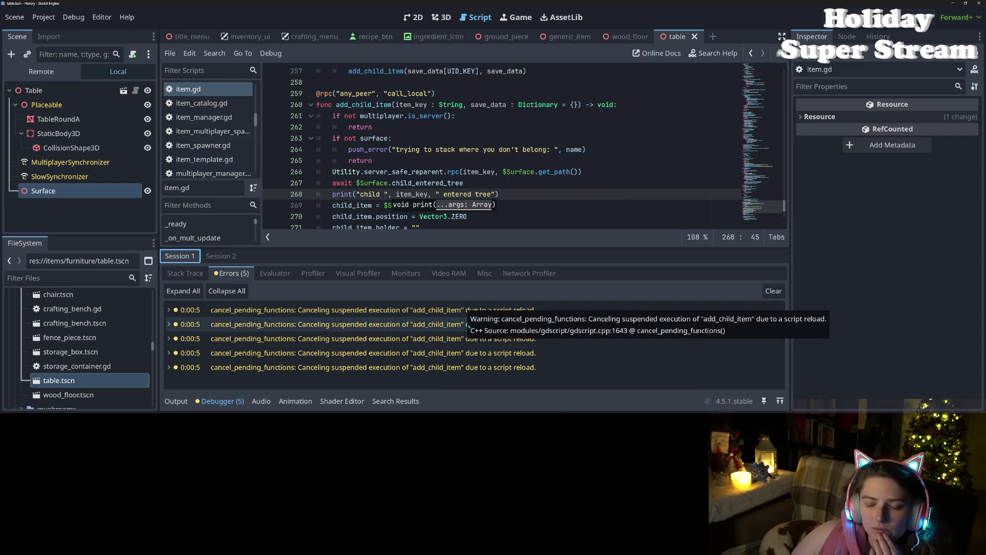
pyautogui.click(523, 187)
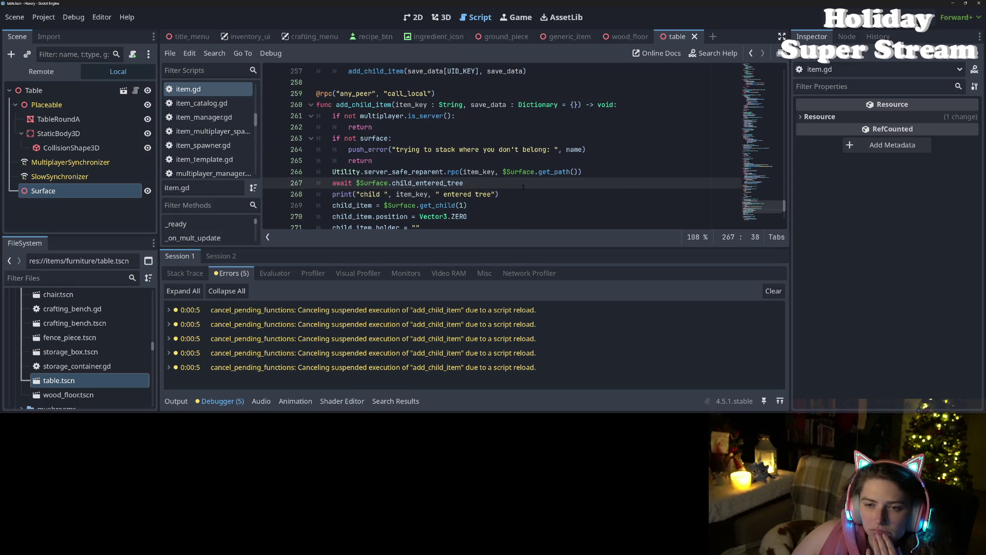
pyautogui.scroll(-1, 527, 188)
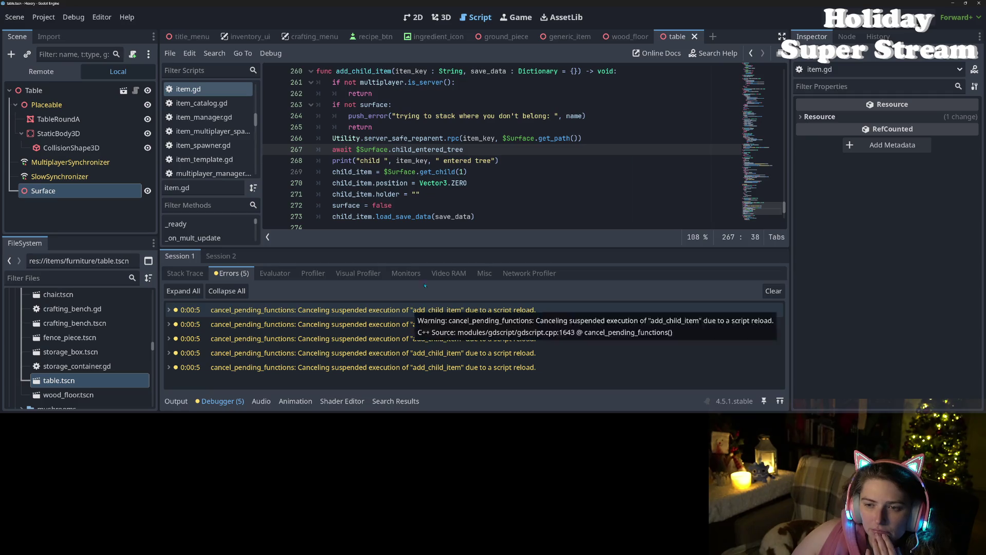
pyautogui.doubleClick(416, 140)
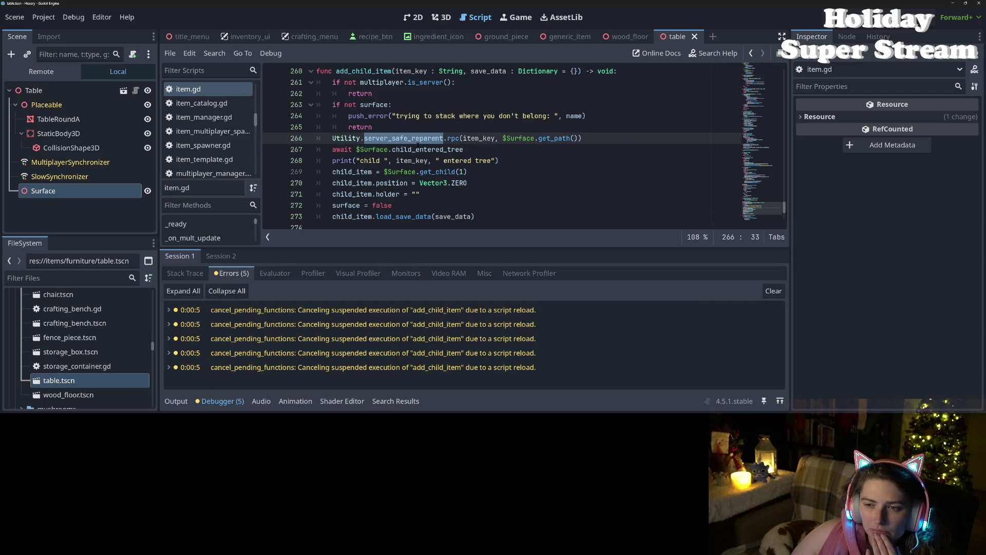
pyautogui.keyDown('ctrl'); pyautogui.click(421, 139); pyautogui.keyUp('ctrl')
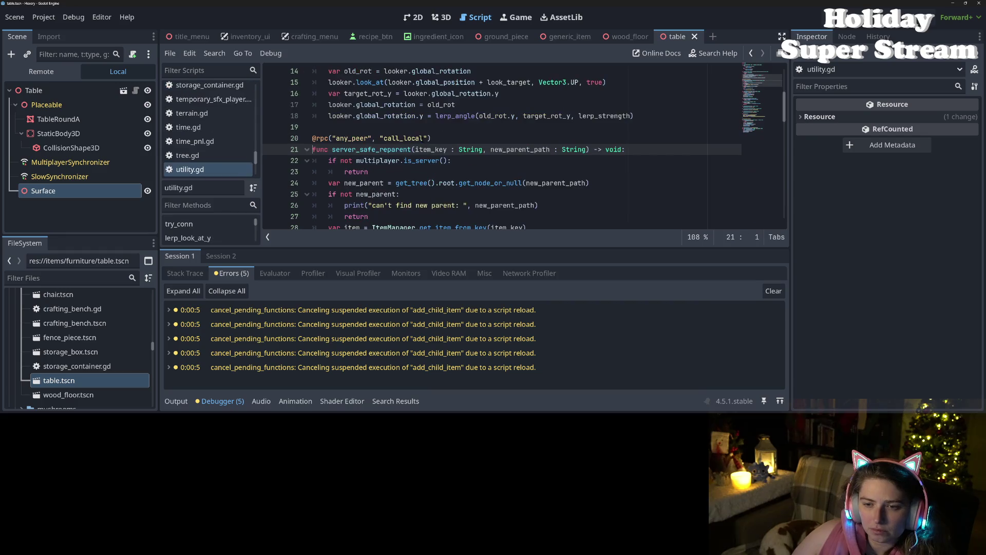
pyautogui.click(427, 161)
pyautogui.doubleClick(431, 149)
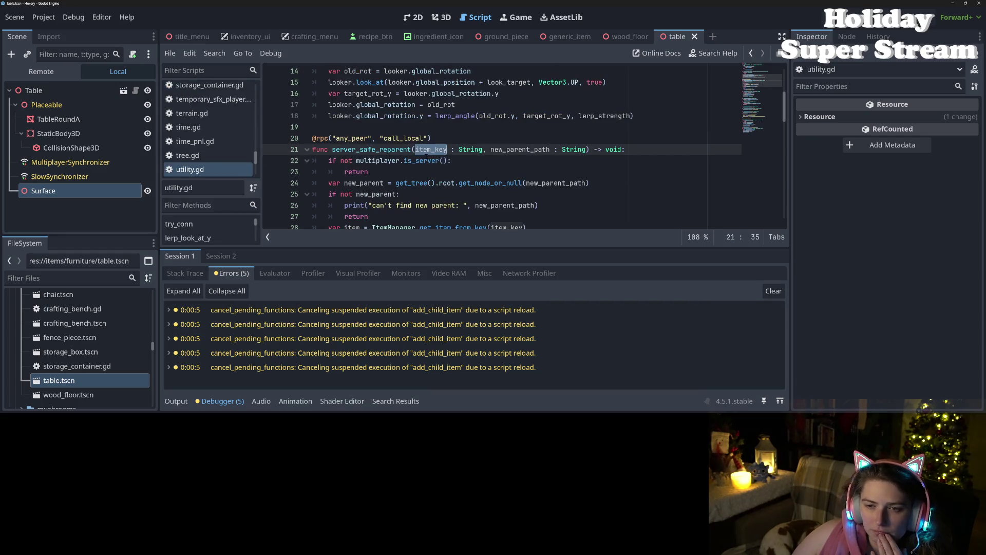
pyautogui.scroll(3, 420, 203)
pyautogui.scroll(-4, 420, 203)
pyautogui.scroll(-2, 421, 203)
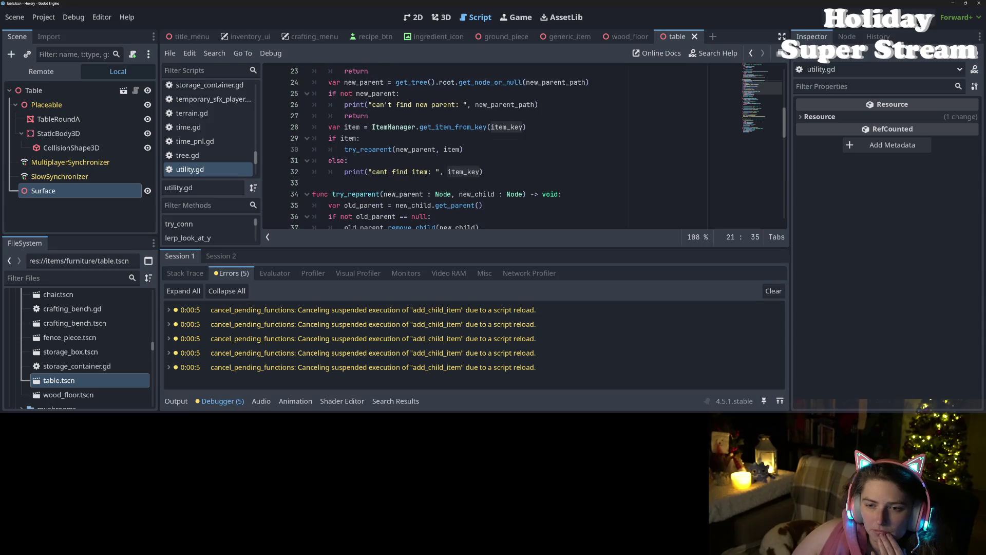
pyautogui.scroll(-2, 462, 211)
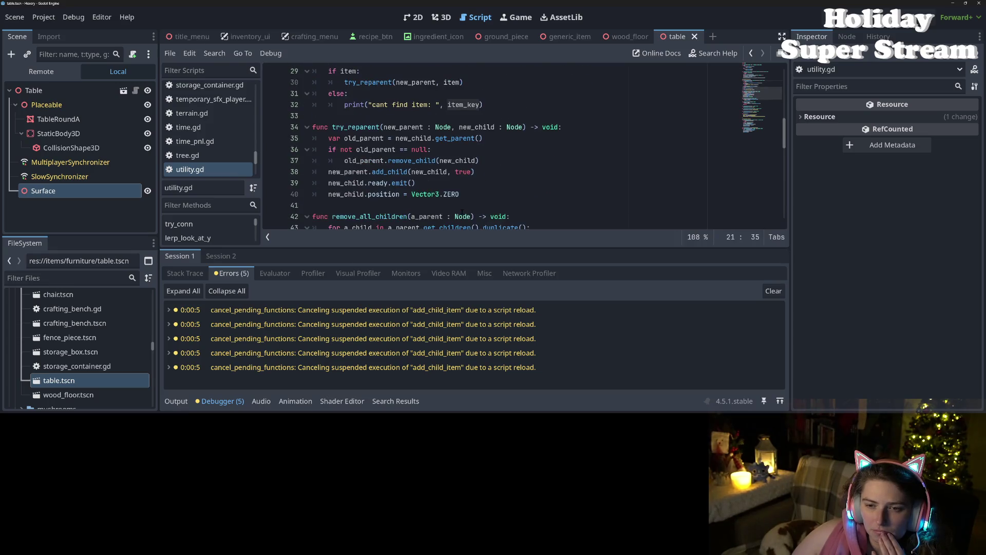
pyautogui.doubleClick(355, 127)
pyautogui.scroll(4, 355, 127)
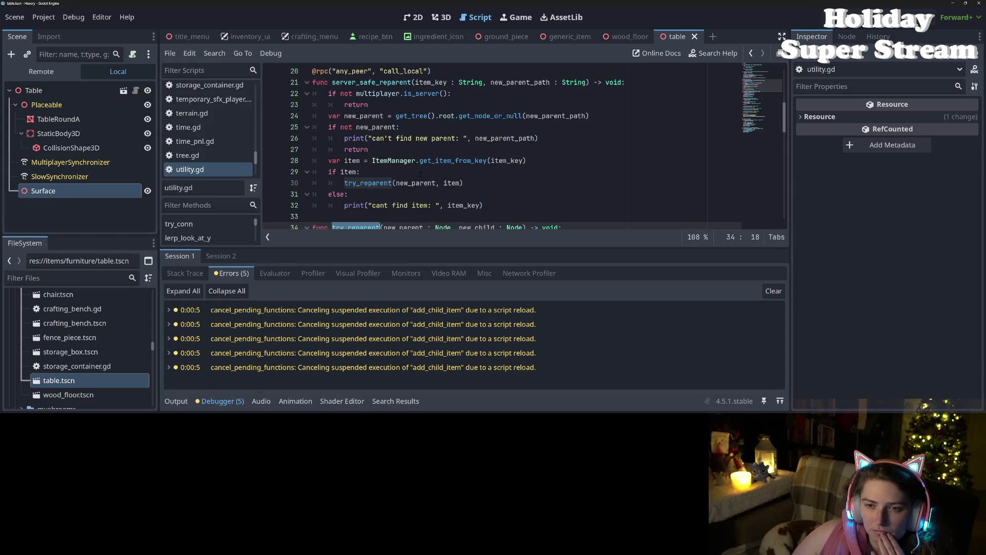
pyautogui.doubleClick(440, 116)
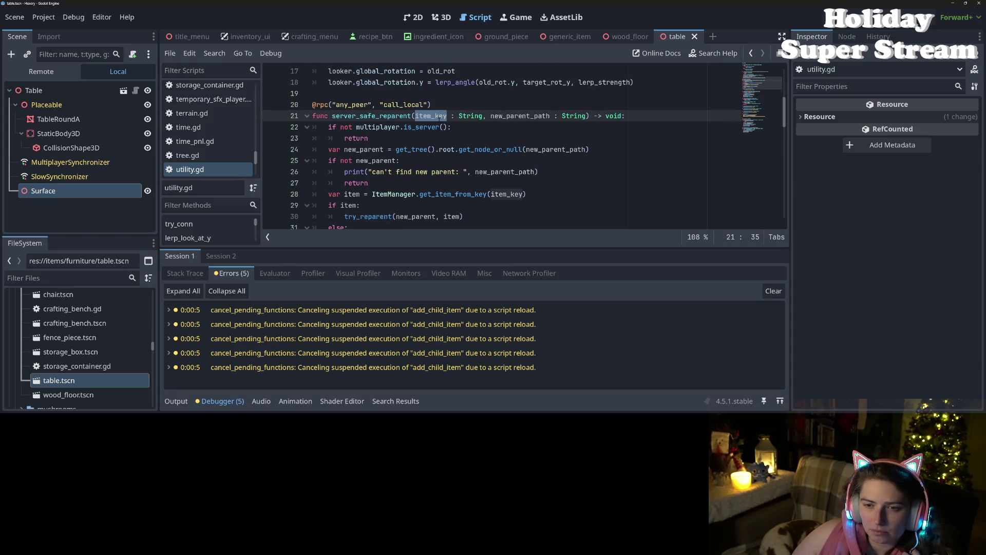
pyautogui.click(382, 138)
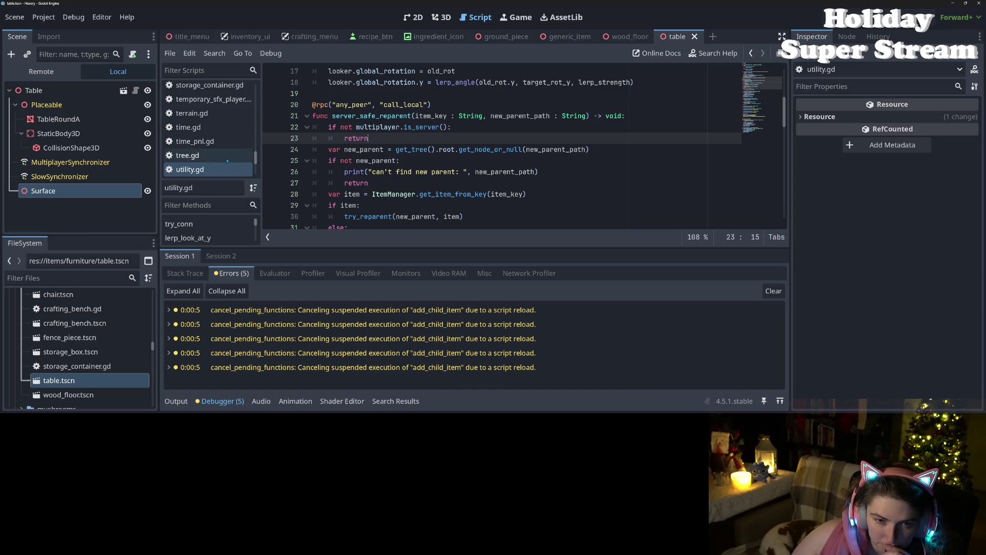
pyautogui.doubleClick(382, 116)
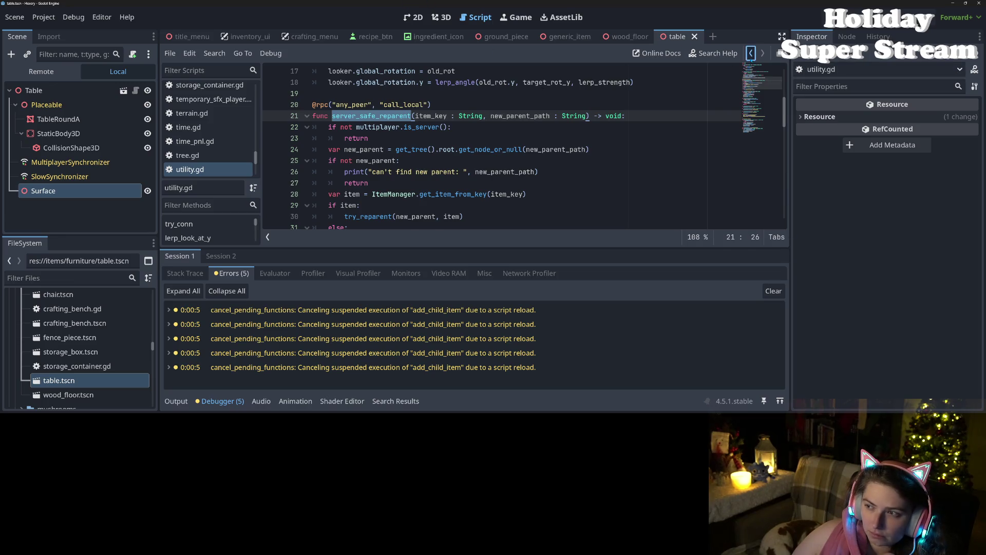
pyautogui.click(751, 53)
pyautogui.click(751, 53)
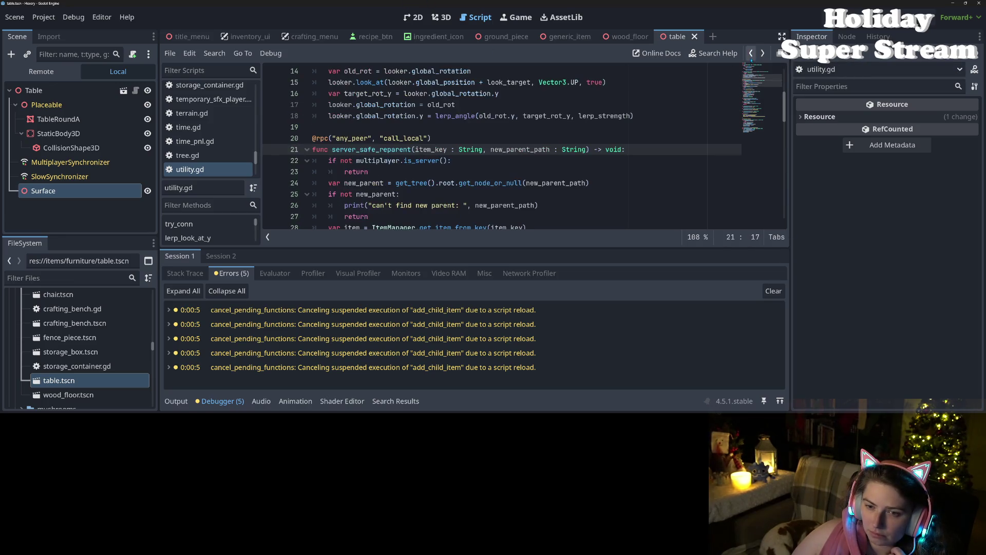
pyautogui.scroll(-2, 409, 119)
pyautogui.click(409, 117)
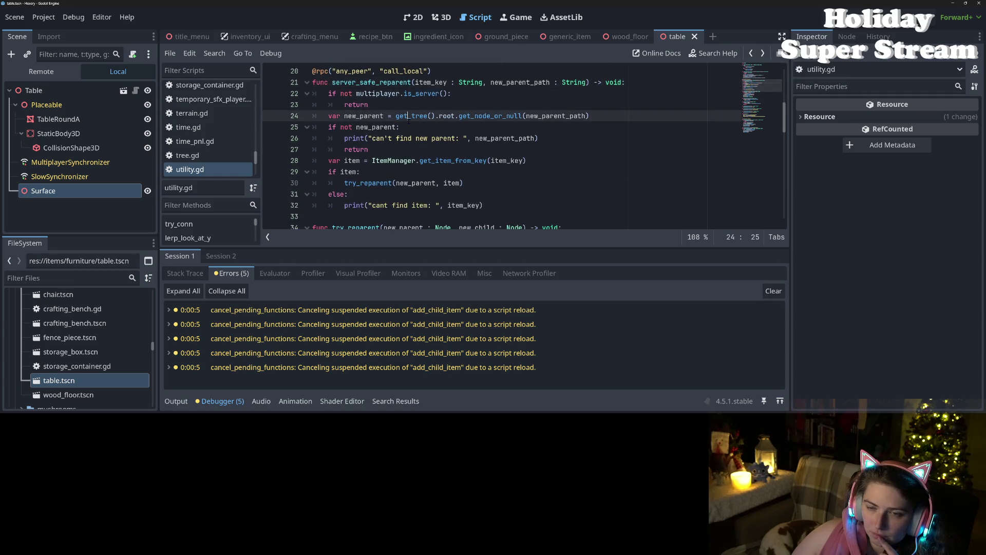
pyautogui.click(751, 53)
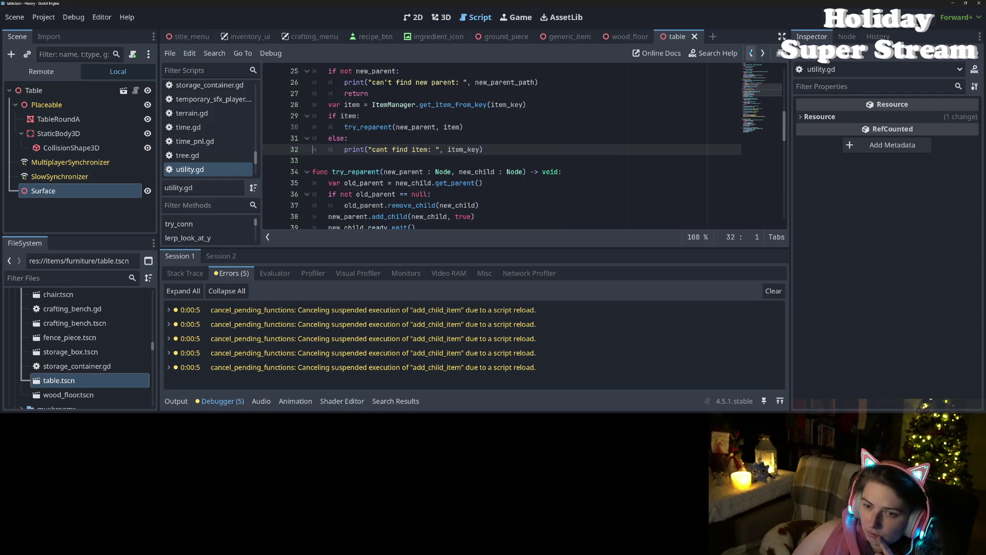
pyautogui.click(751, 53)
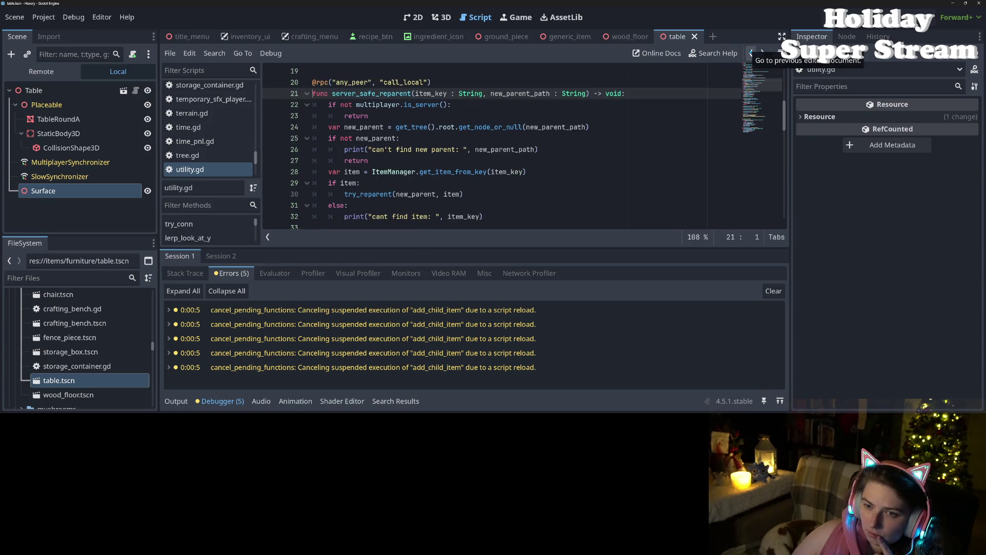
pyautogui.click(751, 53)
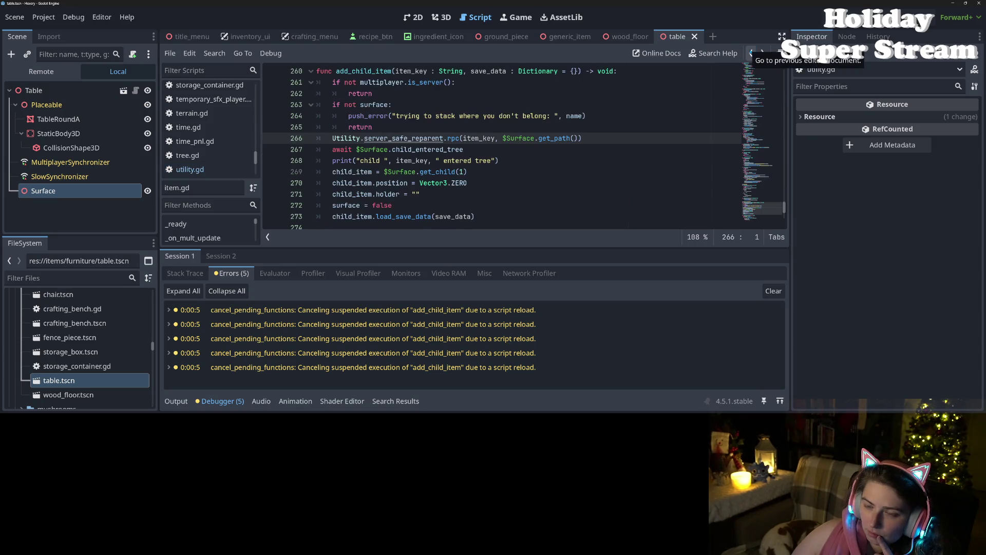
# - Review the add_child_item code around the server_safe_reparent call and multiplayer server check
pyautogui.click(459, 139)
pyautogui.scroll(2, 459, 163)
pyautogui.click(408, 149)
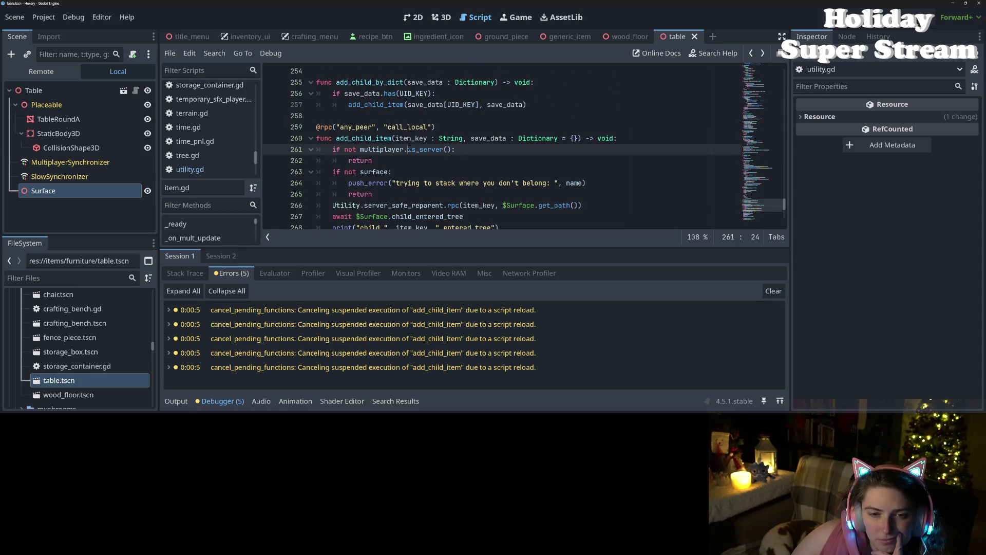
pyautogui.click(396, 138)
pyautogui.scroll(10, 397, 149)
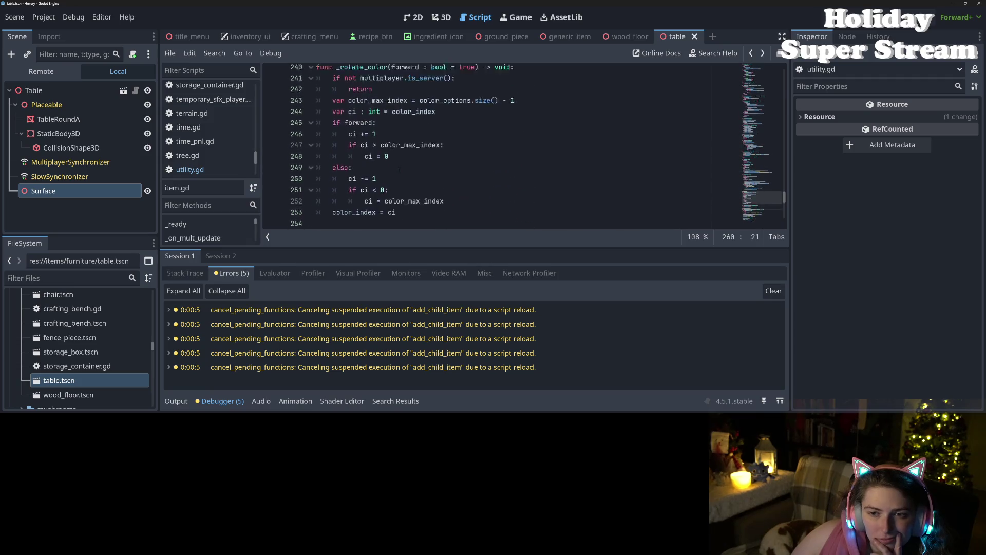
pyautogui.scroll(2, 411, 182)
pyautogui.scroll(-3, 442, 183)
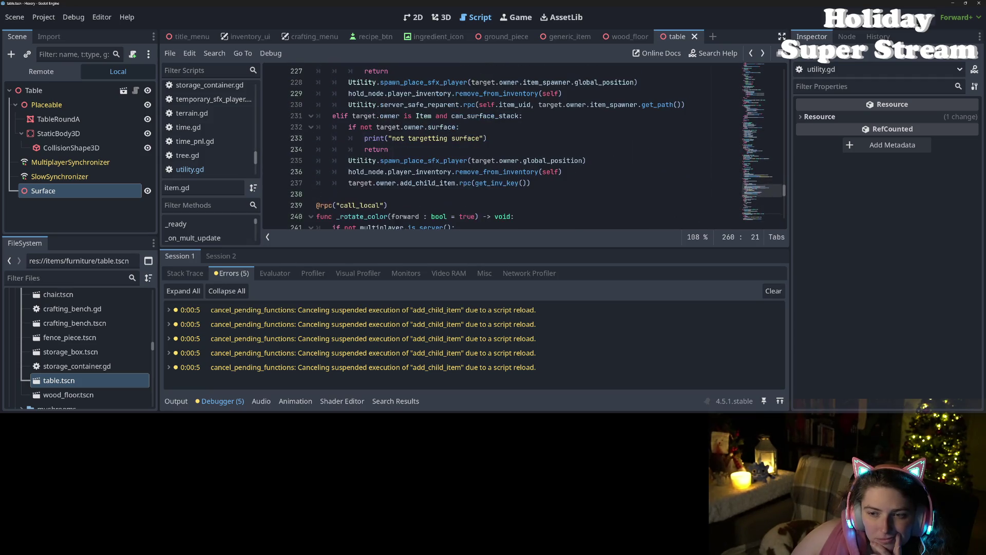
pyautogui.scroll(7, 457, 183)
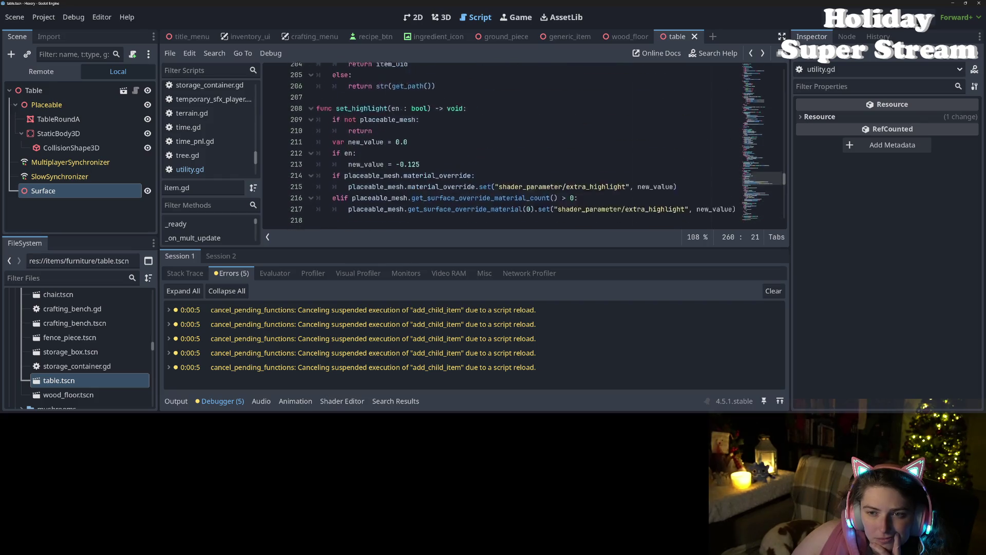
pyautogui.scroll(5, 457, 181)
pyautogui.scroll(9, 457, 181)
pyautogui.scroll(3, 458, 181)
# - Add 'await ready' above add_child_by_dict on line 171, save item.gd, and run the game
pyautogui.click(352, 171)
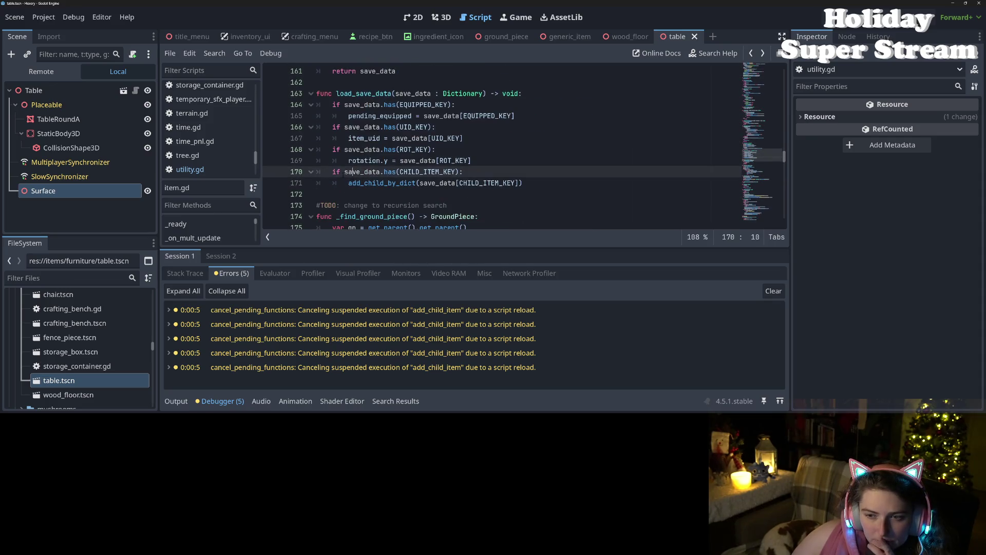
pyautogui.click(349, 183)
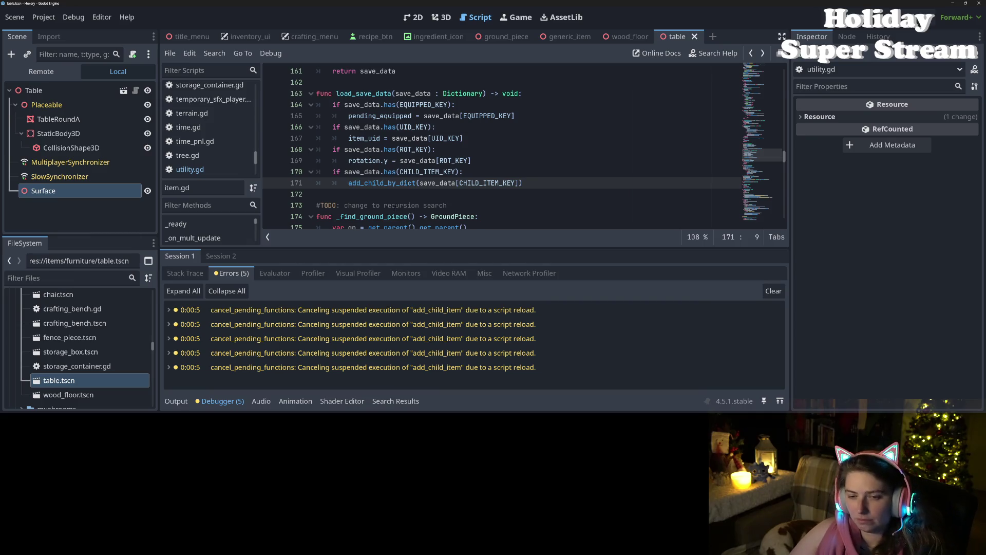
pyautogui.press('Return')
pyautogui.press('Up')
pyautogui.write('awa')
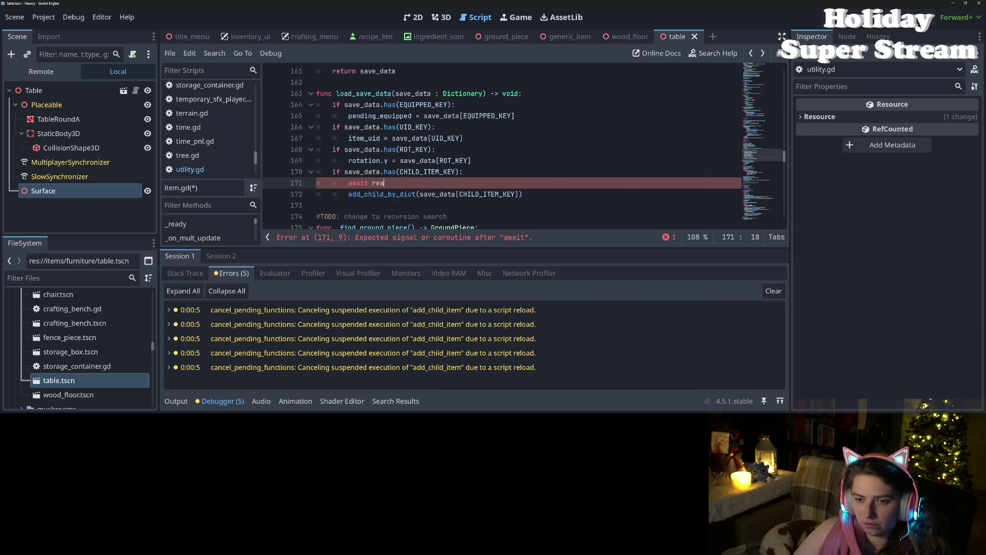
pyautogui.press('Return')
pyautogui.hotkey('ctrl', 's')
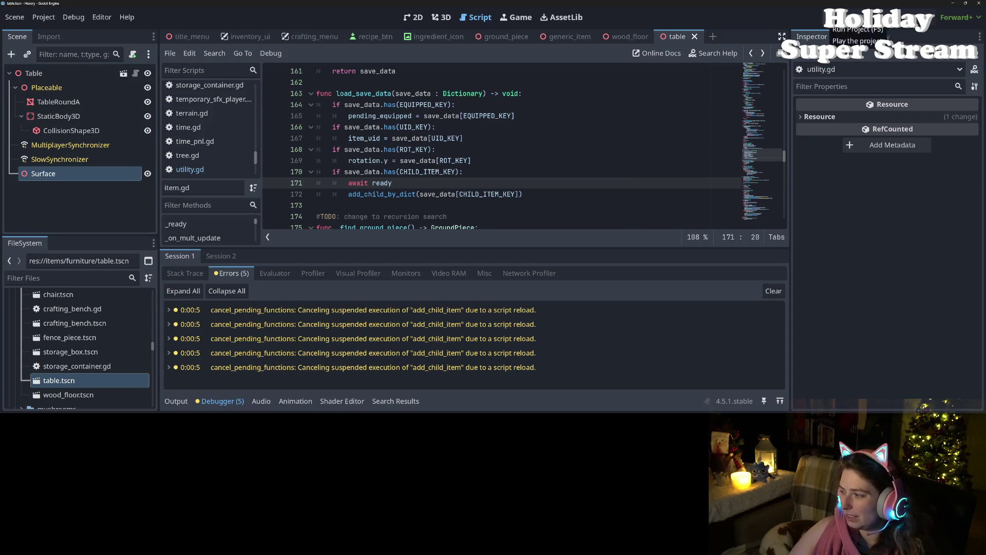
pyautogui.press('F5')
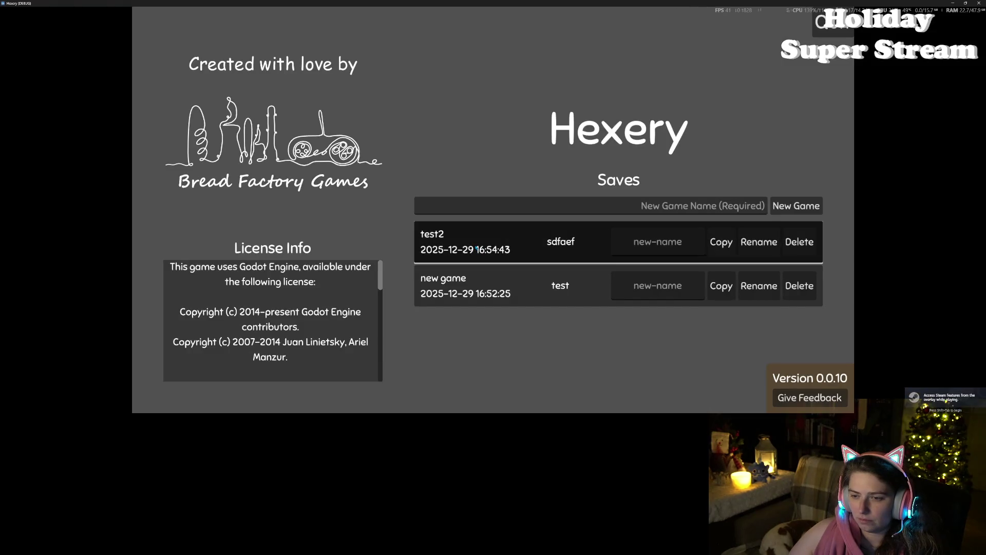
# - Load the test2 save, walk the wizard forward, then quit to the main menu
pyautogui.click(477, 248)
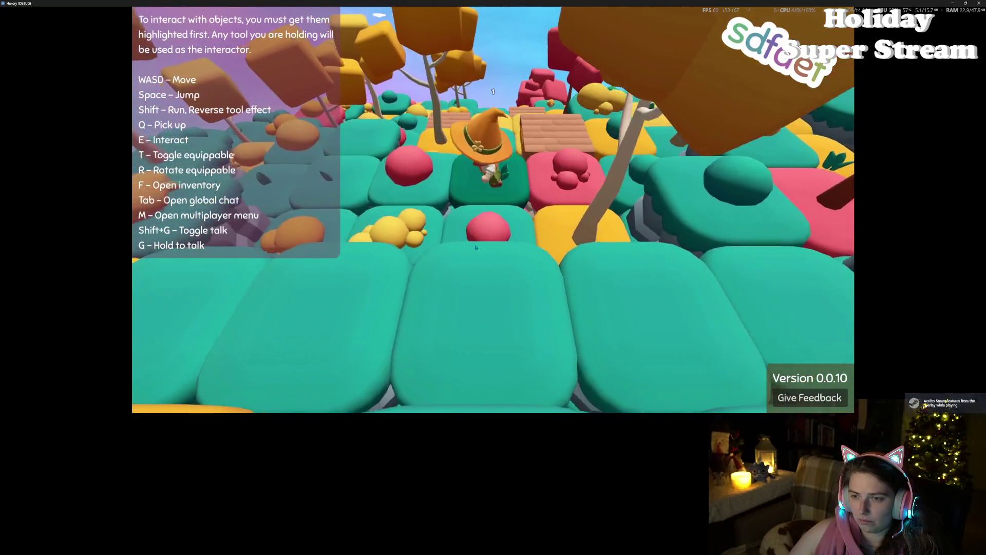
pyautogui.press('w')
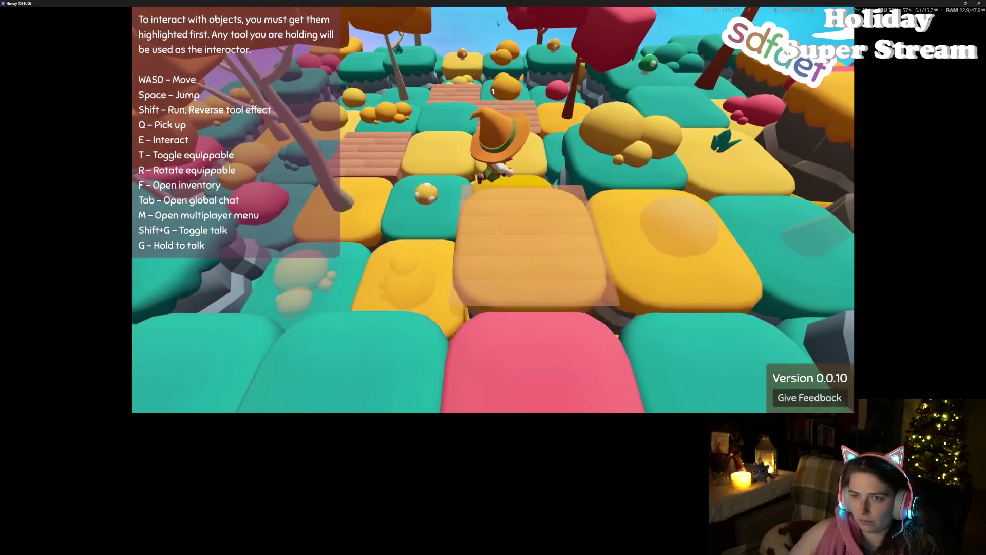
pyautogui.press('Escape')
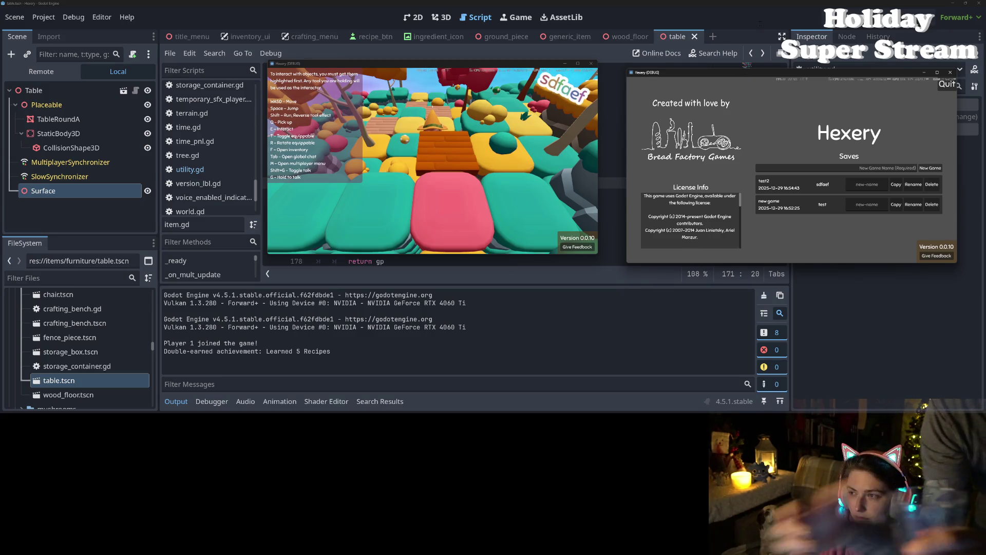
# - Stop the game, delete the newly added 'await ready' line, and save item.gd
pyautogui.press('F8')
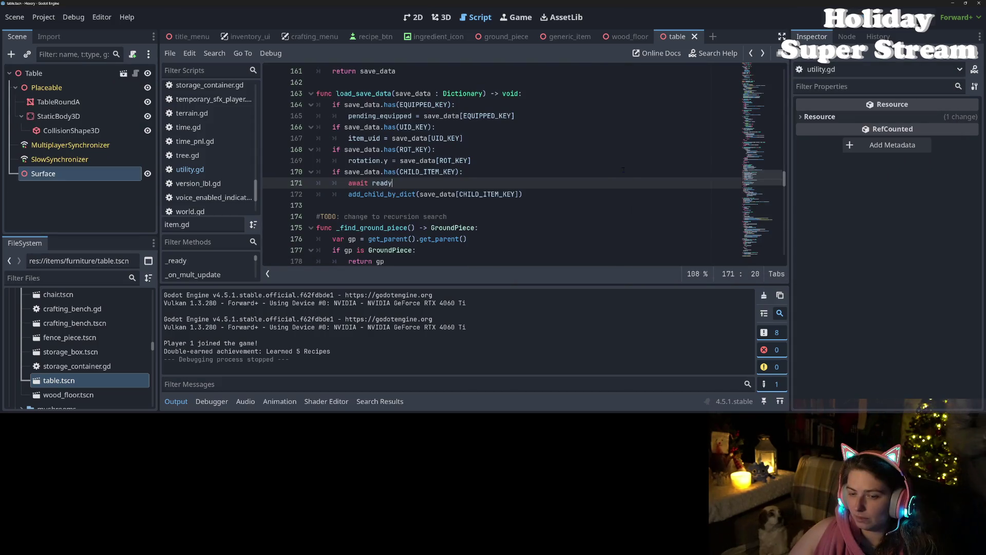
pyautogui.press('Down')
pyautogui.press('Up')
pyautogui.hotkey('shift', 'Home')
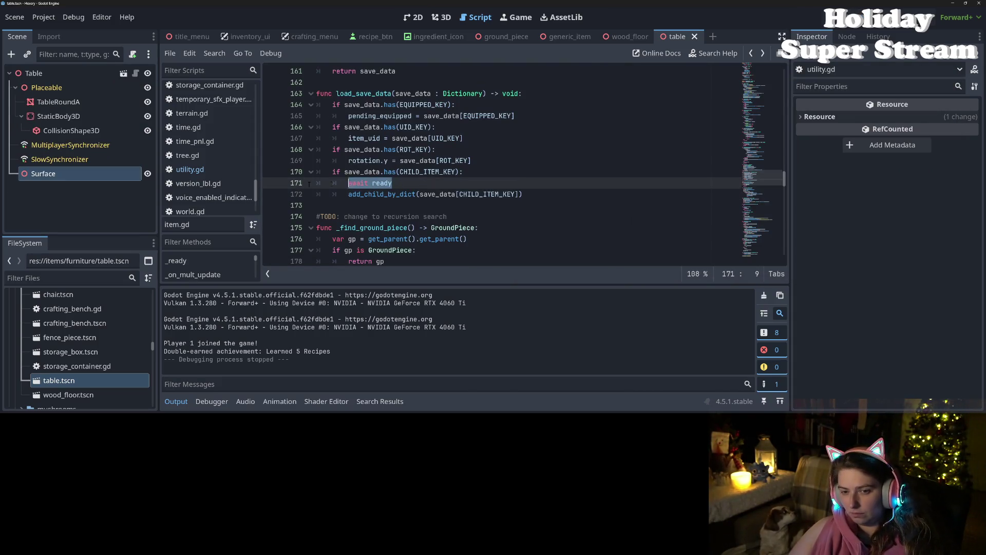
pyautogui.press('BackSpace')
pyautogui.press('BackSpace')
pyautogui.press('BackSpace')
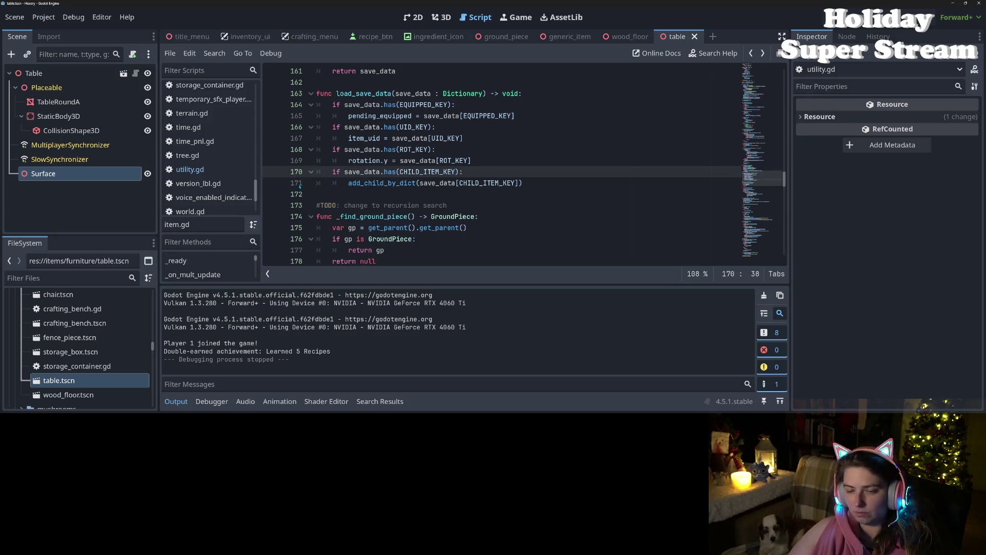
pyautogui.hotkey('ctrl', 's')
# - Delete the 'await child_entered_tree' line and the child-entered-tree debug print in add_child_item
pyautogui.scroll(-5, 373, 195)
pyautogui.scroll(-13, 373, 197)
pyautogui.scroll(-13, 375, 198)
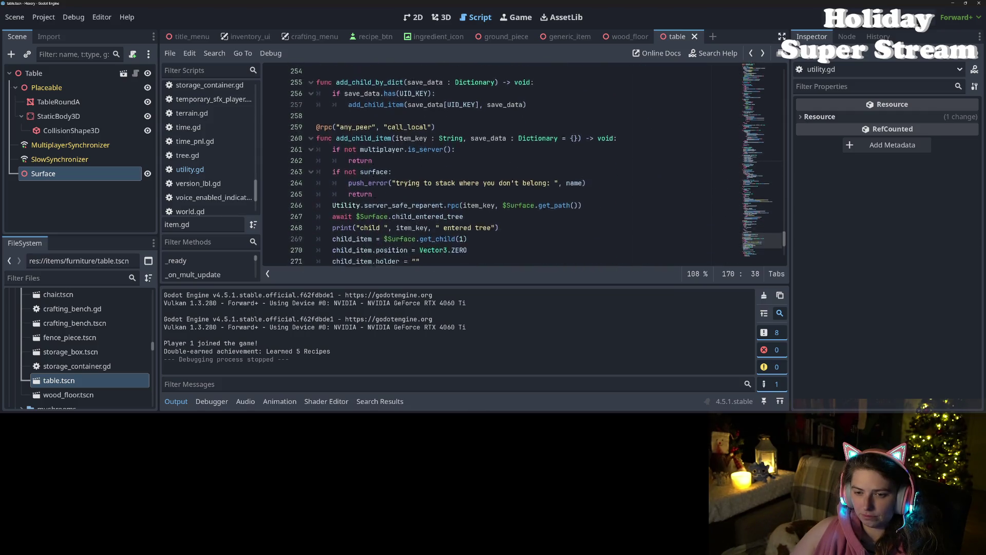
pyautogui.scroll(-9, 375, 198)
pyautogui.scroll(8, 375, 198)
pyautogui.click(374, 193)
pyautogui.moveTo(473, 194); pyautogui.dragTo(282, 196)
pyautogui.press('BackSpace')
pyautogui.press('BackSpace')
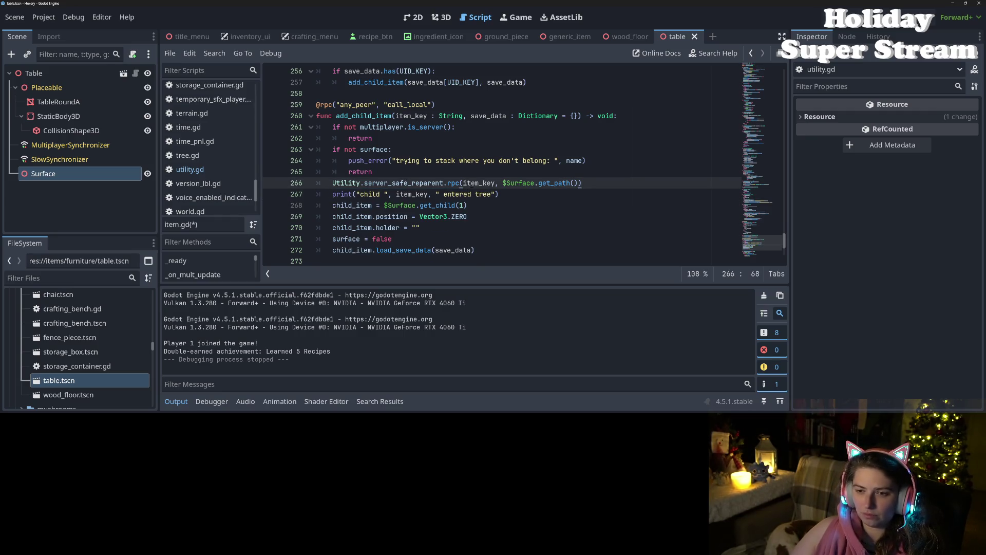
pyautogui.moveTo(511, 193); pyautogui.dragTo(279, 192)
pyautogui.press('BackSpace')
pyautogui.press('BackSpace')
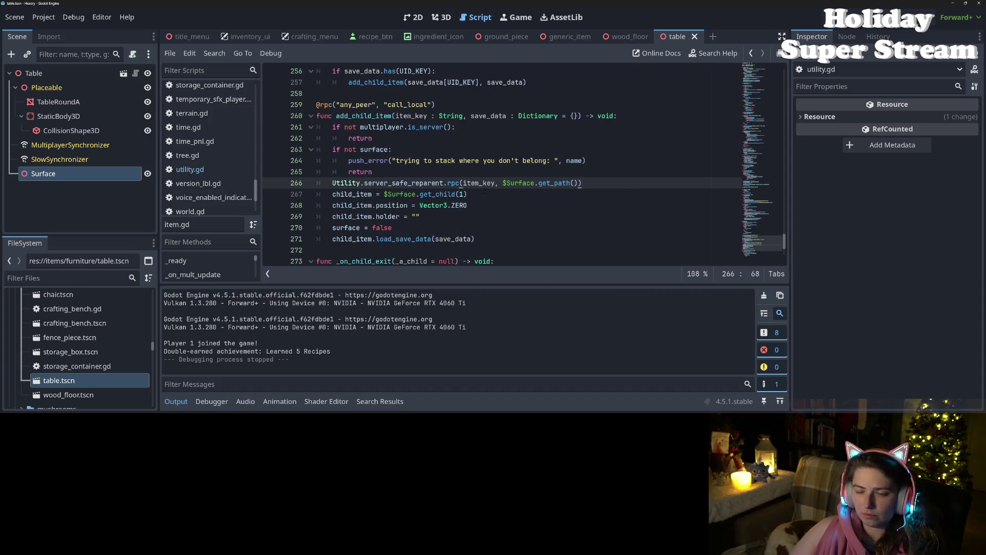
pyautogui.click(486, 194)
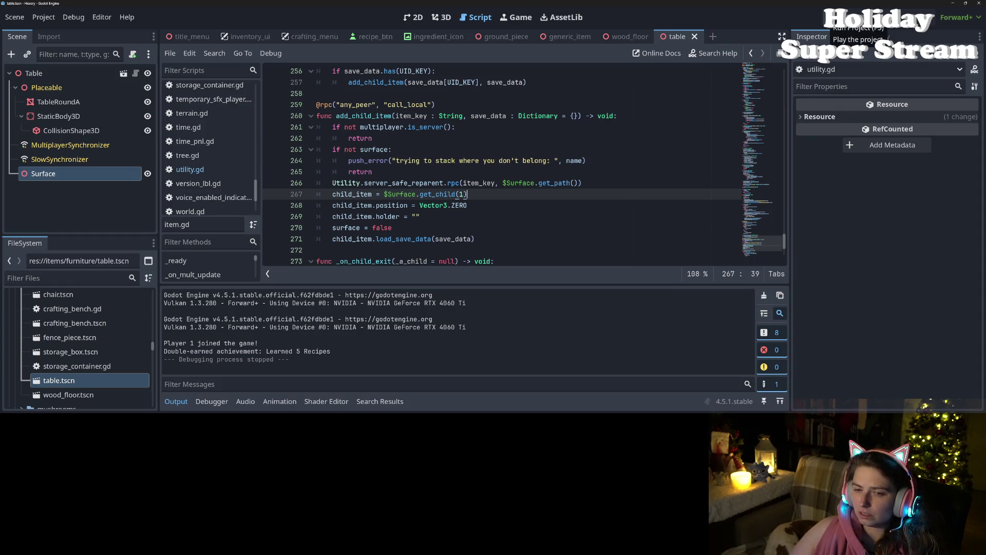
pyautogui.click(595, 183)
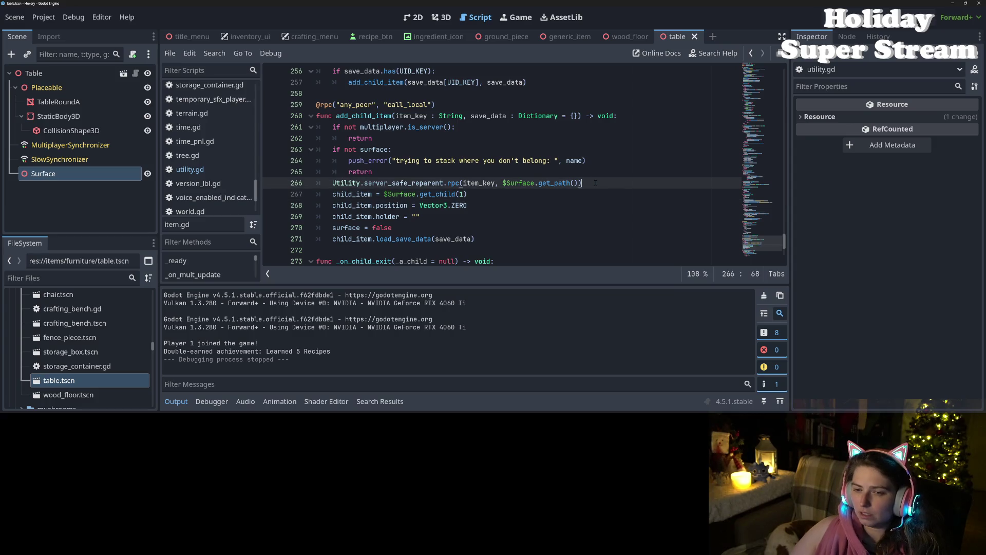
# - After the reparent call, add 'if $Surface.get_child_count() == 1:'
pyautogui.press('Return')
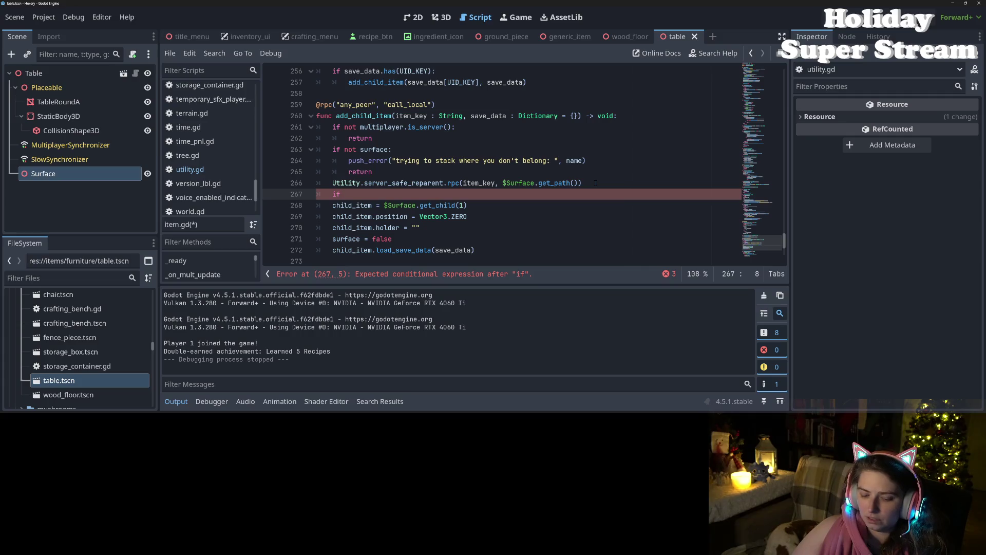
pyautogui.write('$Su')
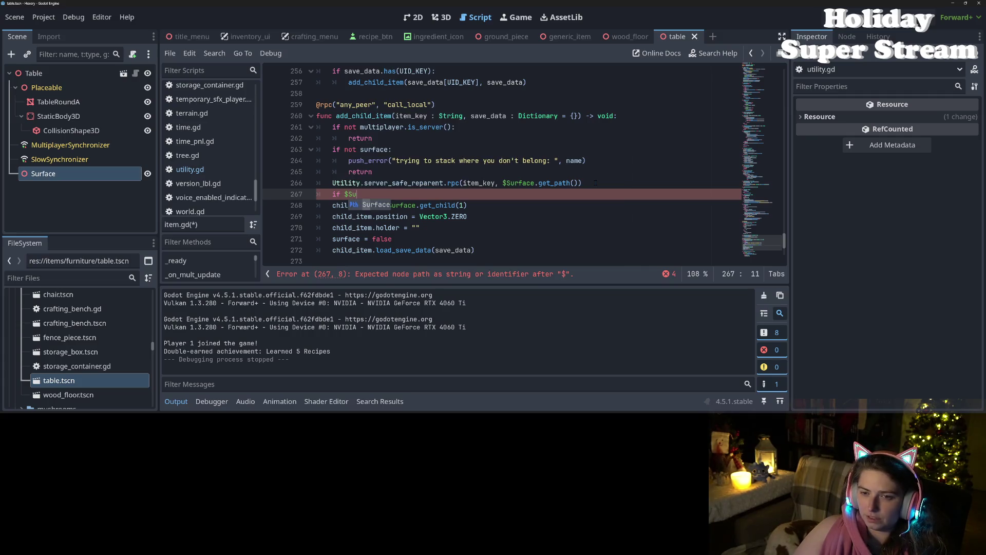
pyautogui.press('Return')
pyautogui.write('.c')
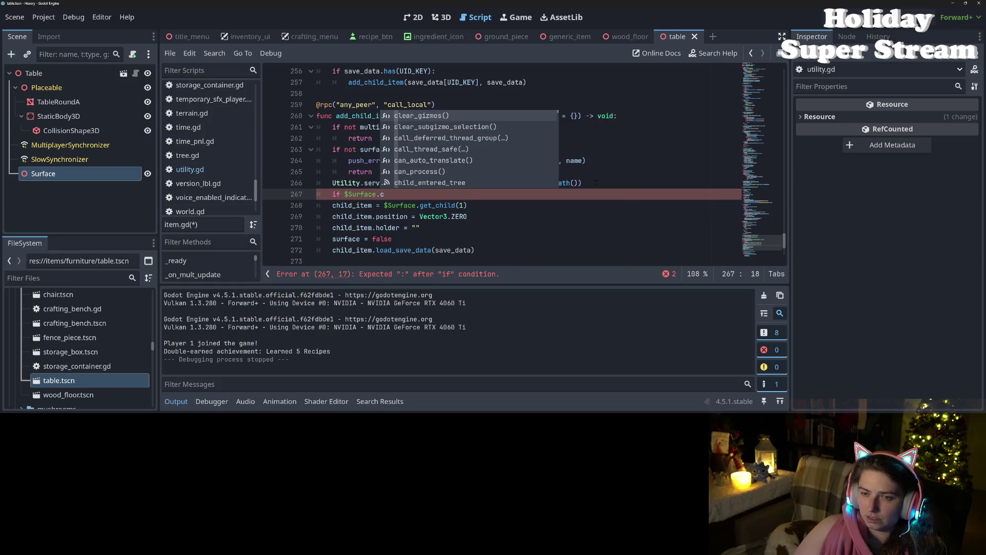
pyautogui.press('BackSpace')
pyautogui.write('get_chi')
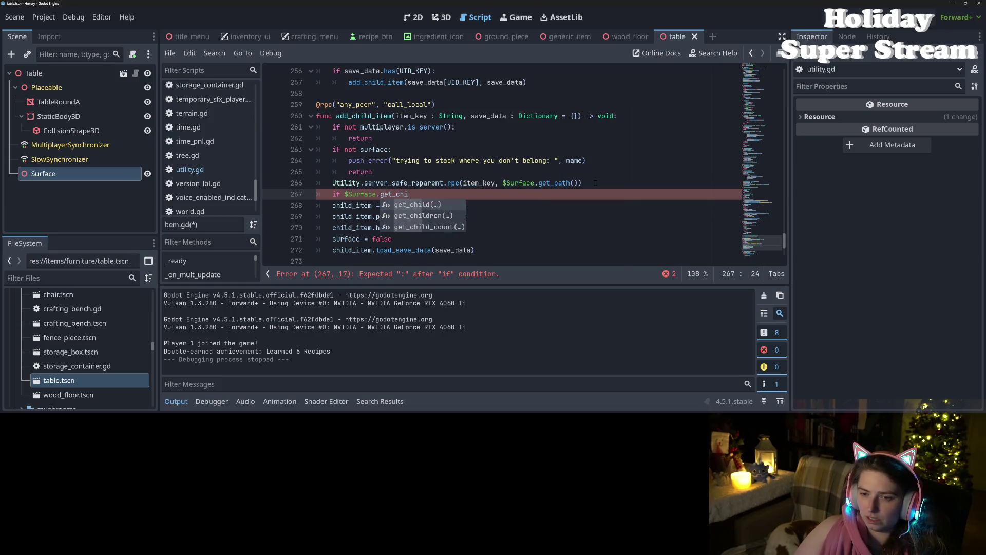
pyautogui.press('Down')
pyautogui.press('Down')
pyautogui.press('Return')
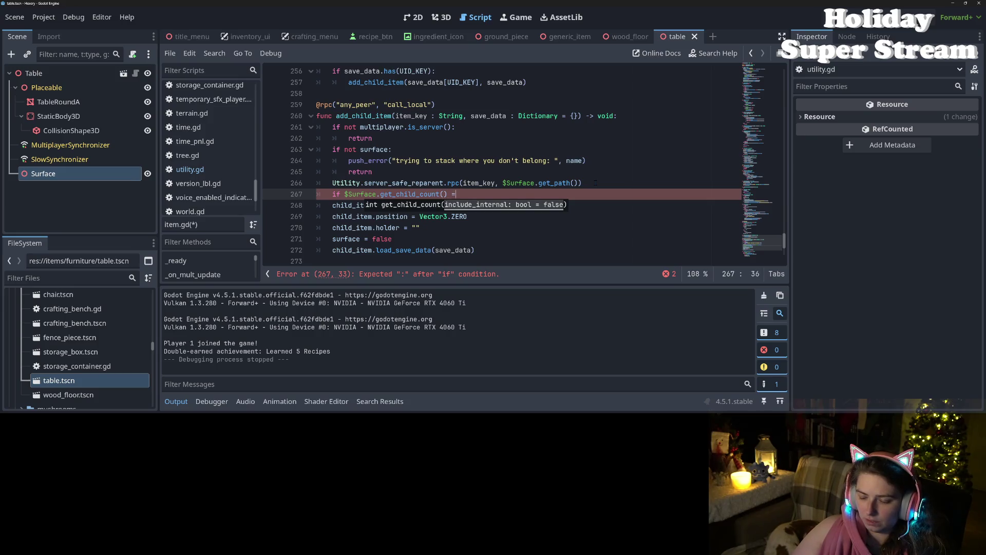
pyautogui.write('= 1:')
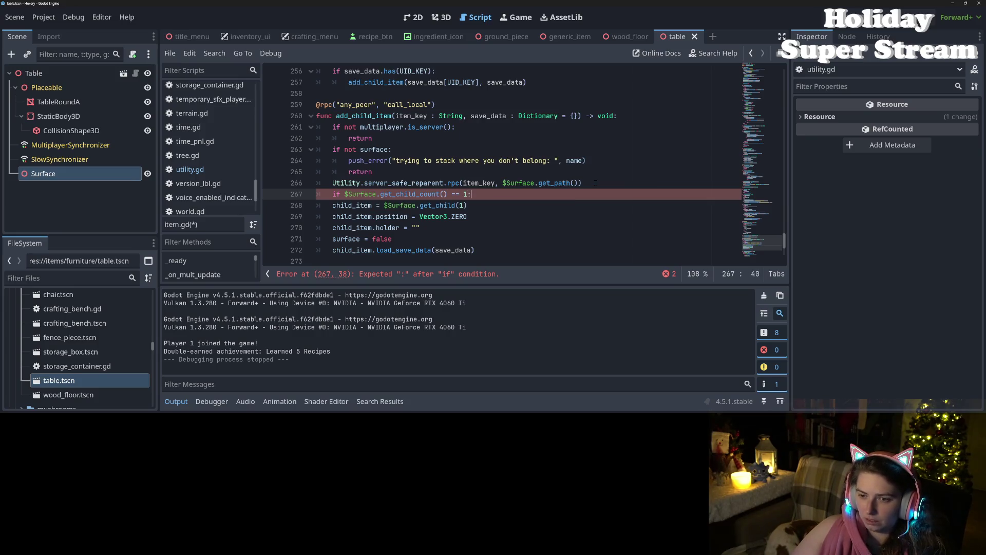
# - Add 'await $Surface.child_entered_tree' inside the if, save, and run the project
pyautogui.press('Return')
pyautogui.write('awa')
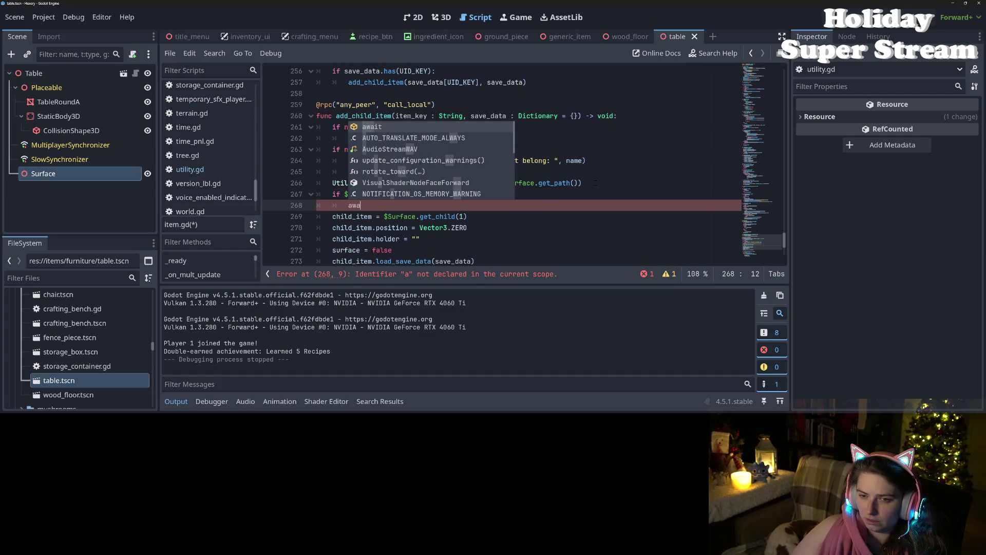
pyautogui.write('it $')
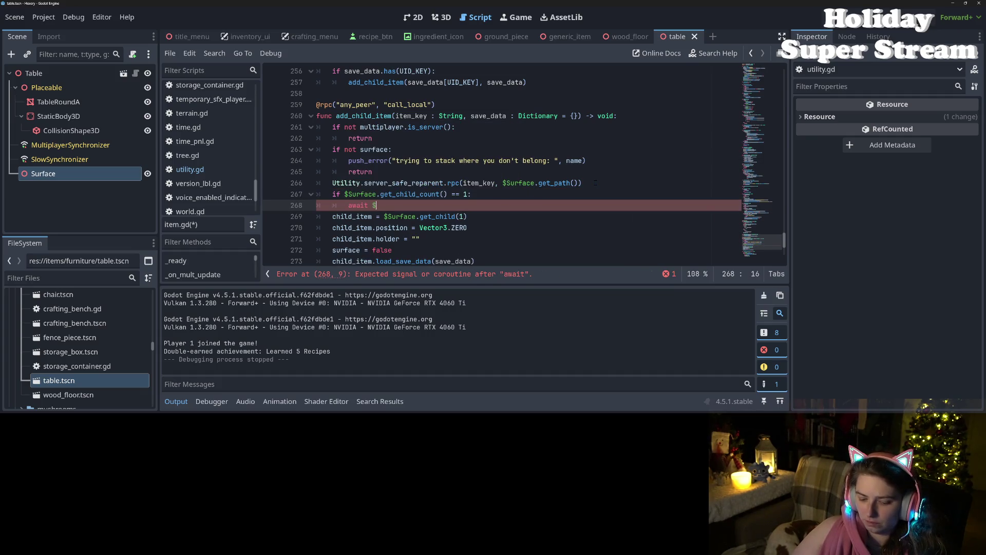
pyautogui.write('Surface.')
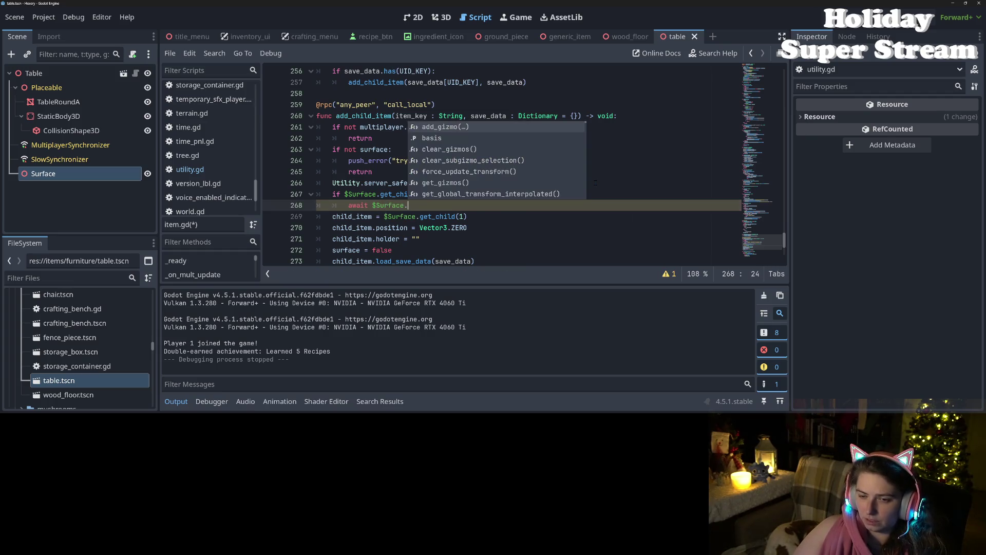
pyautogui.write('chil')
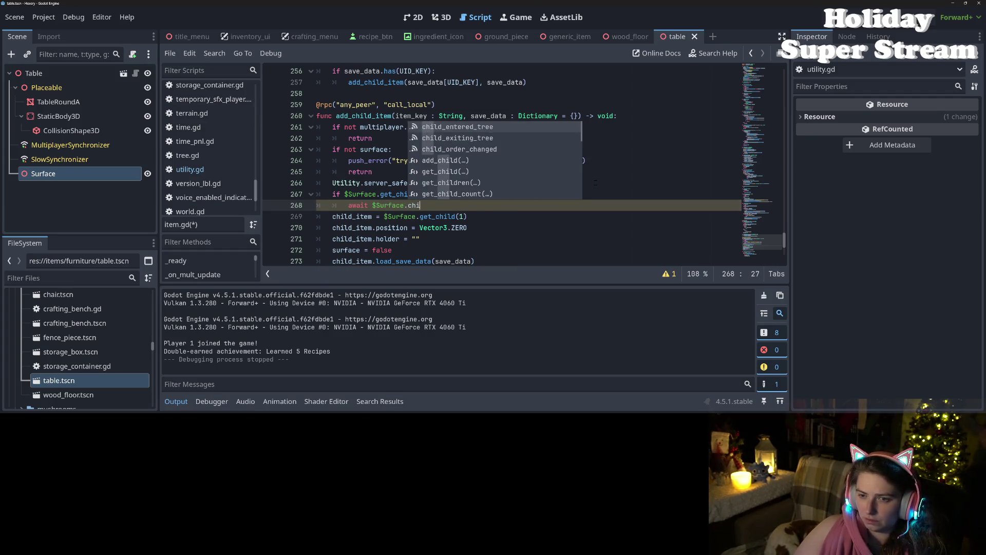
pyautogui.press('Return')
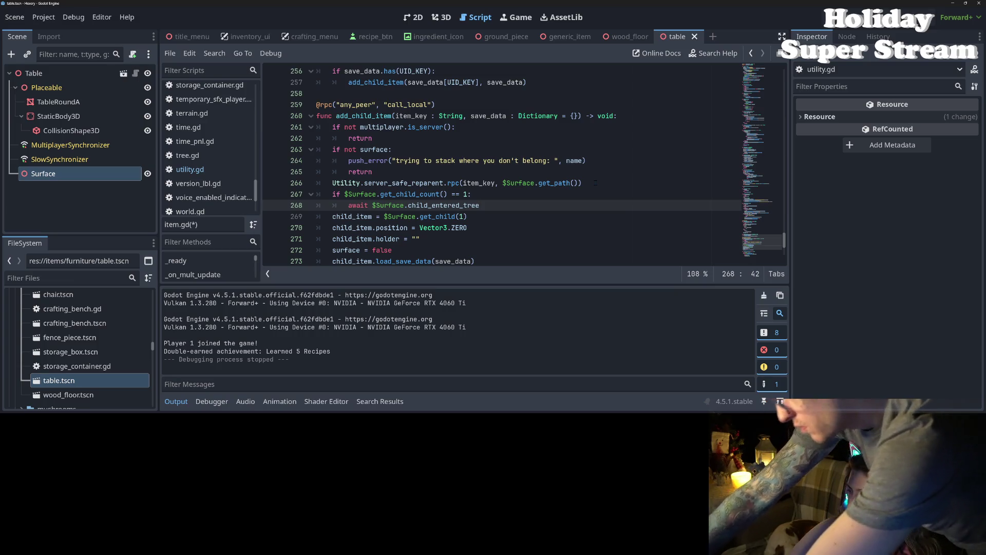
pyautogui.click(578, 183)
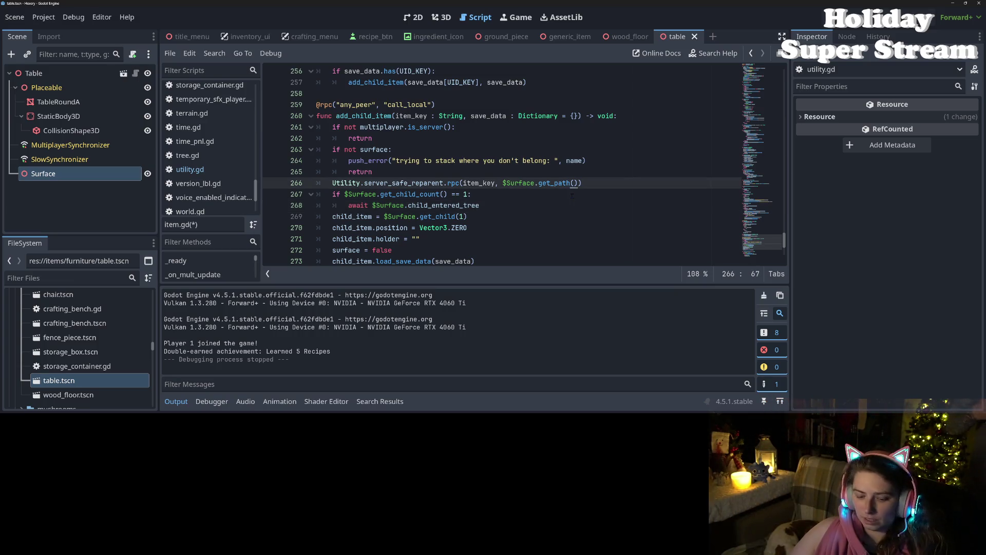
pyautogui.hotkey('ctrl', 's')
pyautogui.click(441, 205)
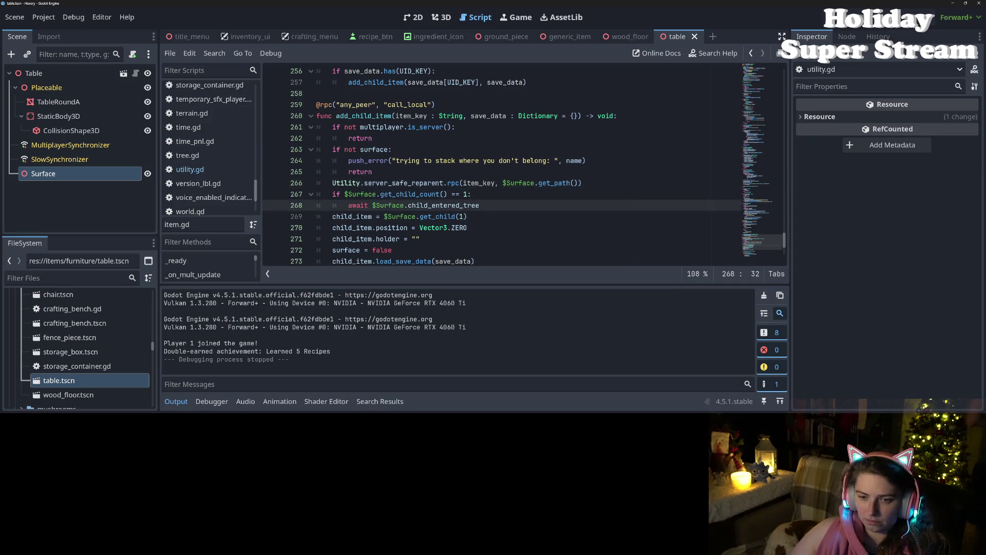
pyautogui.click(330, 217)
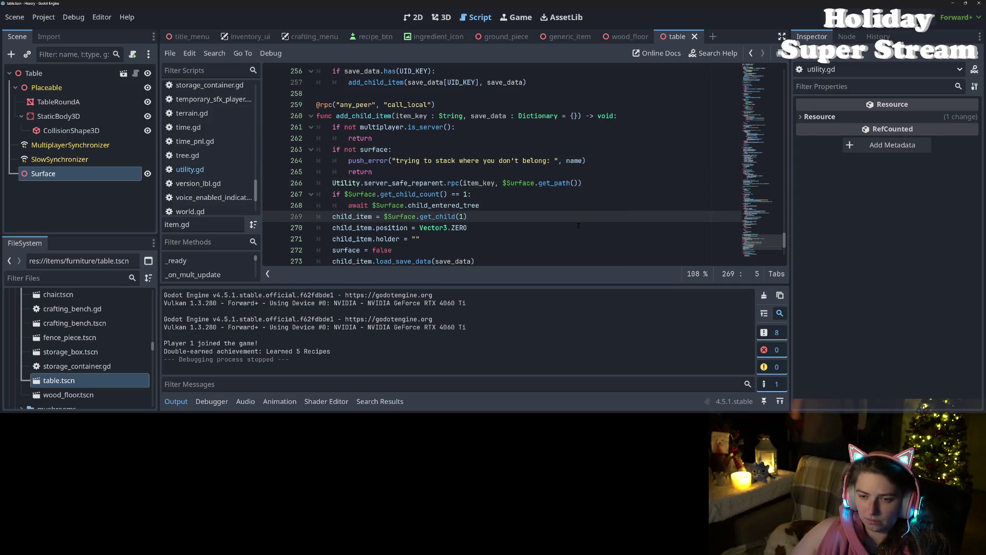
pyautogui.click(814, 14)
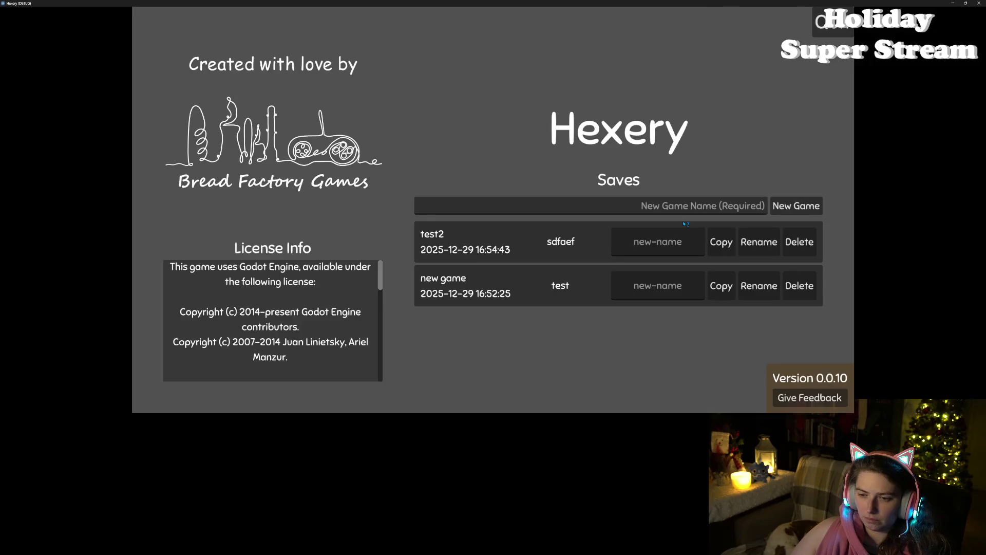
# - Load test2, walk beside the round table, and place the orange mushroom from the inventory on it
pyautogui.click(520, 248)
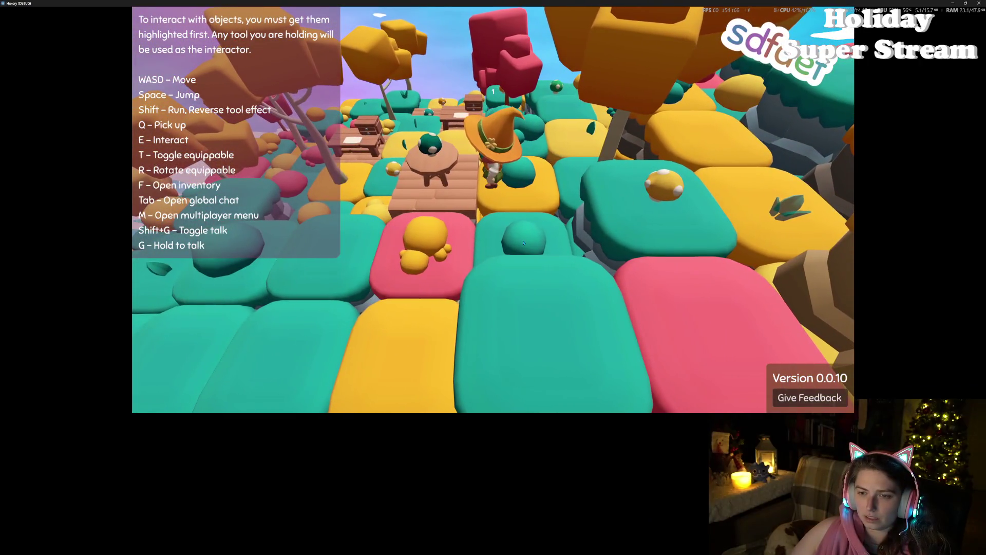
pyautogui.press('w')
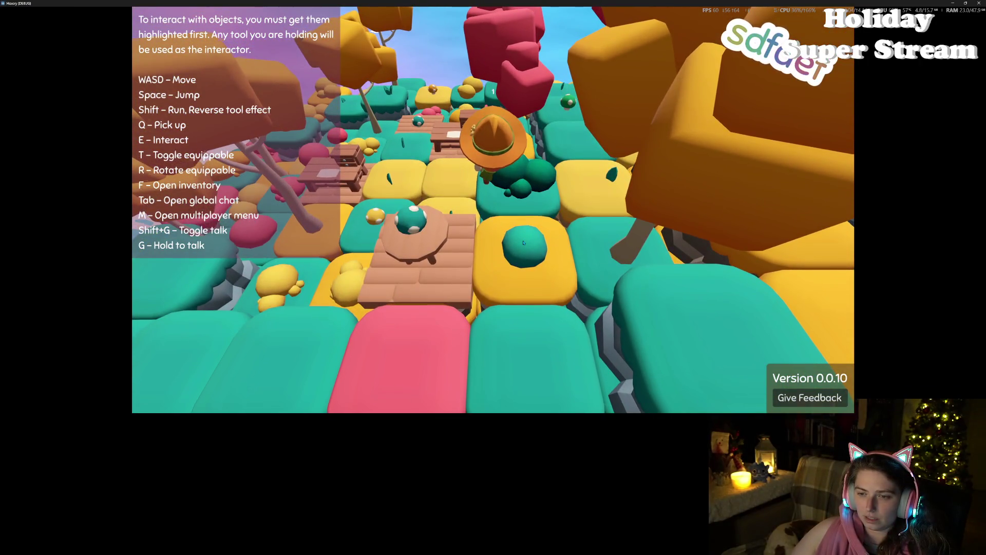
pyautogui.press('s')
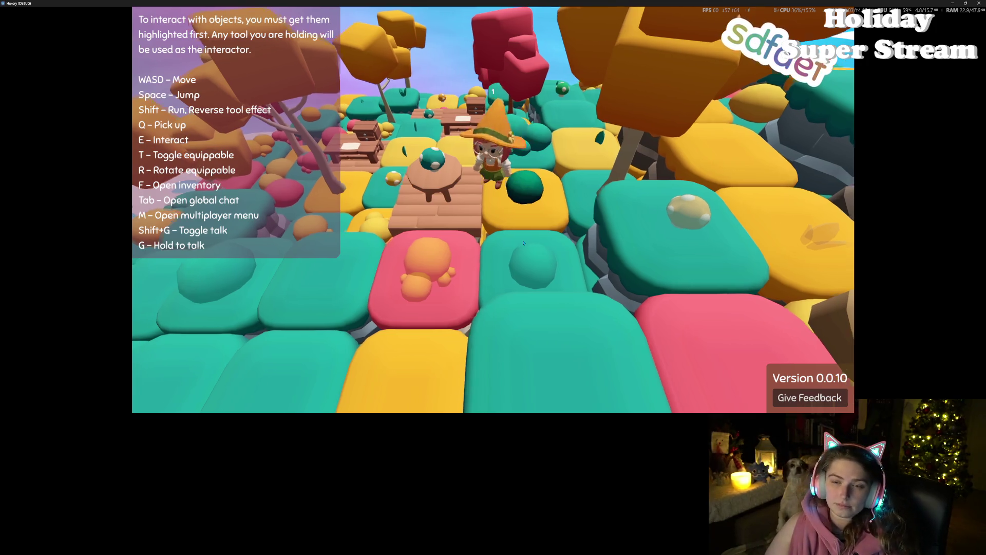
pyautogui.press('a')
pyautogui.press('f')
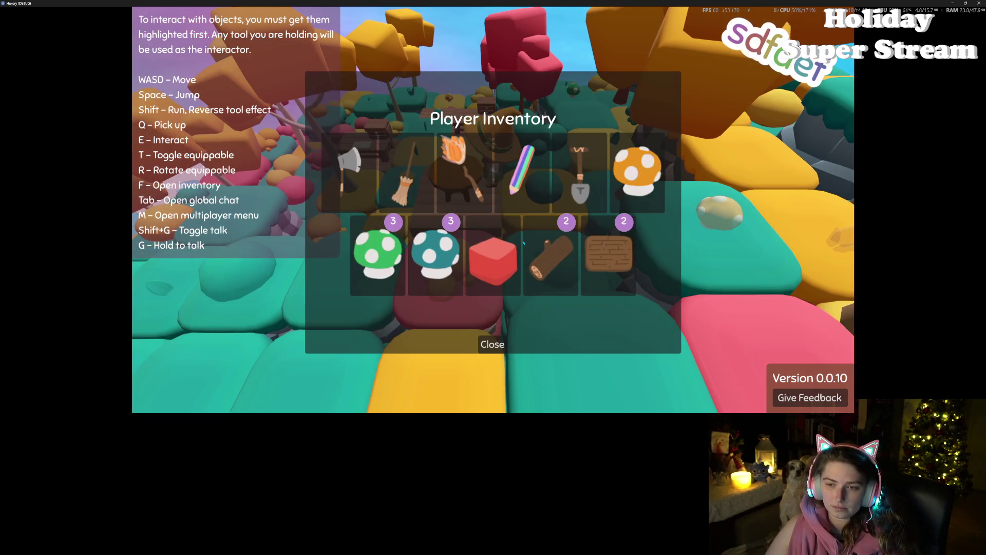
pyautogui.click(637, 172)
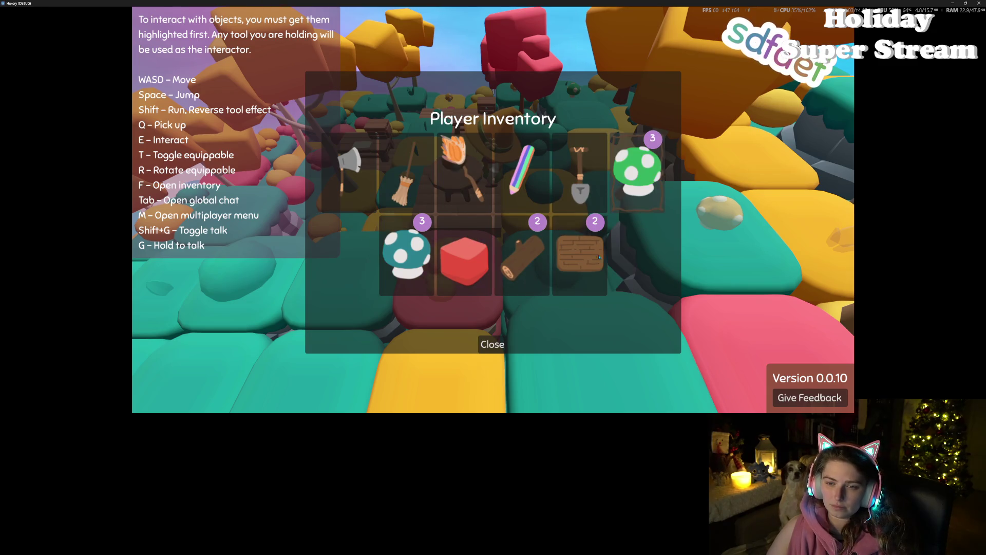
pyautogui.click(485, 345)
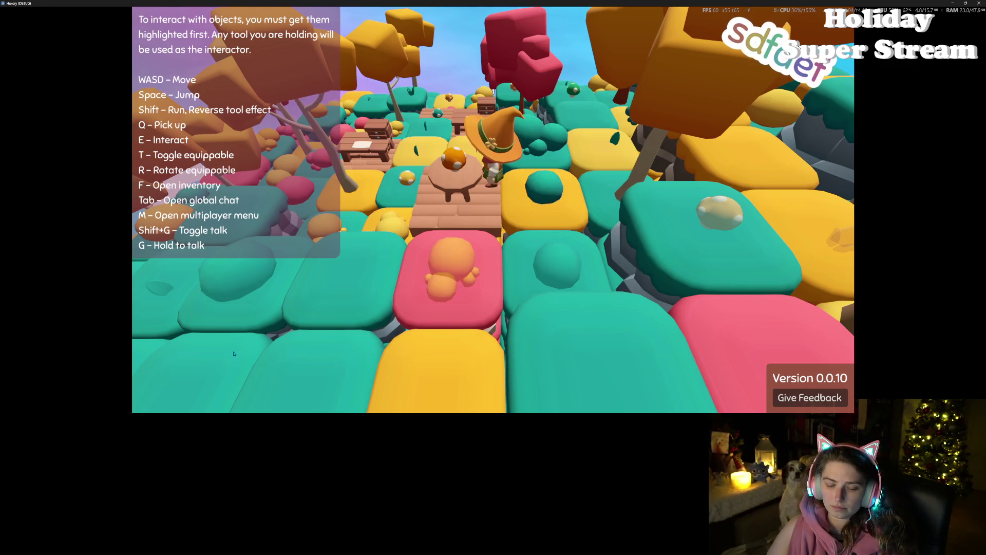
# - Host a local multiplayer game and walk past the round table onto the yellow tiles
pyautogui.press('m')
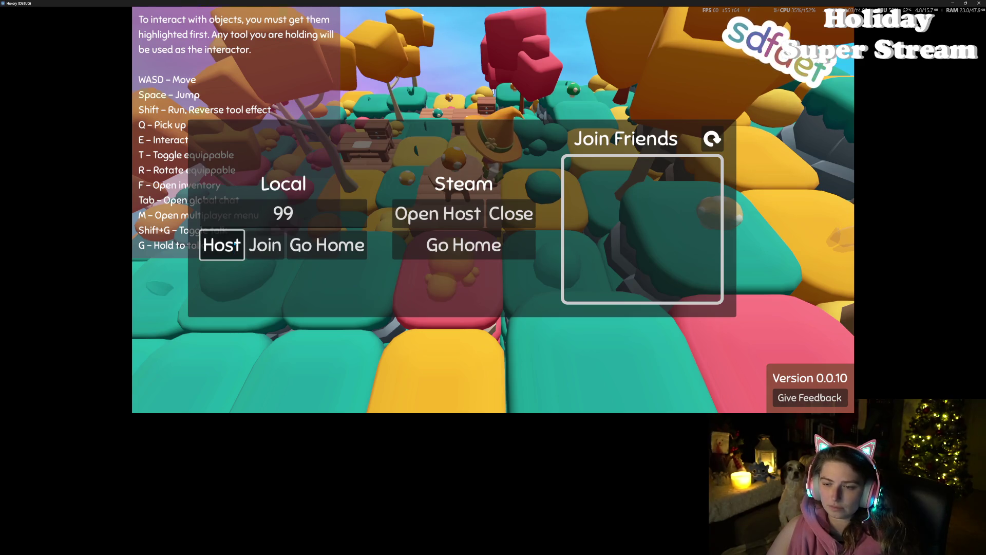
pyautogui.click(234, 243)
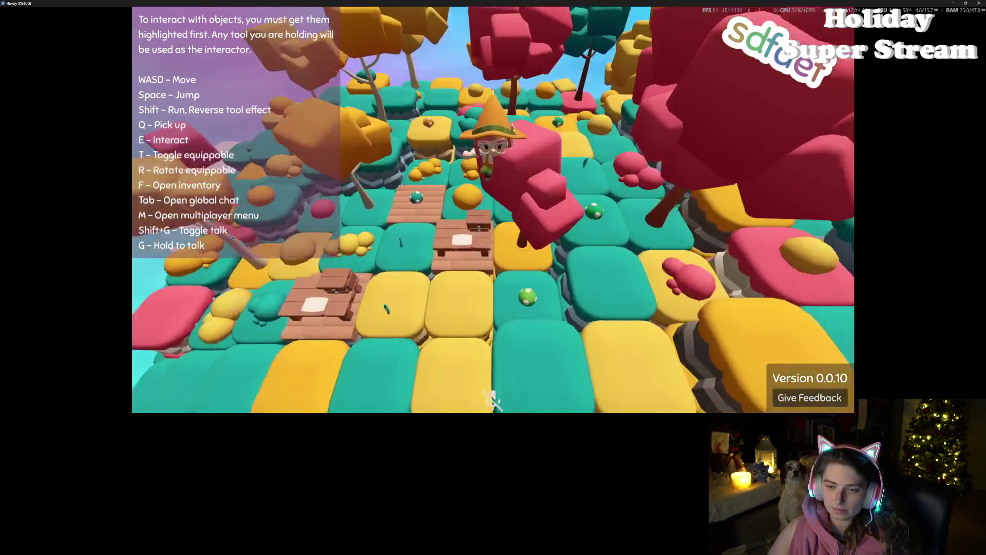
pyautogui.press('w')
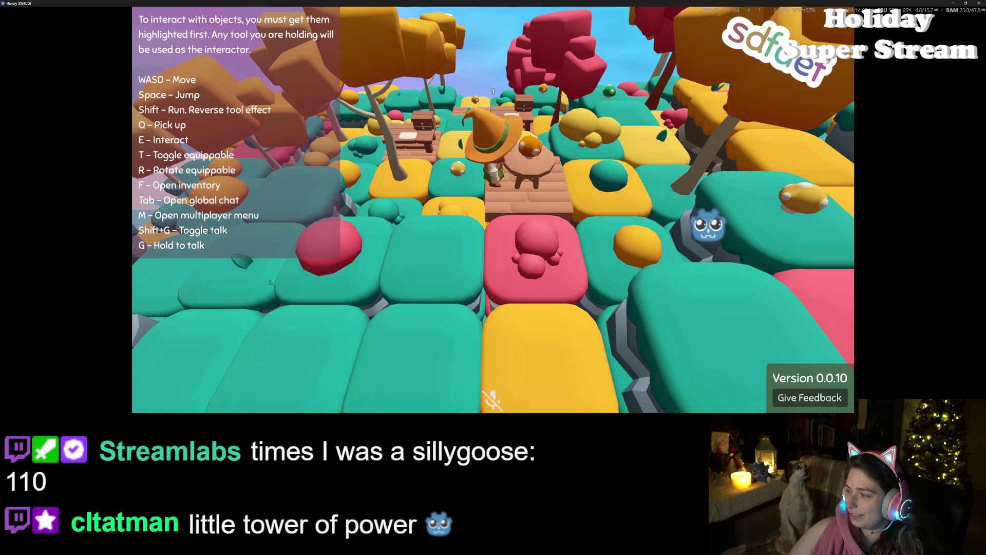
pyautogui.press('w')
pyautogui.press('w')
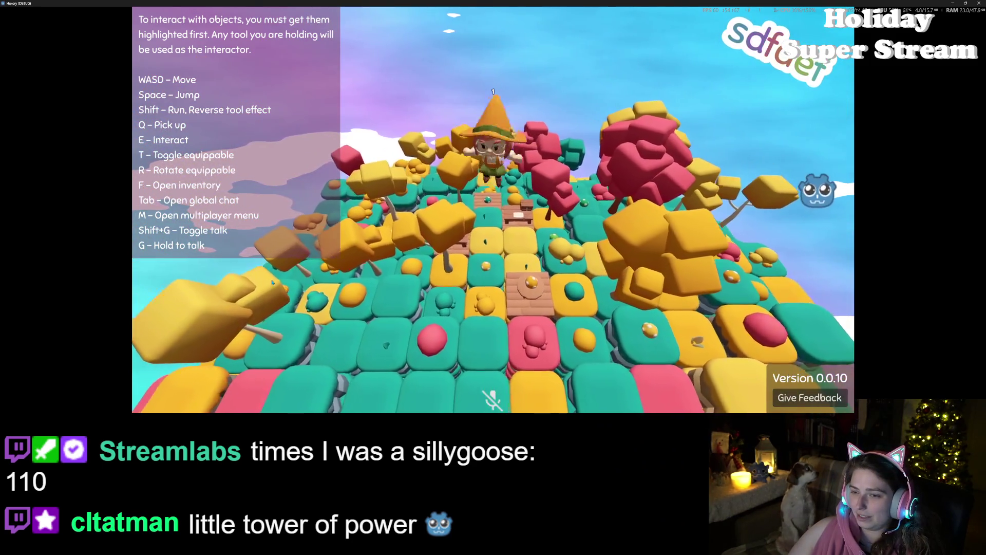
pyautogui.press('s')
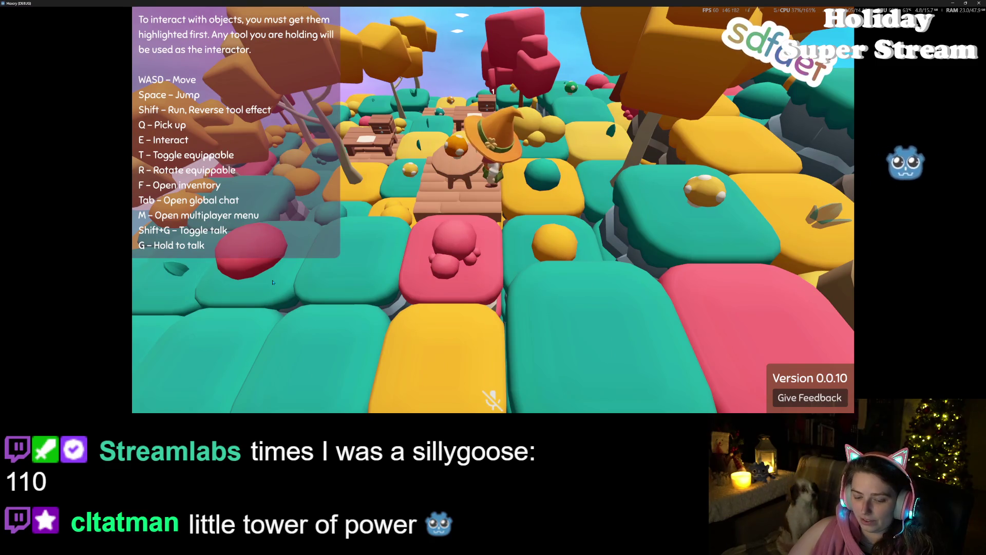
pyautogui.press('w')
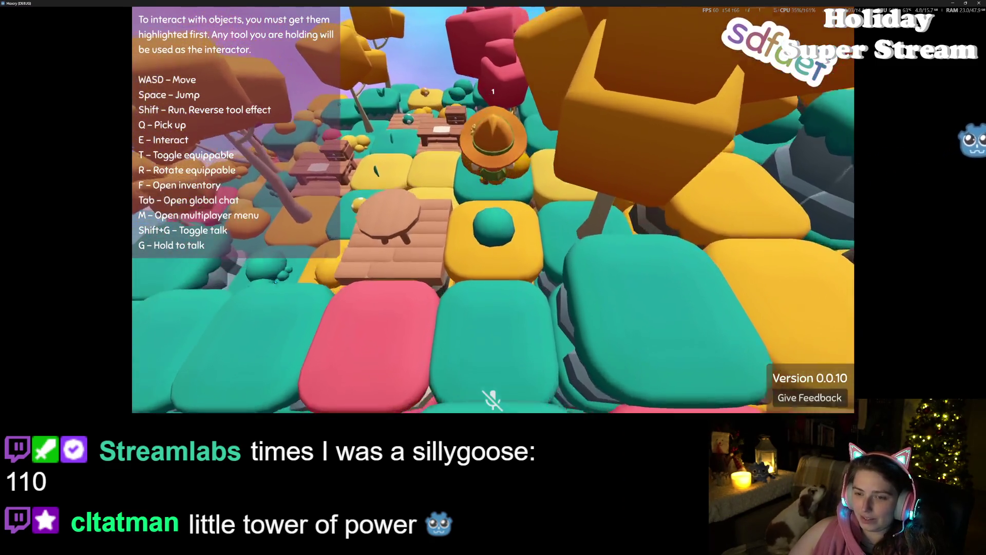
pyautogui.press('w')
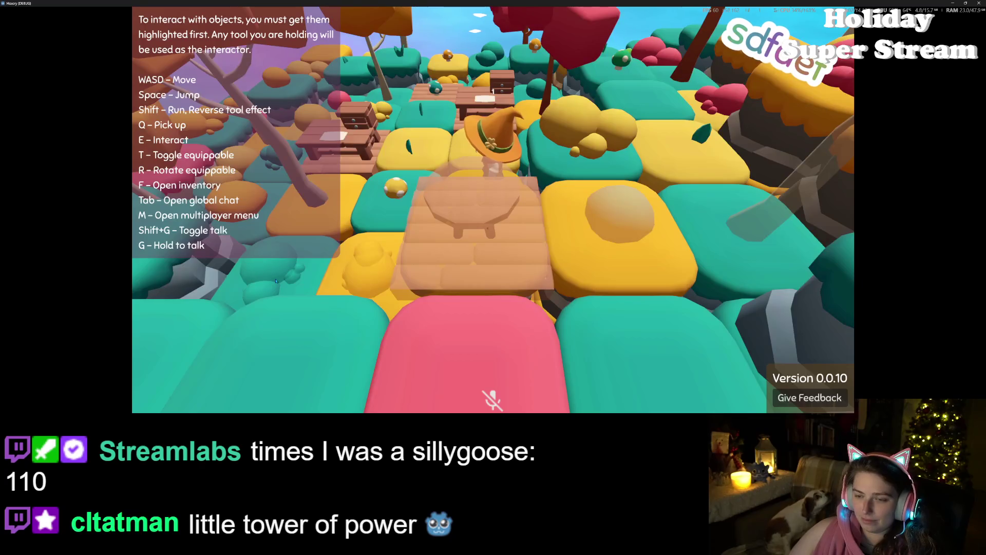
# - Wander across the tiles, then drop the wooden table out of the player inventory
pyautogui.press('f')
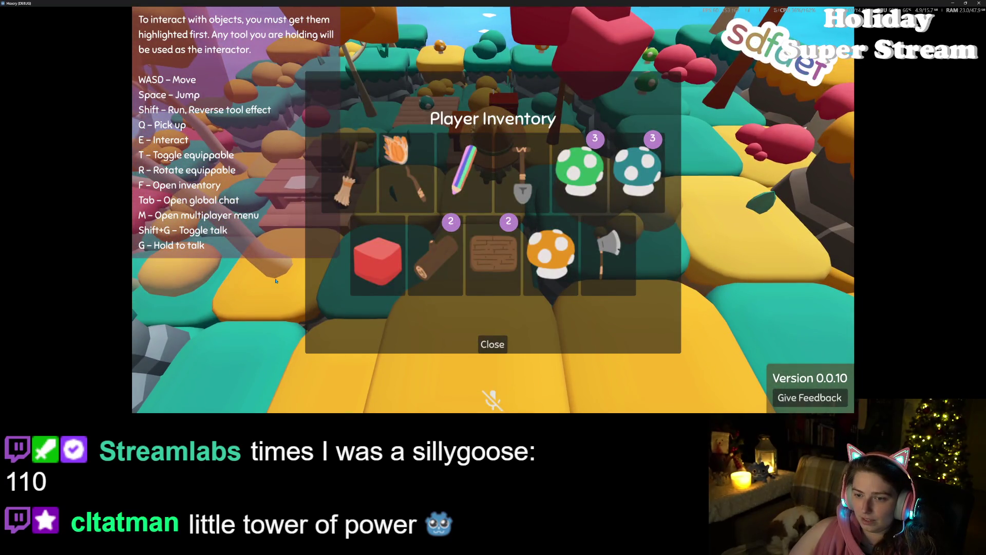
pyautogui.press('f')
pyautogui.press('s')
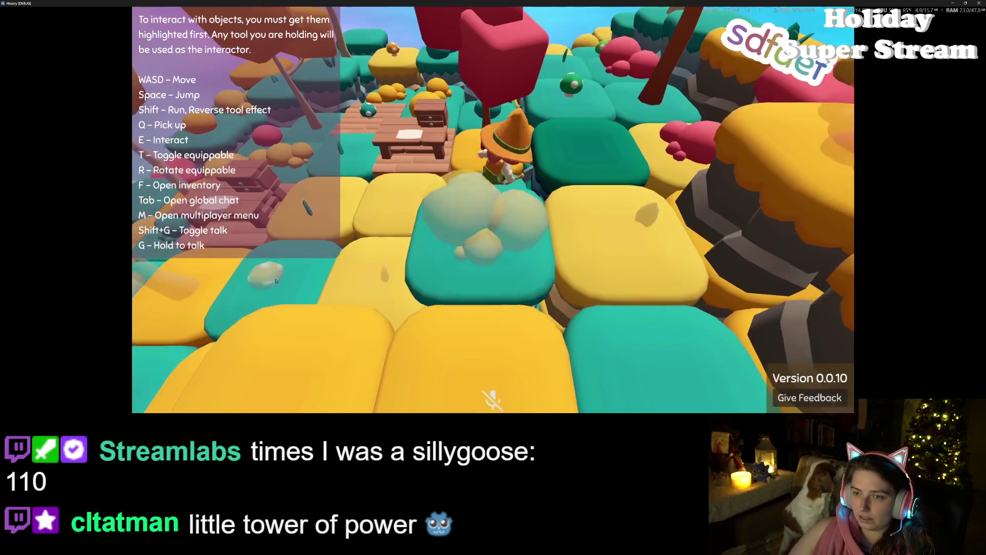
pyautogui.press('s')
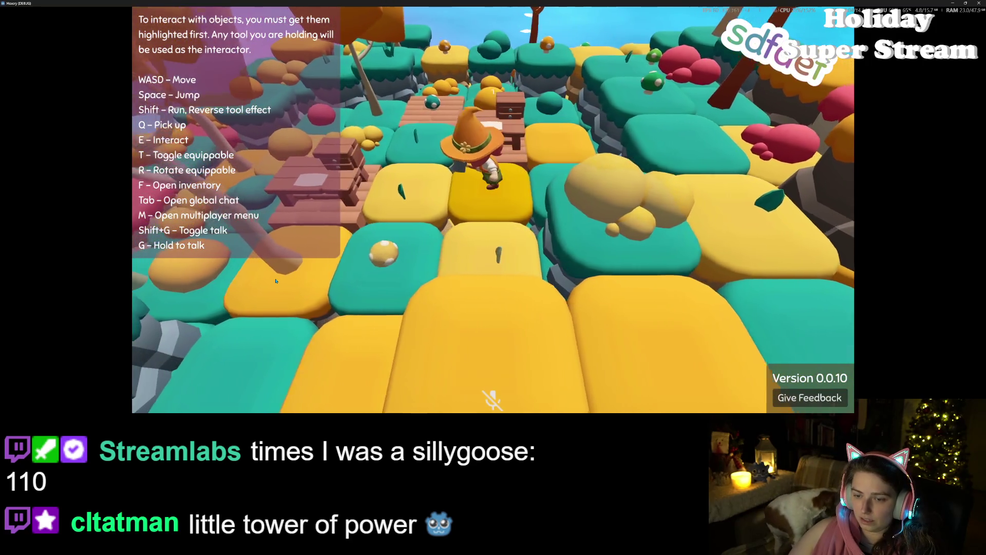
pyautogui.press('s')
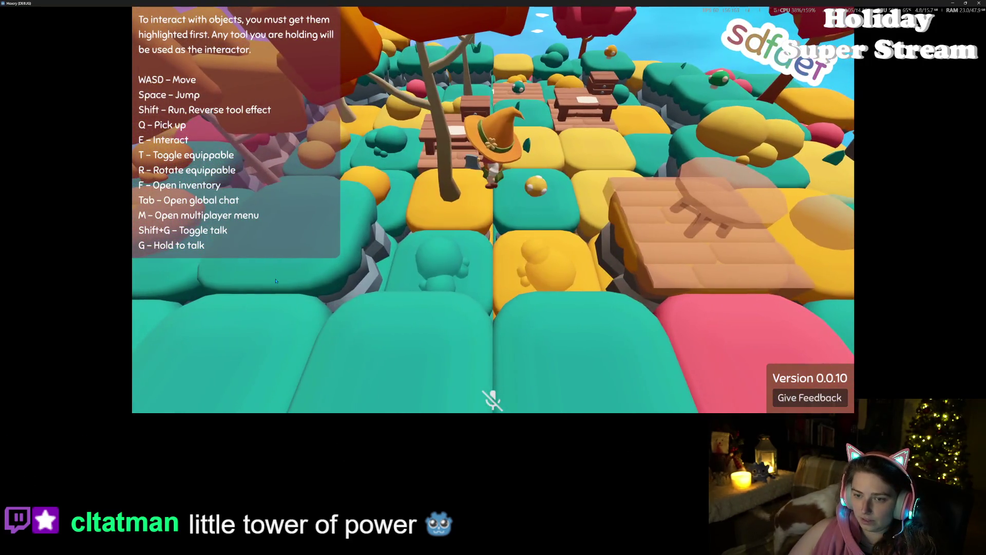
pyautogui.press('s')
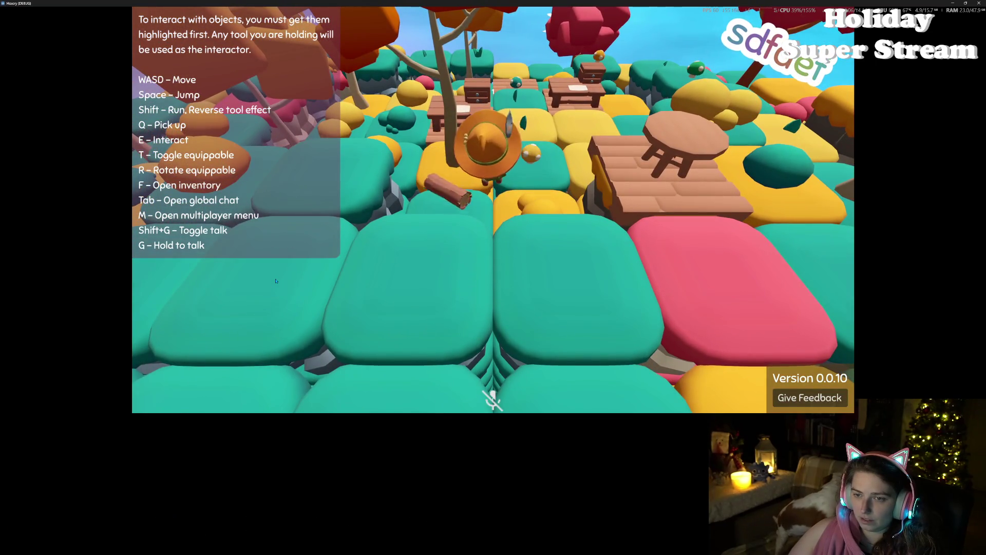
pyautogui.press('s')
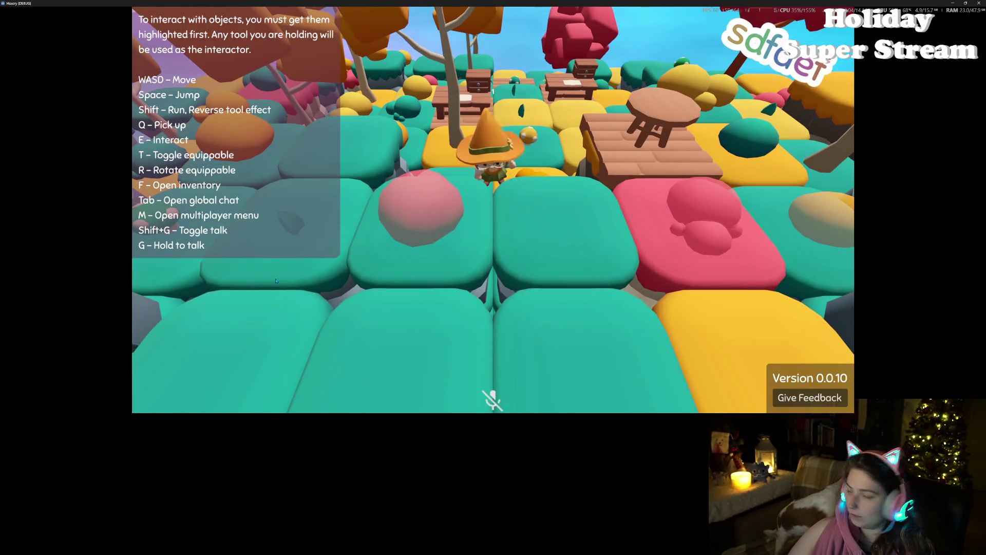
pyautogui.press('w')
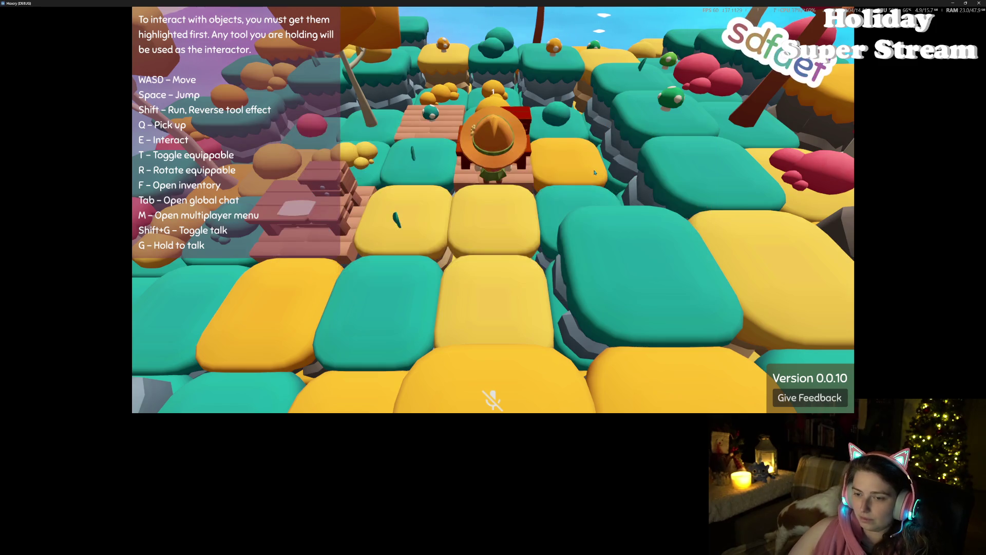
pyautogui.press('s')
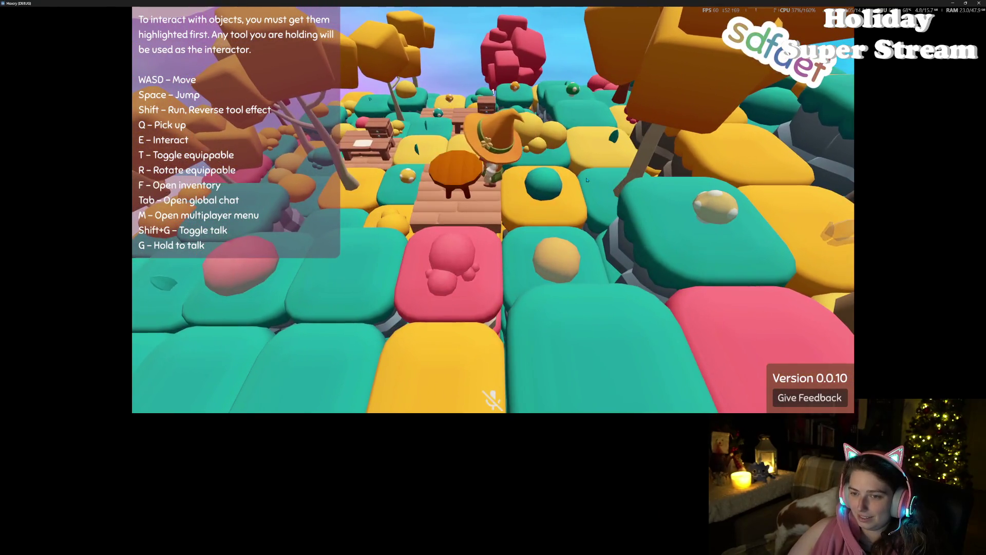
pyautogui.press('f')
pyautogui.click(615, 255)
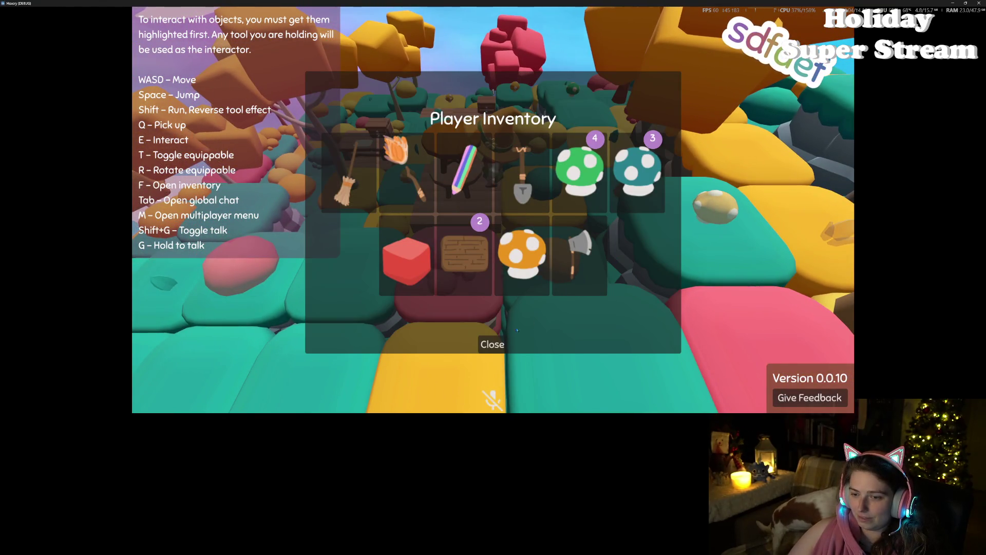
# - Walk onto the wooden pier and drop another wooden table from the inventory there
pyautogui.click(493, 344)
pyautogui.press('w')
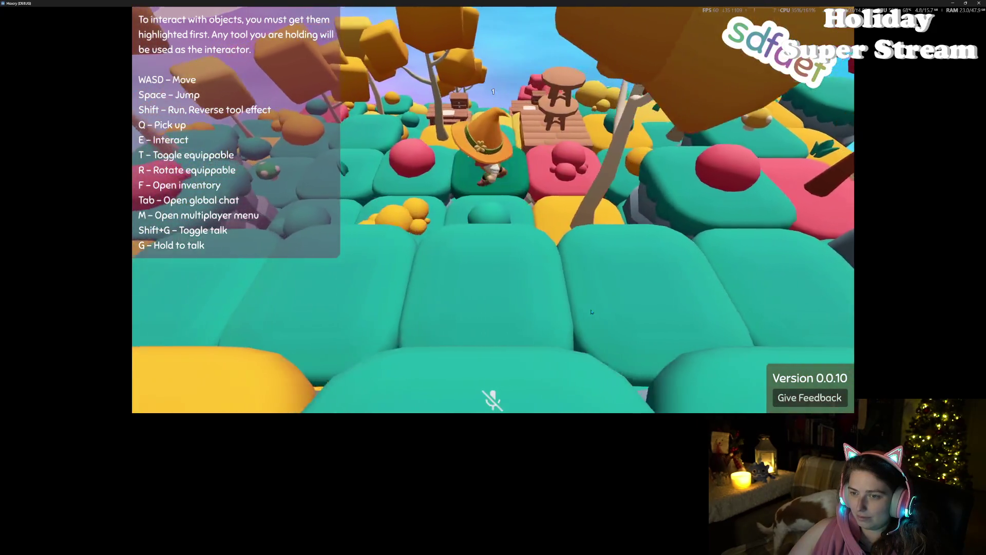
pyautogui.press('w')
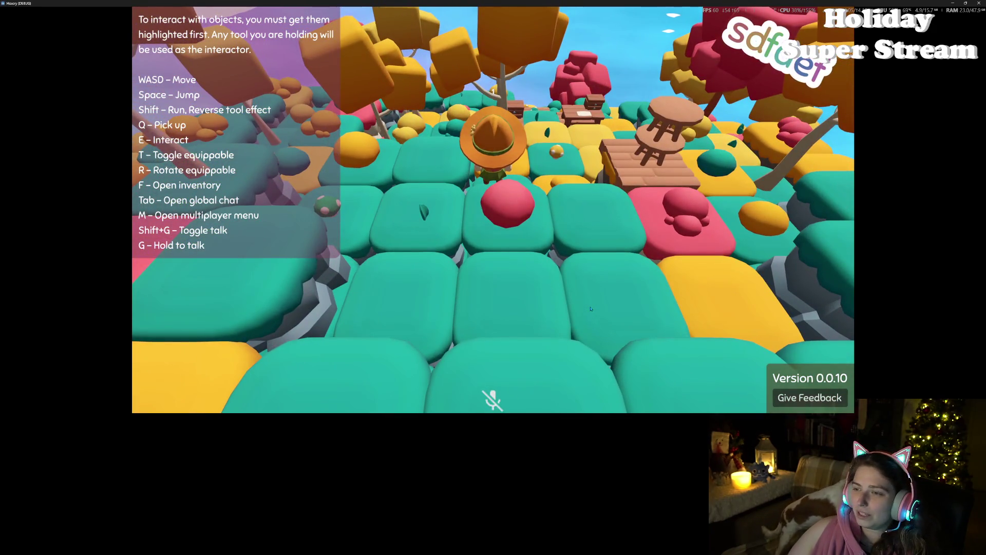
pyautogui.press('w')
pyautogui.press('d')
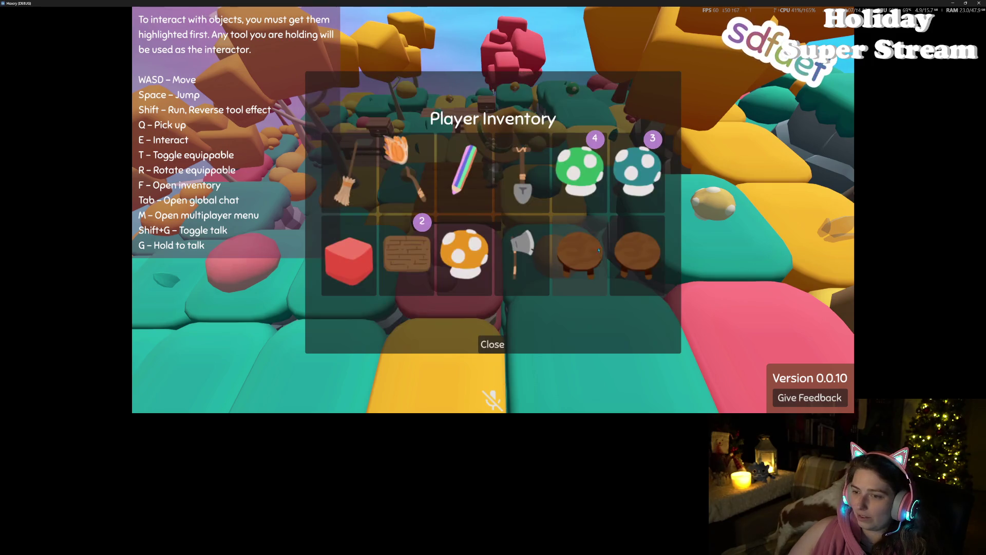
pyautogui.click(599, 245)
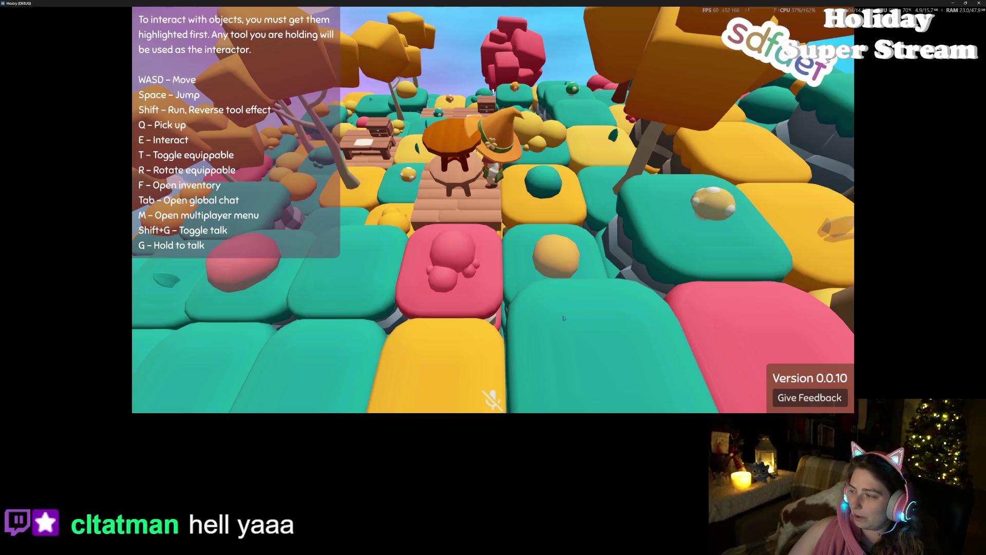
# - Walk around the new table over the planks and raise the plank block with stacked stools
pyautogui.press('w')
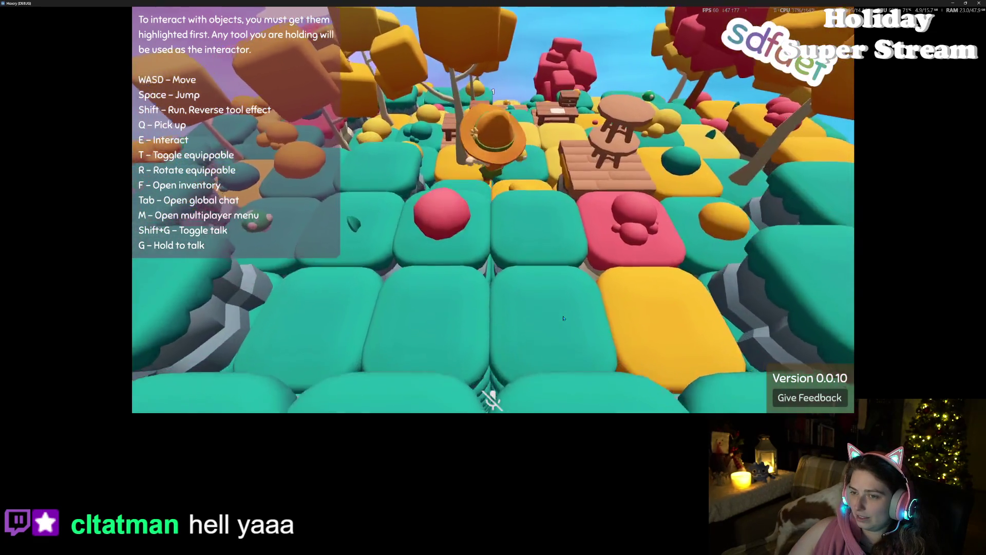
pyautogui.scroll(-10, 564, 318)
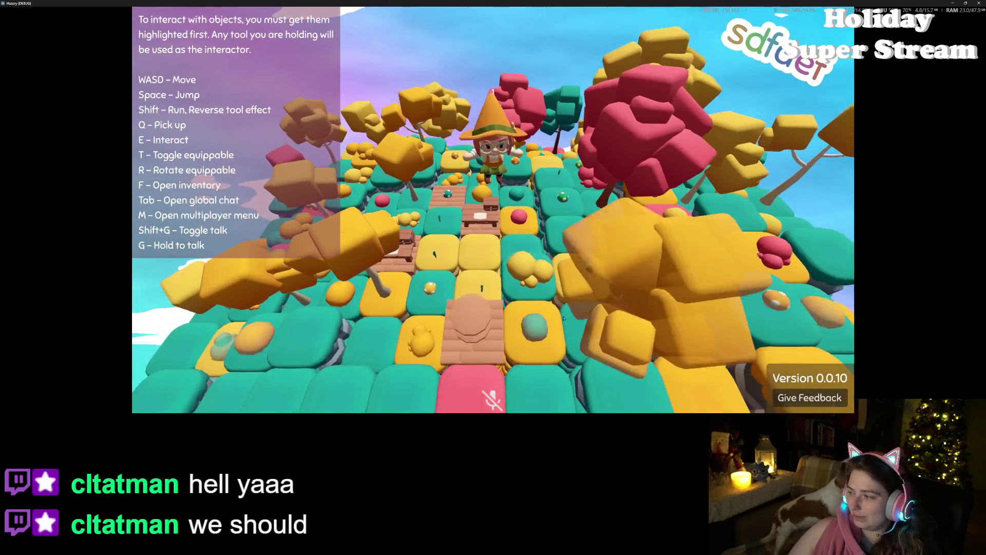
pyautogui.press('s')
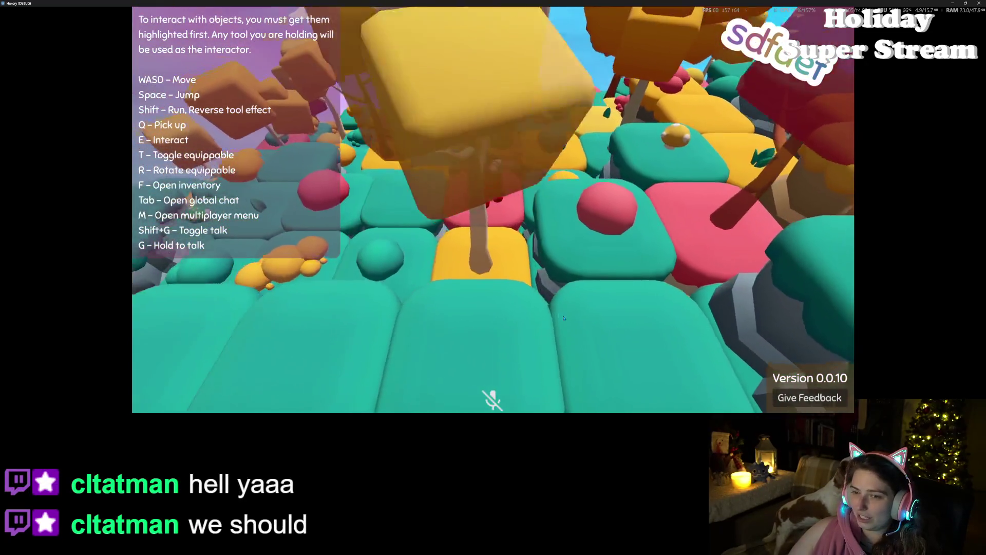
pyautogui.press('s')
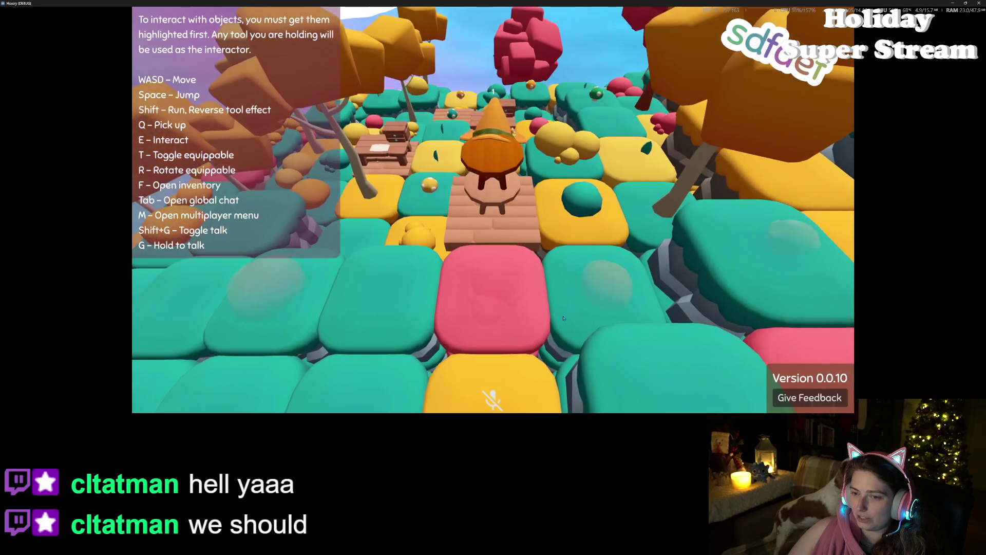
pyautogui.press('s')
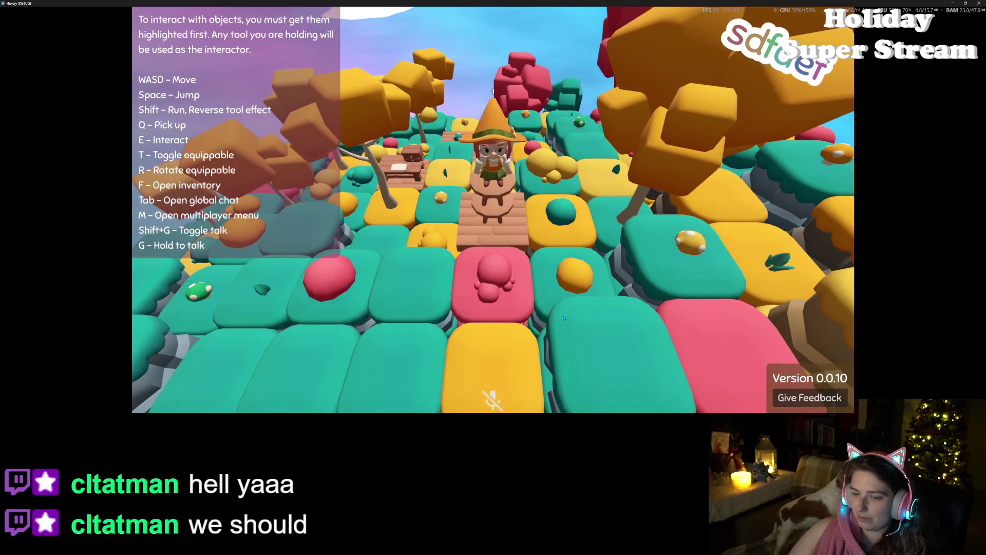
pyautogui.press('w')
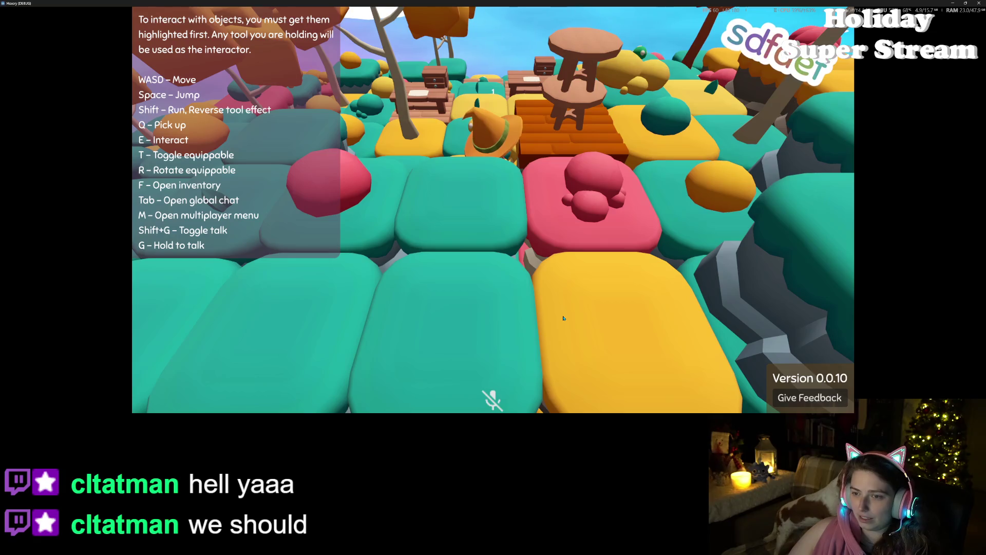
pyautogui.press('s')
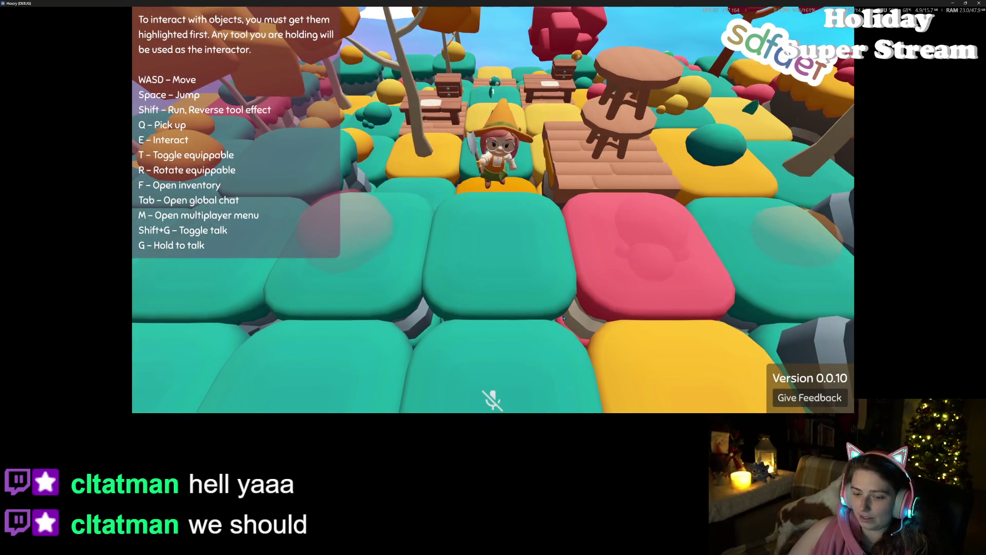
pyautogui.press('w')
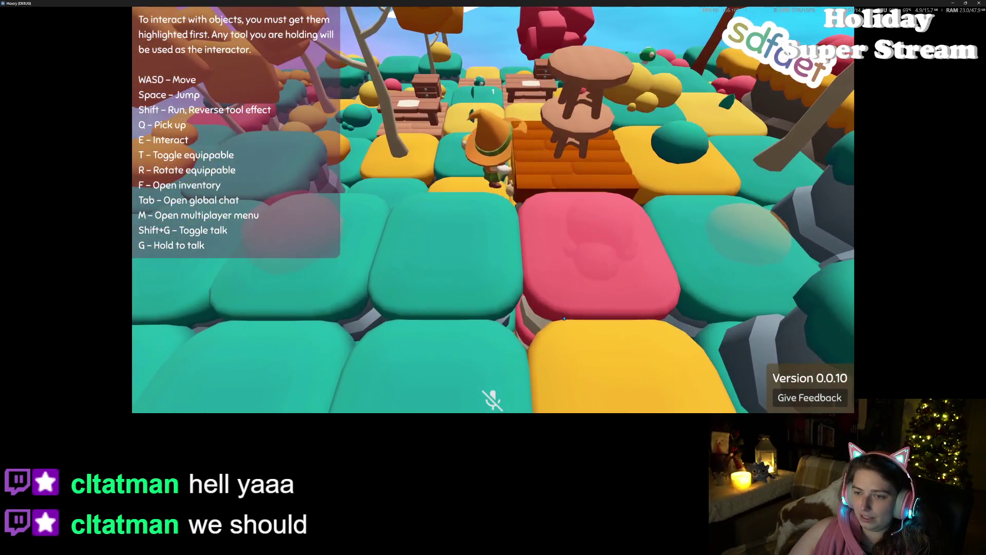
pyautogui.click(564, 319)
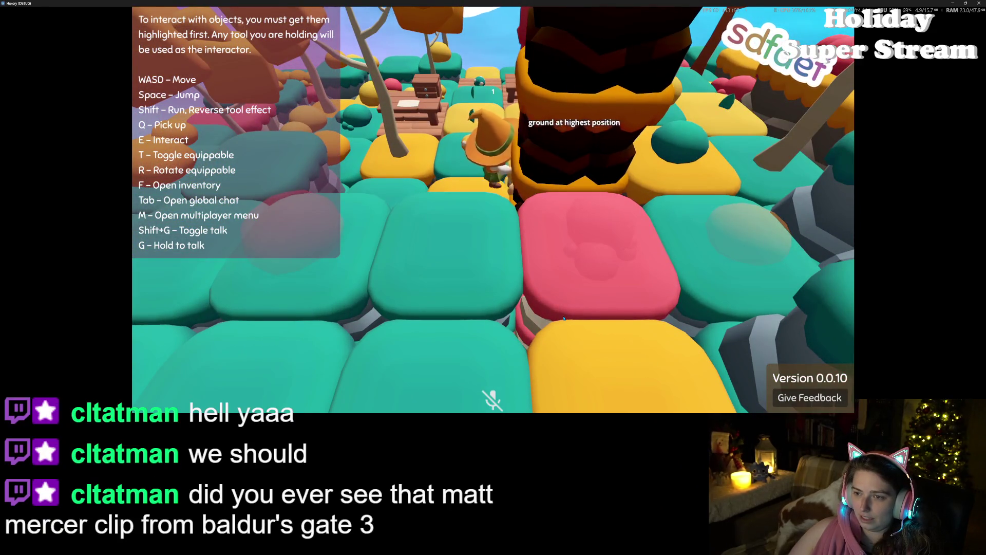
# - Raise the green pillar under the character and jump between the towers
pyautogui.press('w')
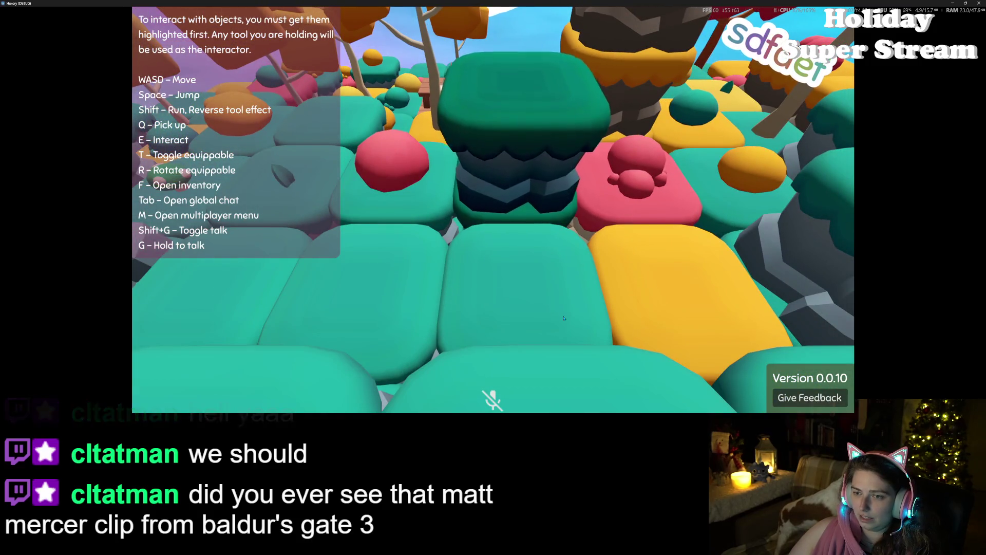
pyautogui.press('s')
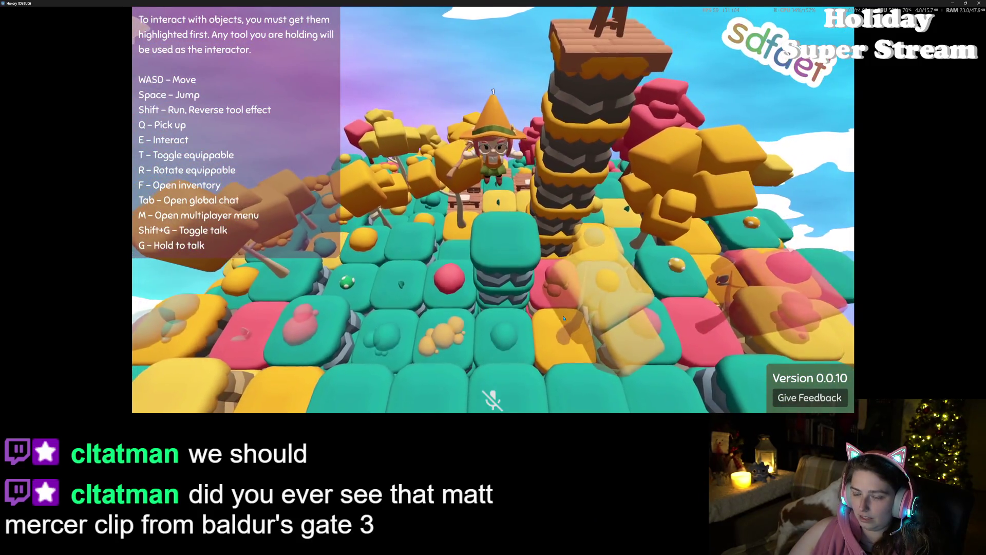
pyautogui.click(563, 318)
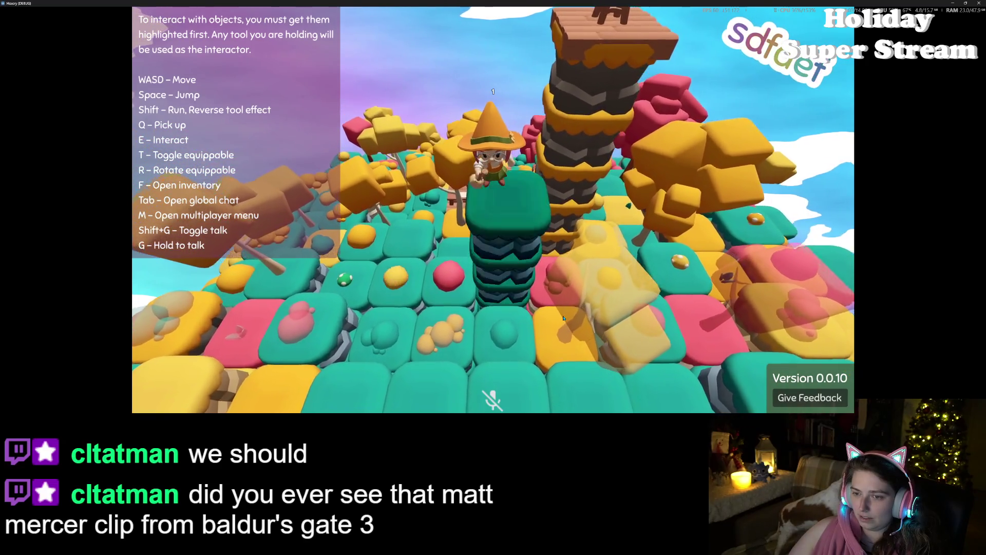
pyautogui.press('w')
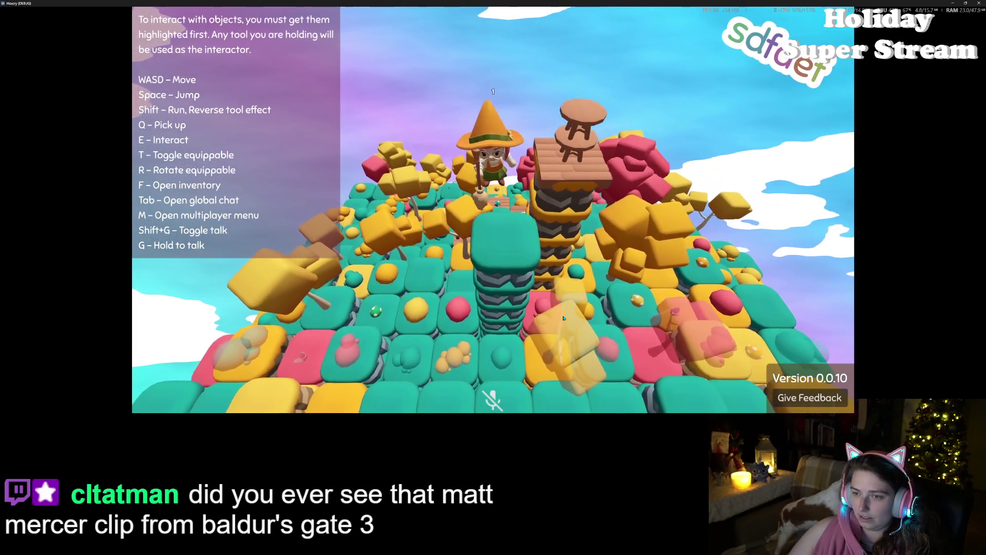
pyautogui.press('w')
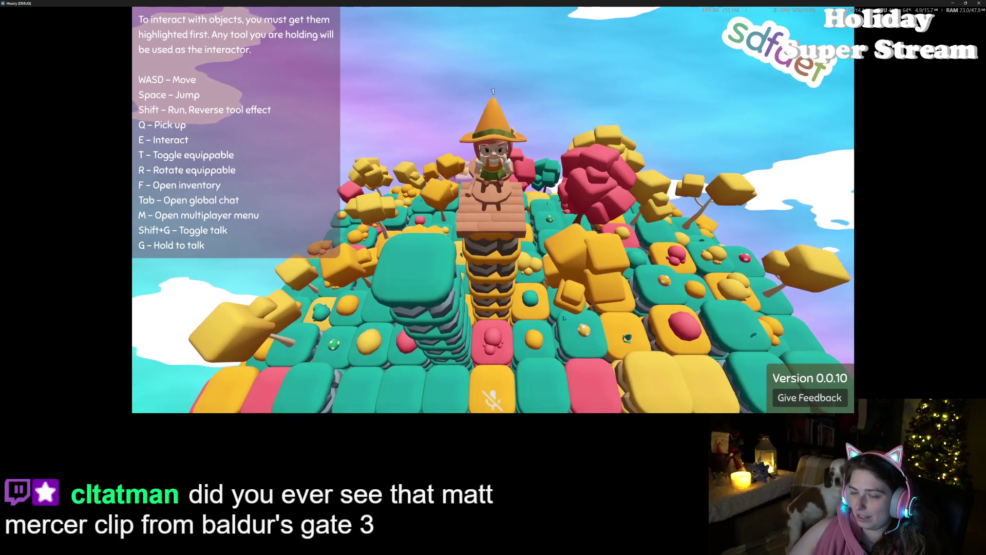
pyautogui.press('space')
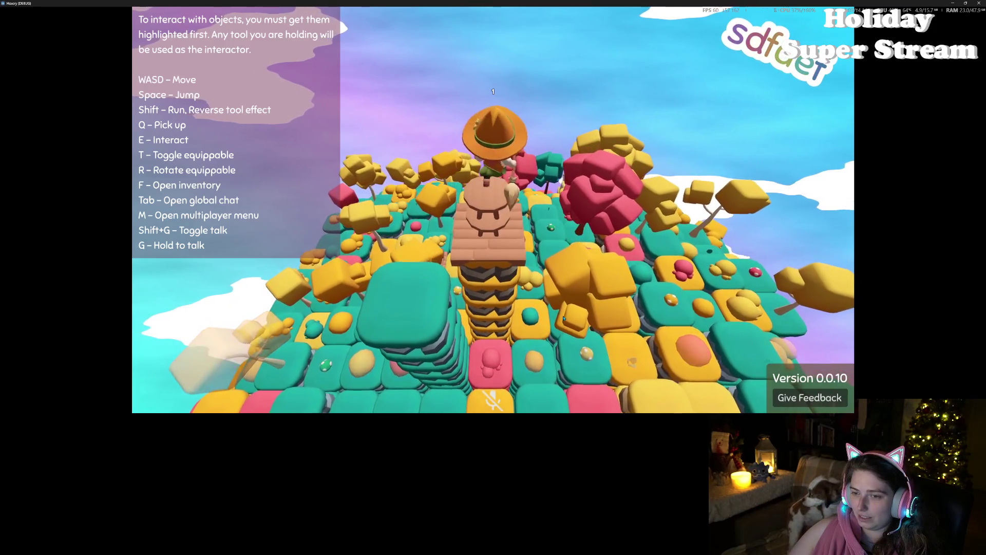
pyautogui.press('s')
pyautogui.press('space')
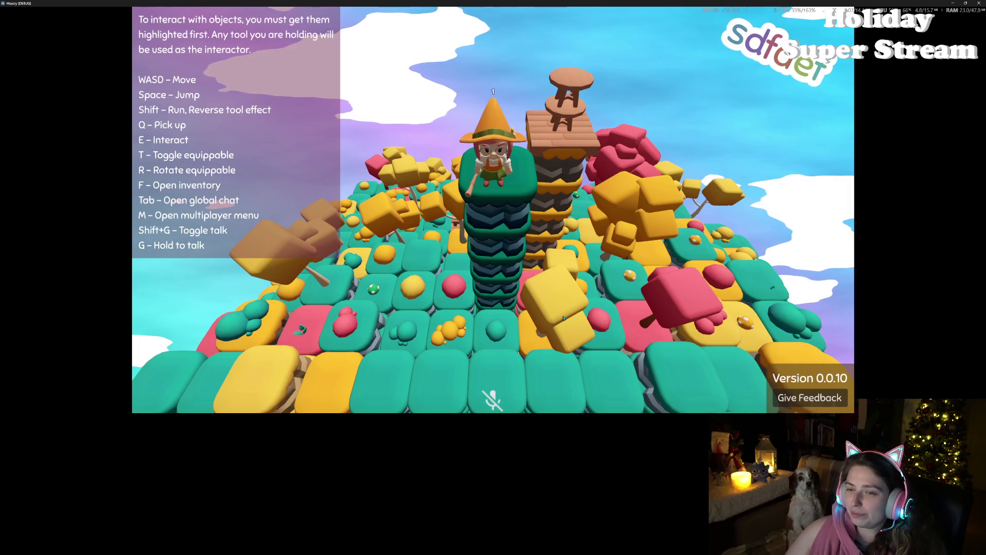
# - Drop to the ground tiles, walk toward a tree, and climb onto the tall pillar
pyautogui.press('w')
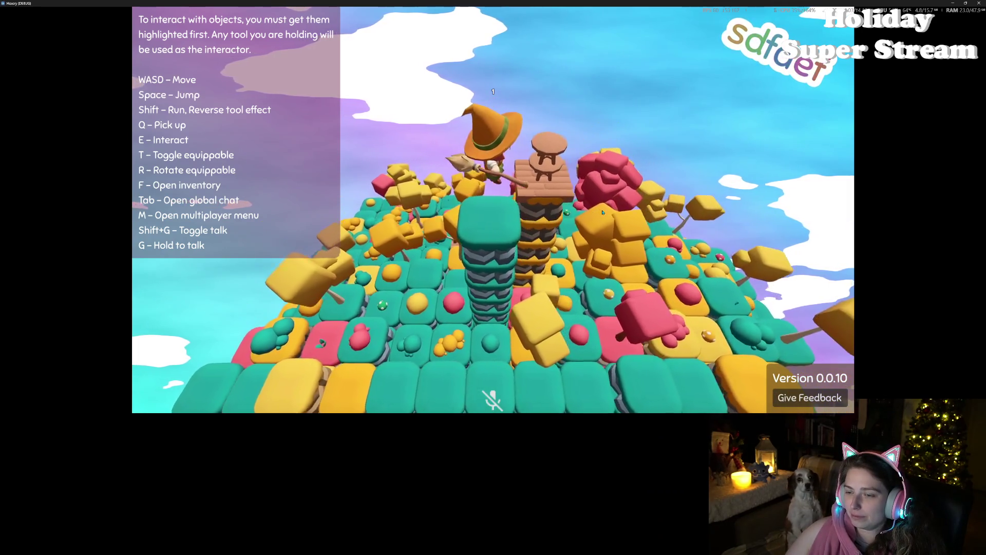
pyautogui.press('w')
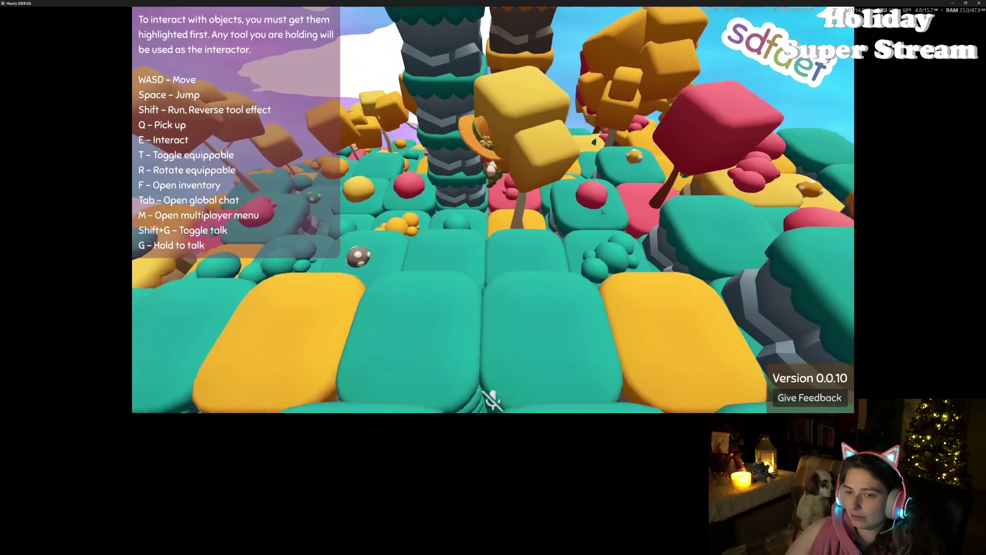
pyautogui.press('w')
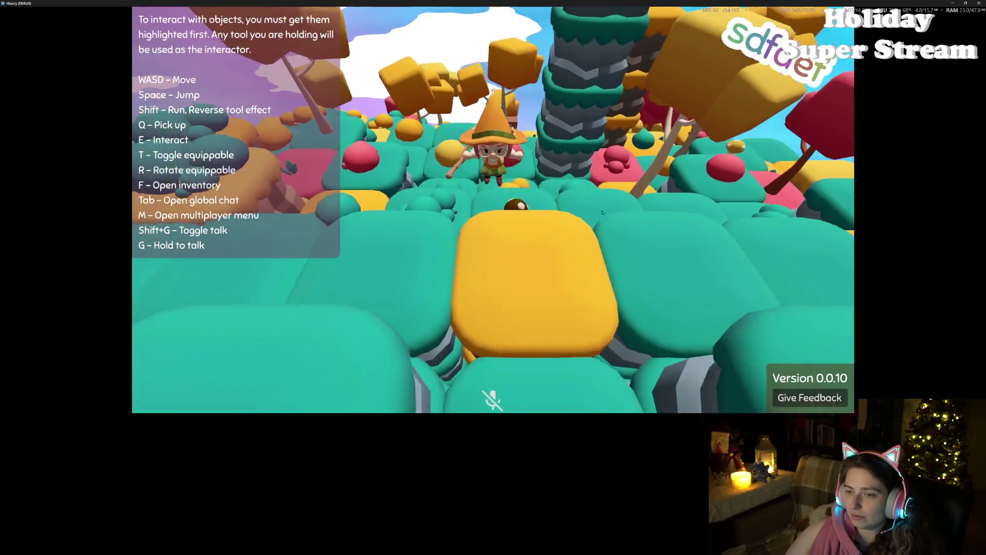
pyautogui.press('w')
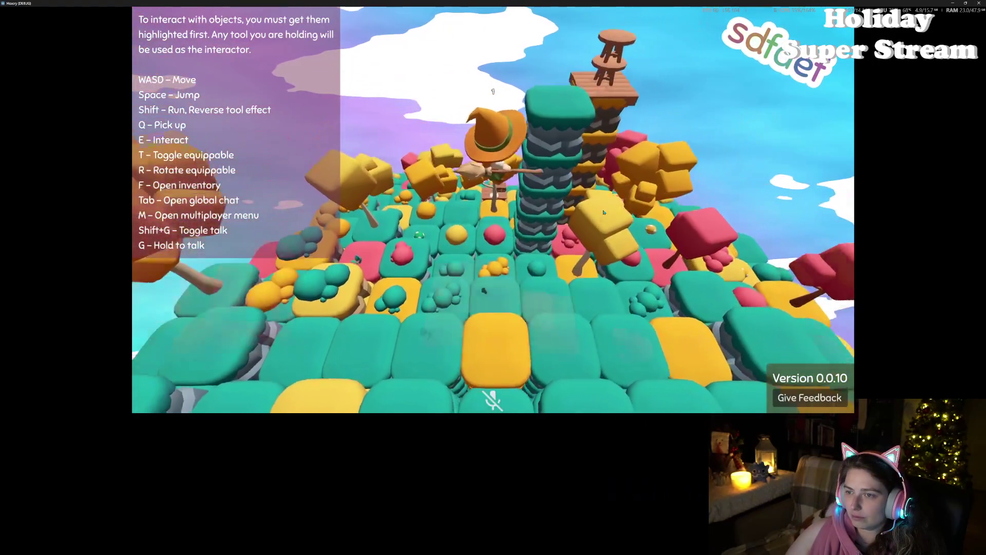
pyautogui.press('w')
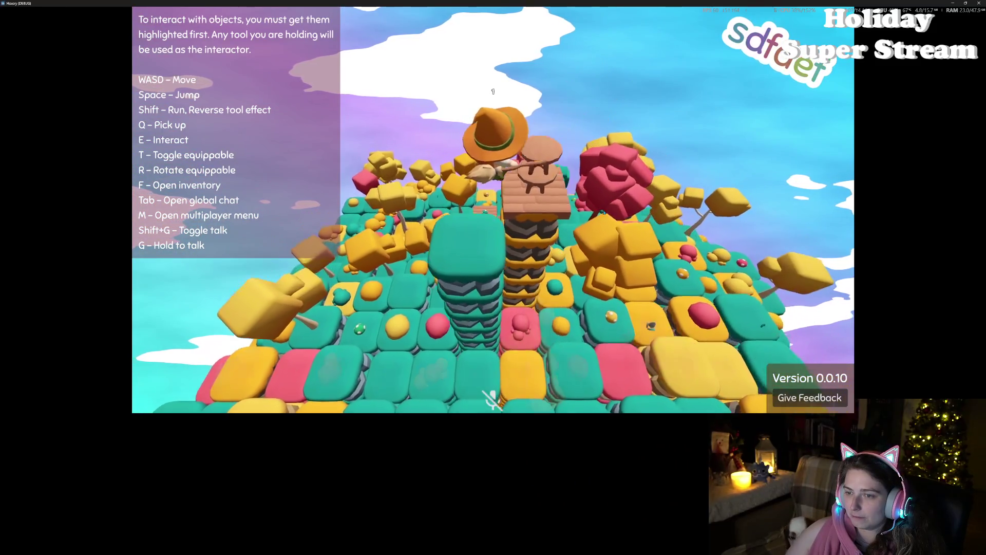
pyautogui.press('s')
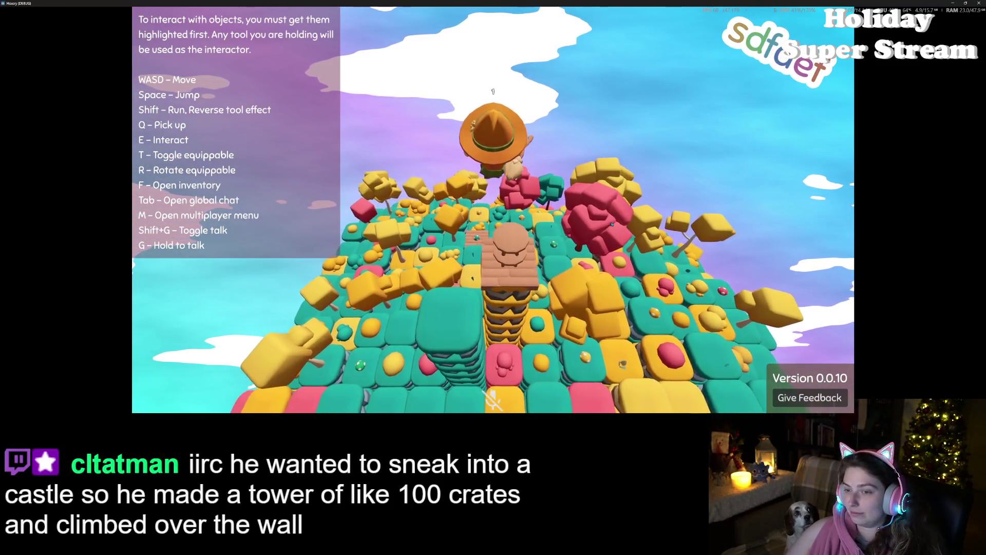
pyautogui.press('s')
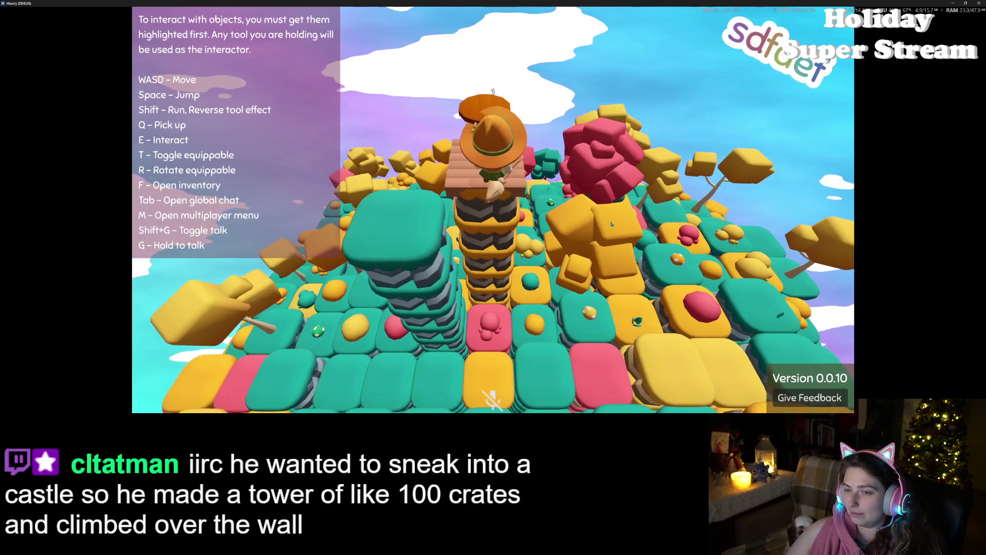
pyautogui.press('s')
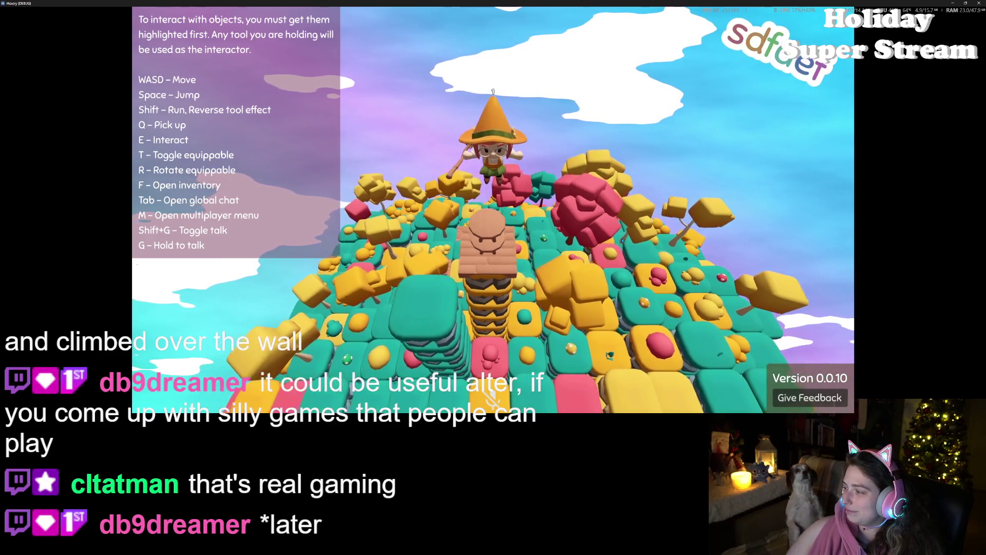
# - Jump off the tower, then climb the teal tower and hop onto the wooden table tower
pyautogui.press('space')
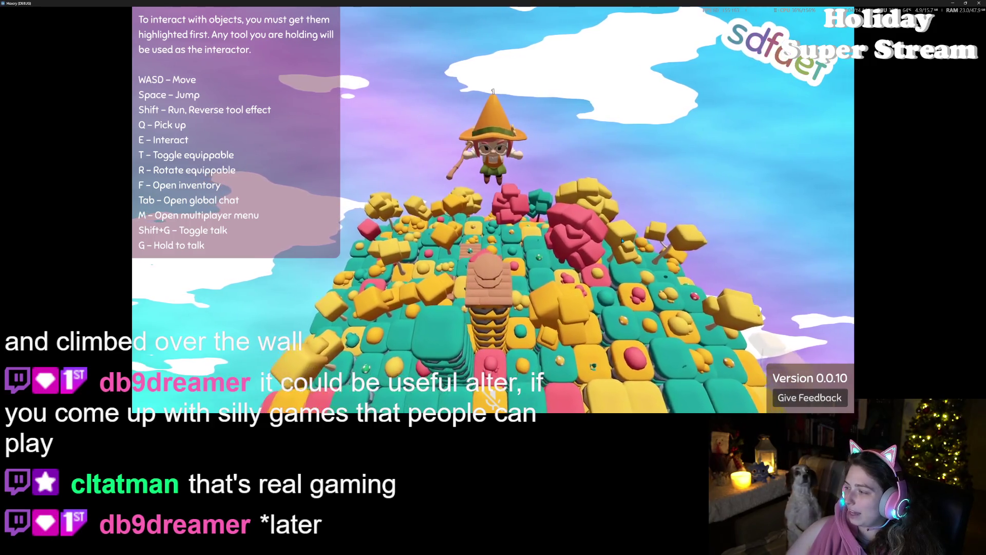
pyautogui.press('space')
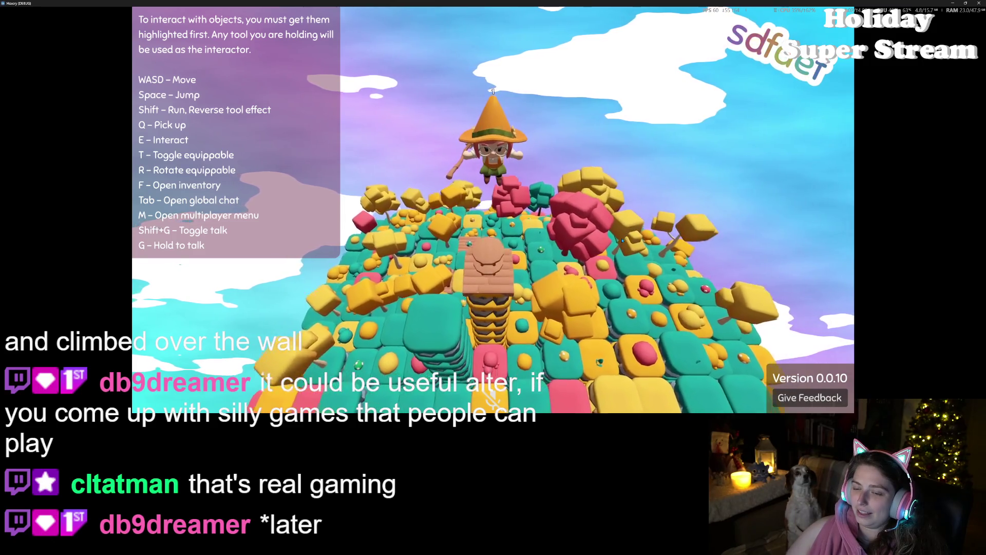
pyautogui.press('space')
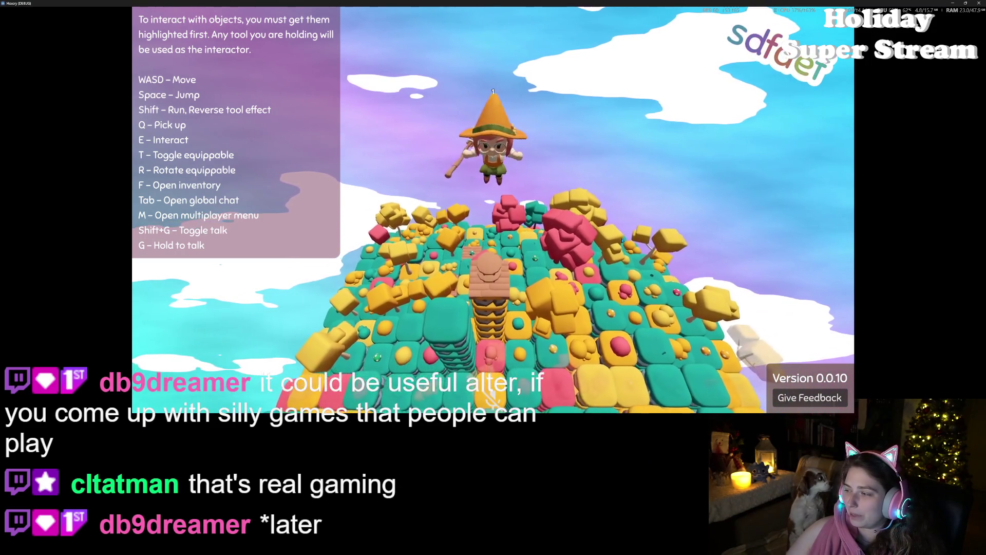
pyautogui.press('s')
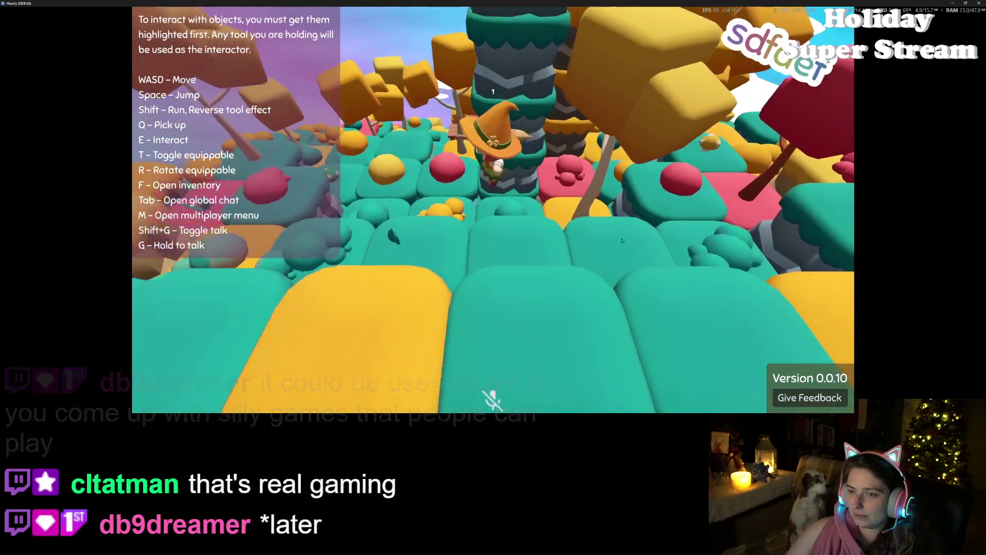
pyautogui.press('s')
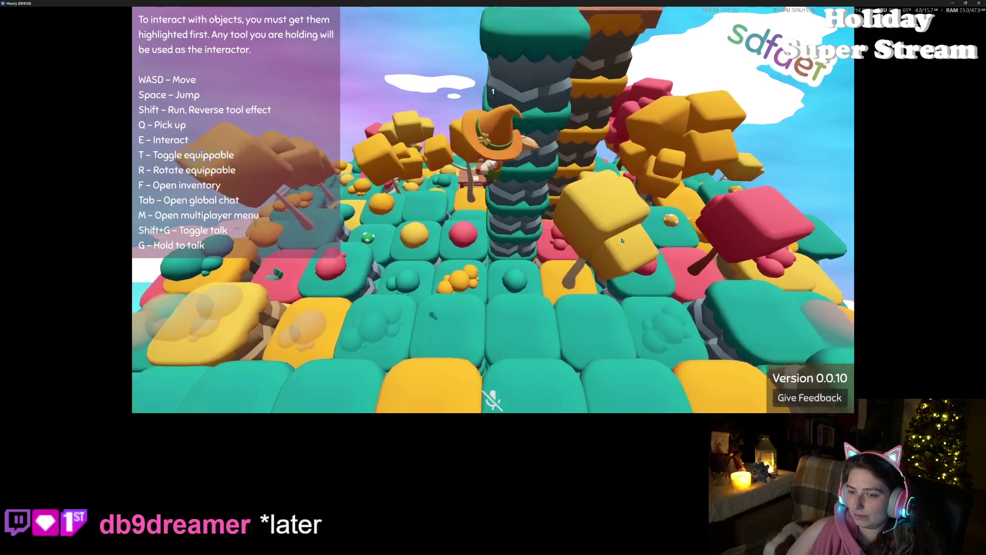
pyautogui.press('w')
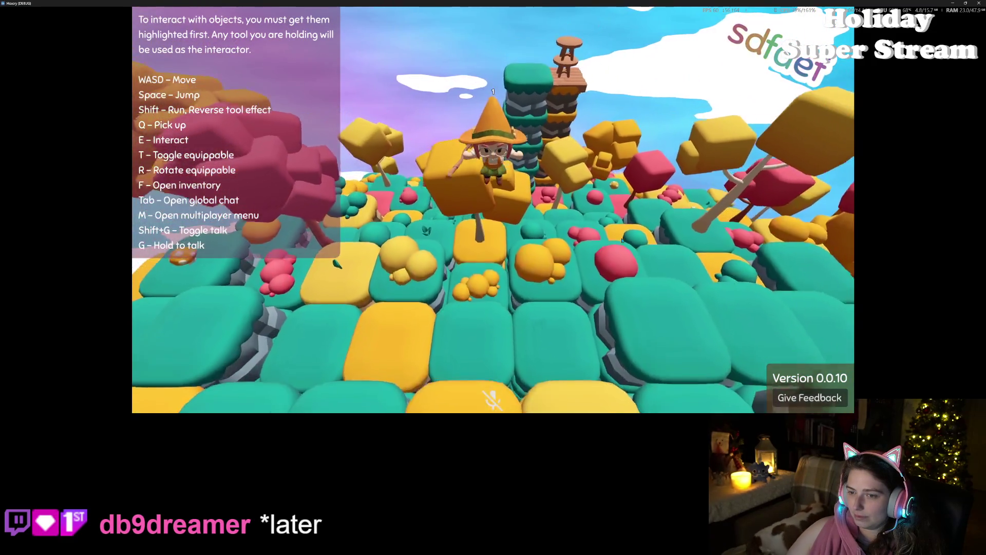
pyautogui.press('space')
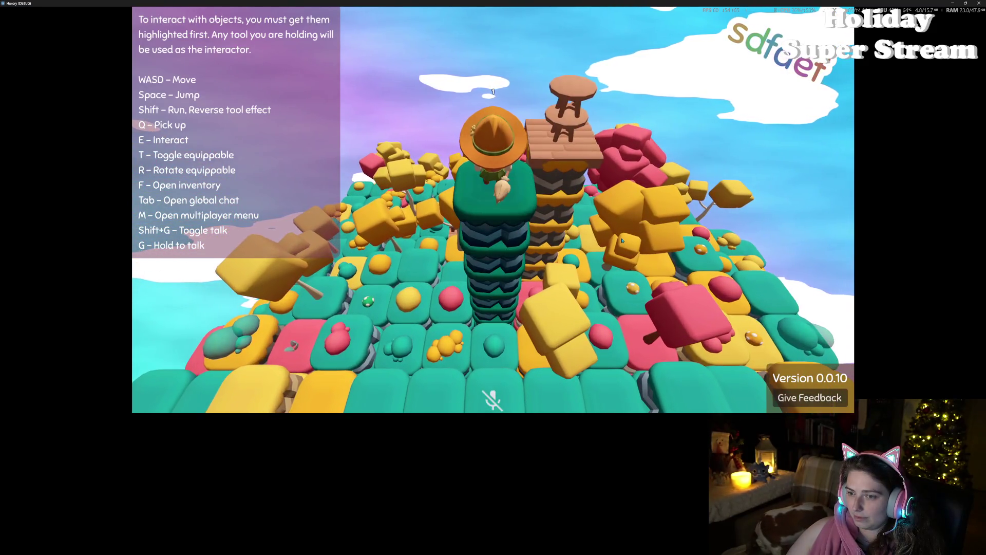
pyautogui.press('space')
pyautogui.press('d')
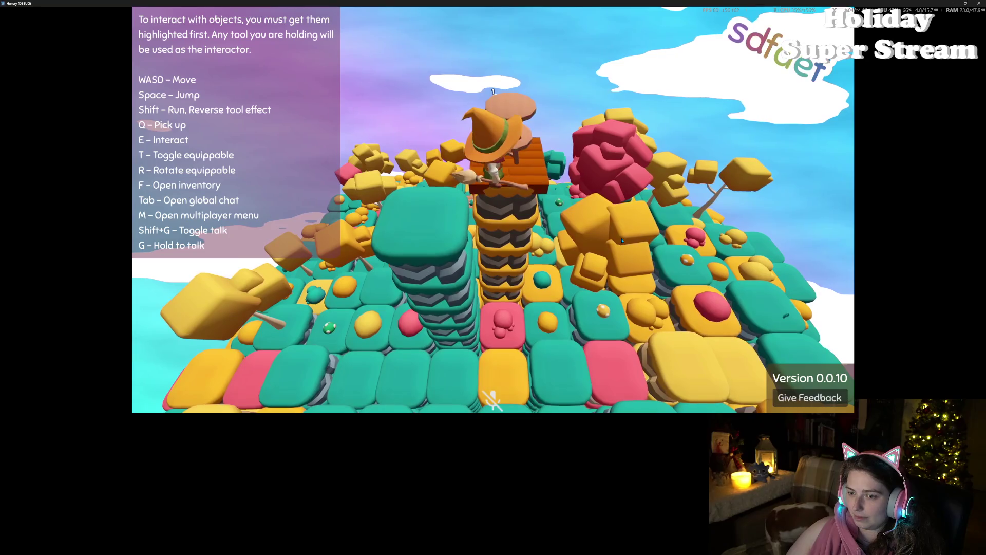
pyautogui.press('w')
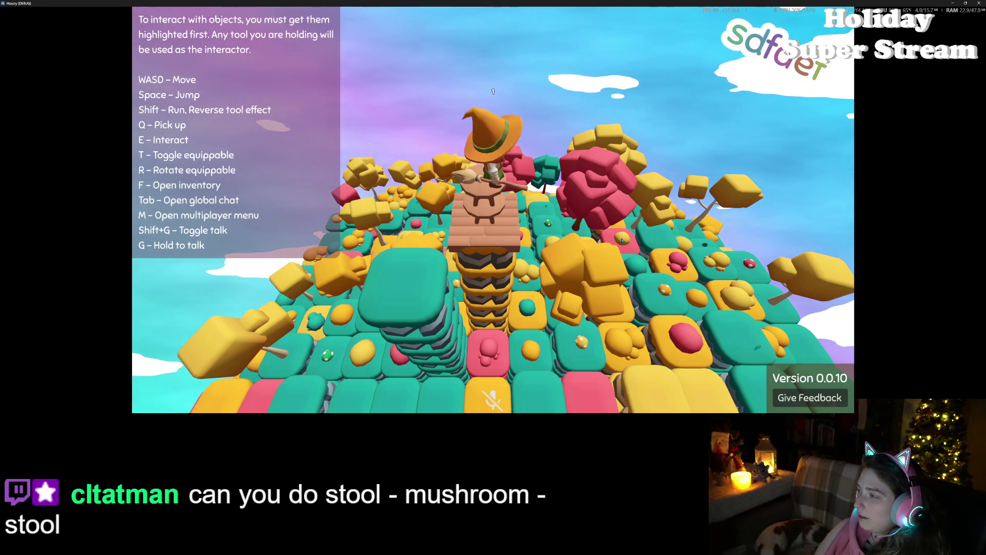
# - Move from the stool onto the teal pillar, then snap the game left and the second Hexery window right
pyautogui.press('a')
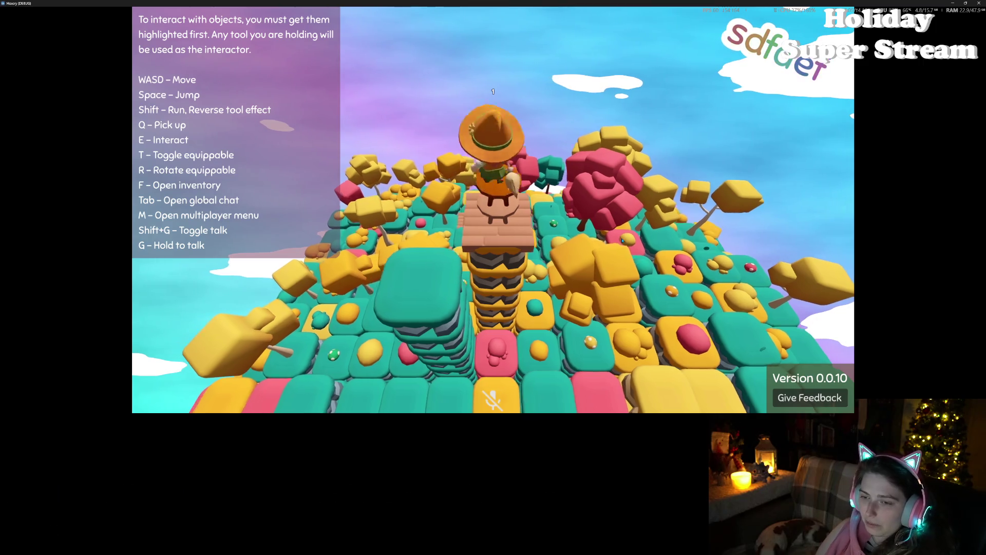
pyautogui.press('w')
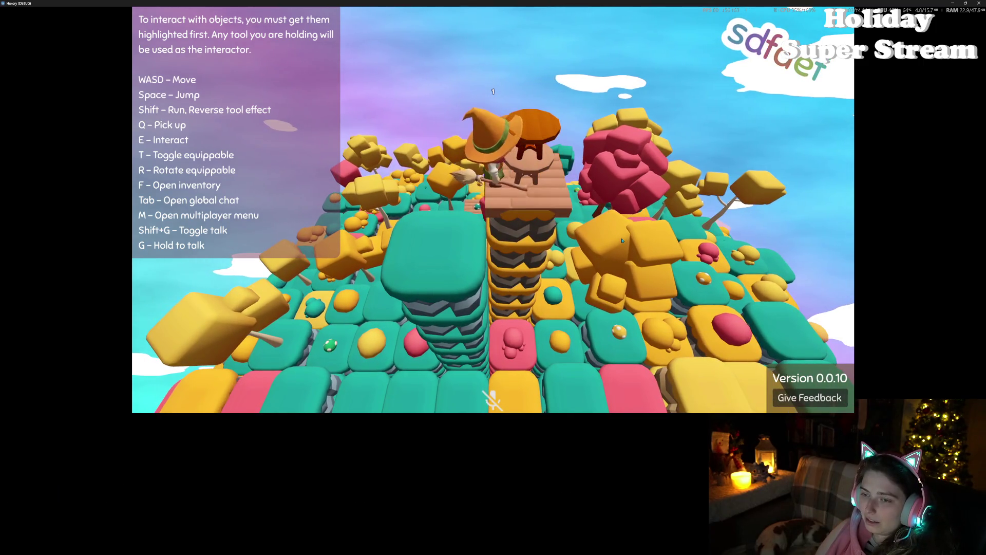
pyautogui.press('s')
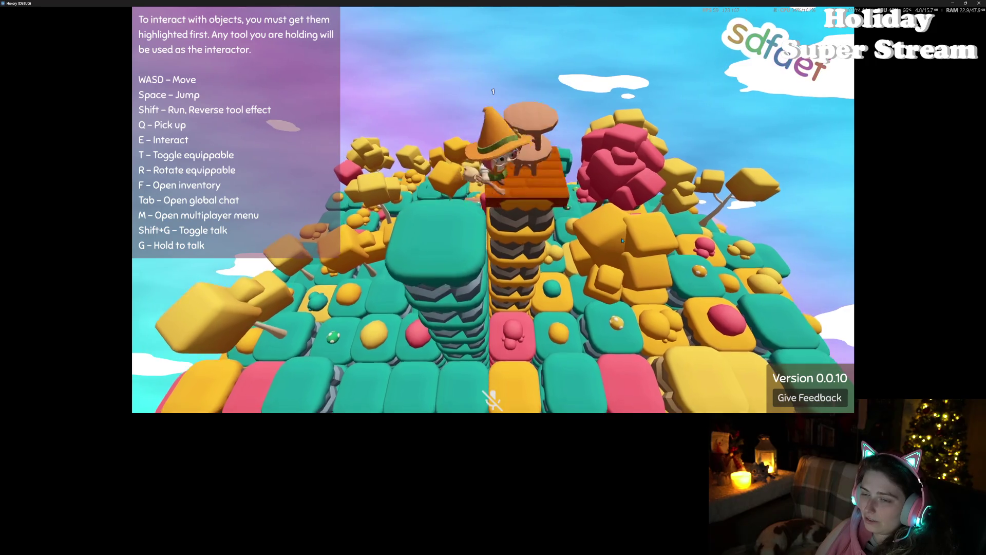
pyautogui.press('a')
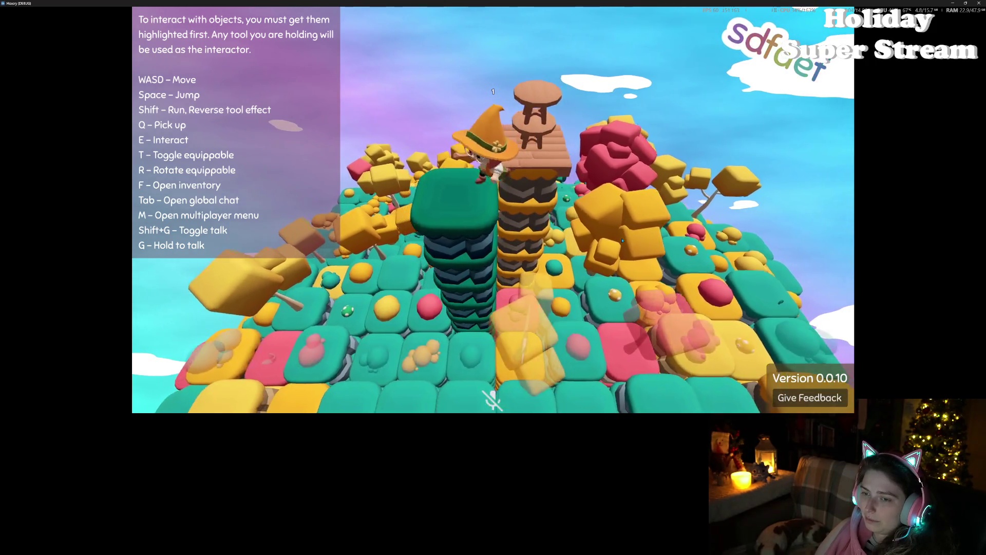
pyautogui.press('s')
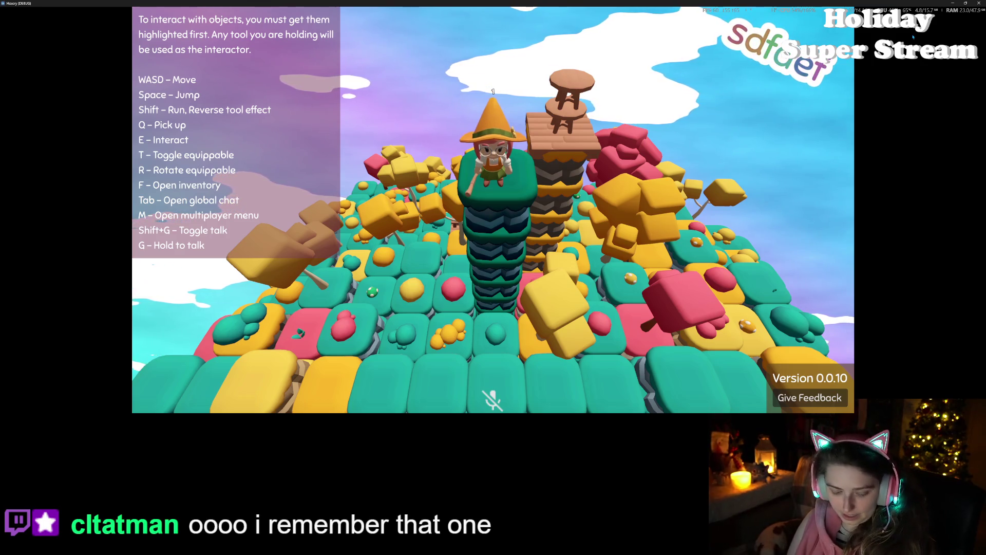
pyautogui.press('super+Left')
pyautogui.click(731, 130)
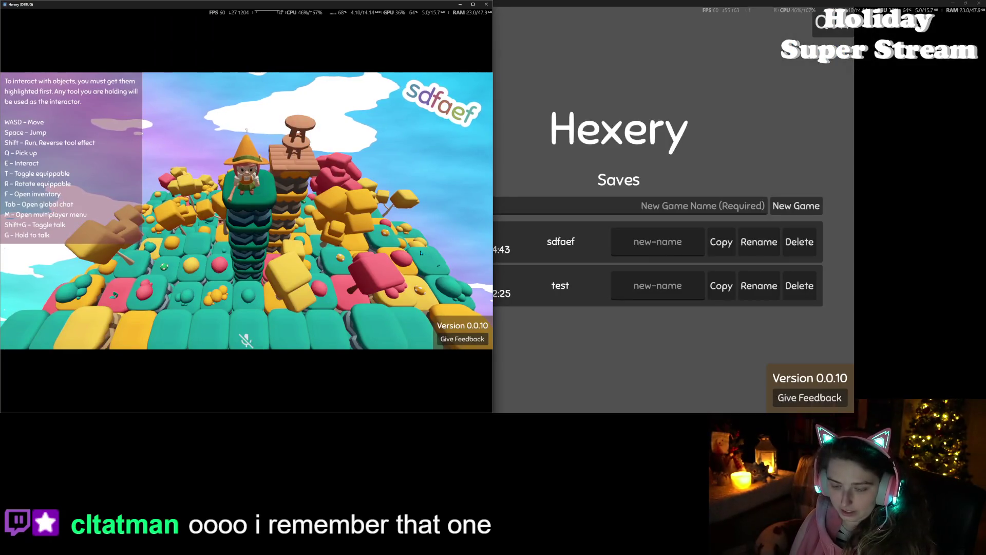
# - Host the left game's sdfaef world for multiplayer and load the test save on the right
pyautogui.press('m')
pyautogui.click(73, 238)
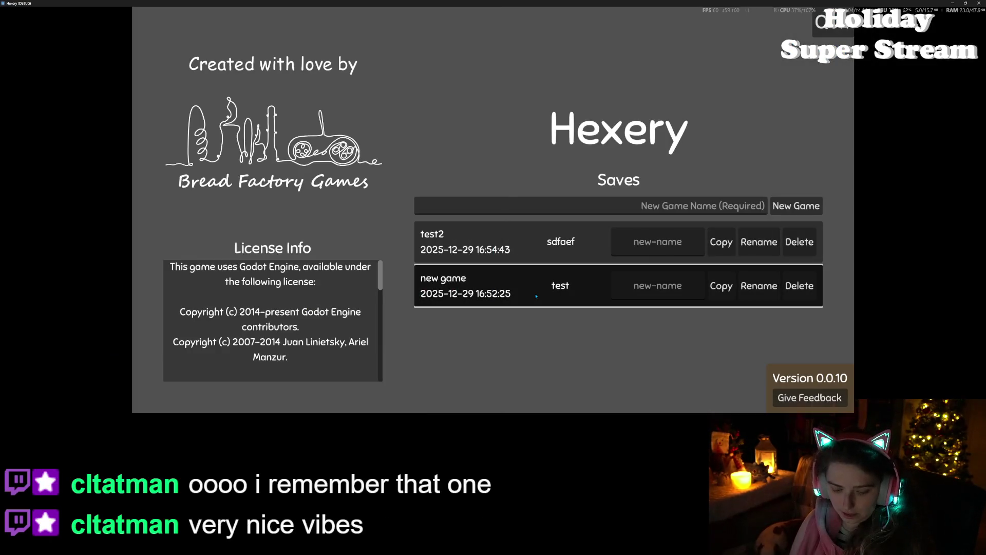
pyautogui.click(536, 296)
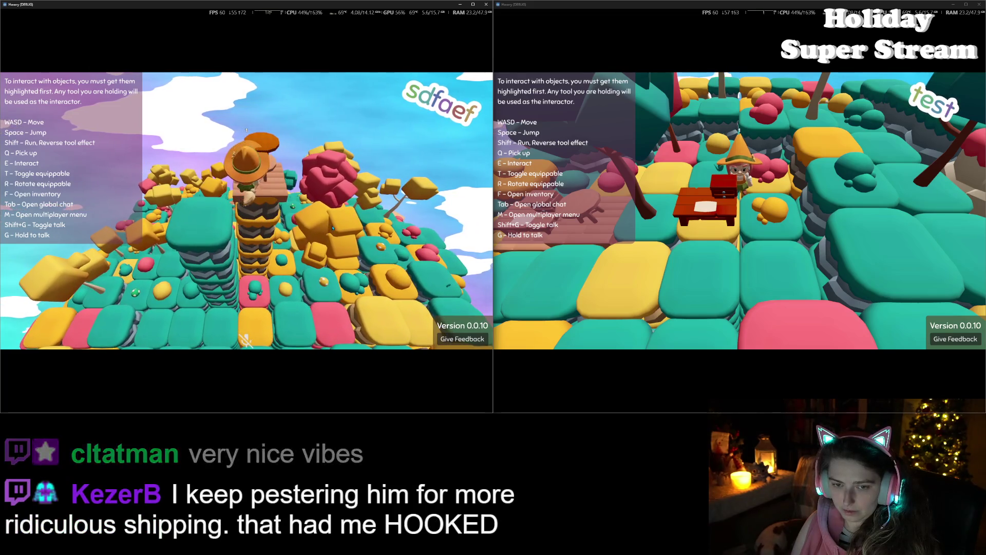
# - Open and close the left game's player inventory, then switch focus to the right window
pyautogui.press('f')
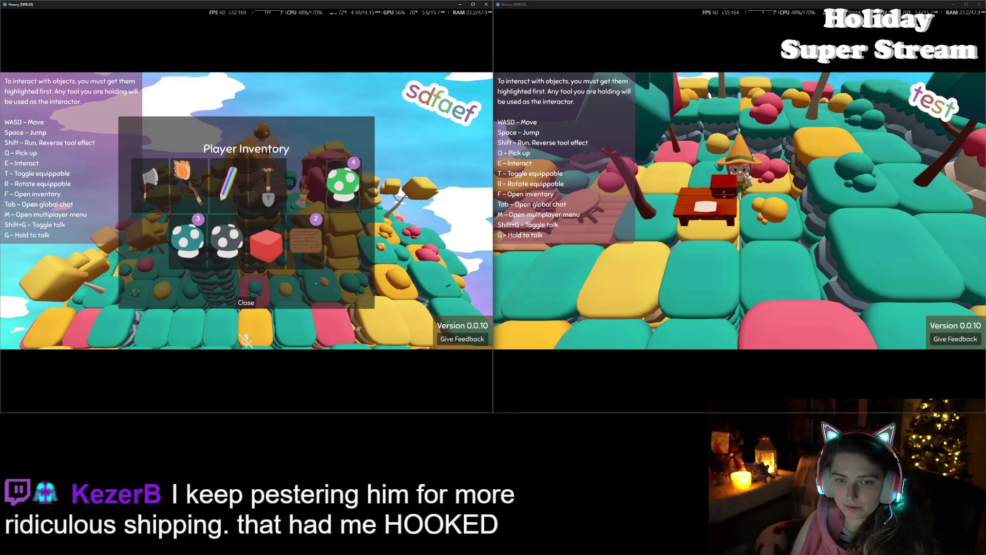
pyautogui.click(249, 301)
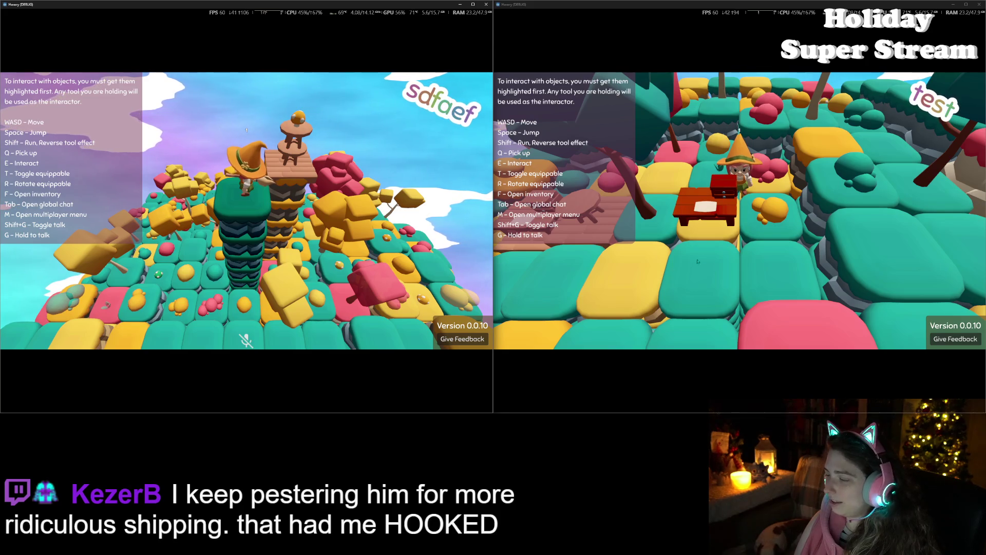
pyautogui.click(659, 274)
pyautogui.scroll(-5, 659, 274)
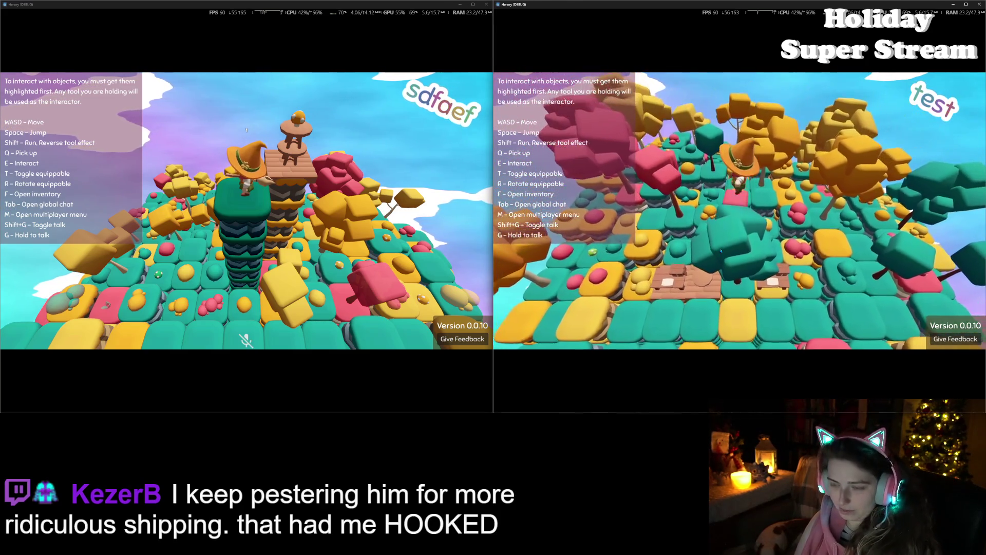
# - Join the hosted sdfaef world from the right game and turn the camera toward the tower
pyautogui.press('m')
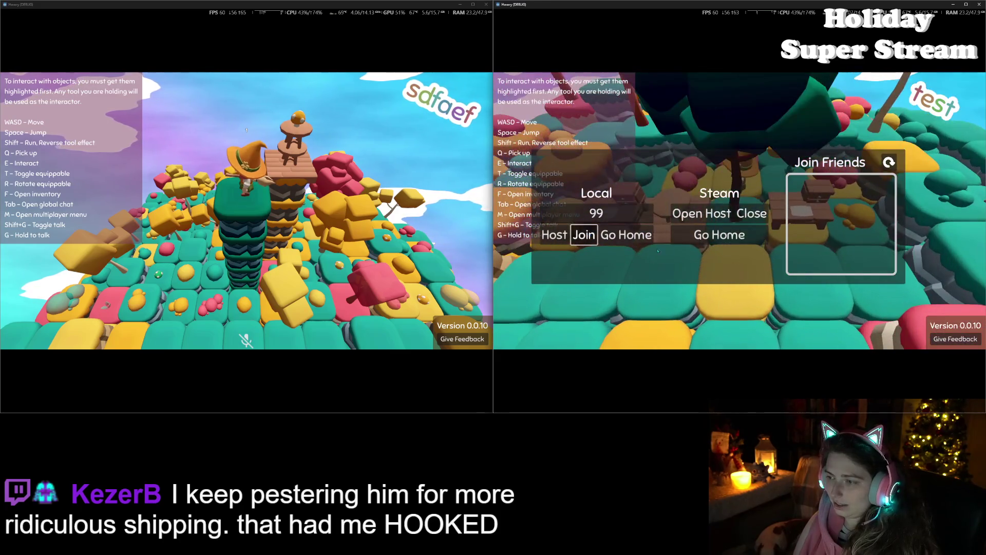
pyautogui.click(590, 236)
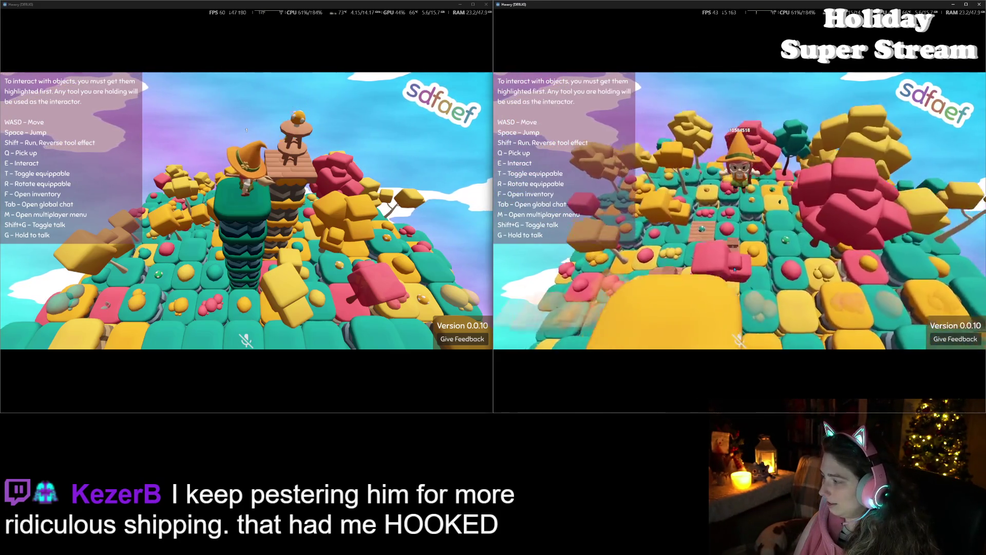
pyautogui.scroll(5, 734, 270)
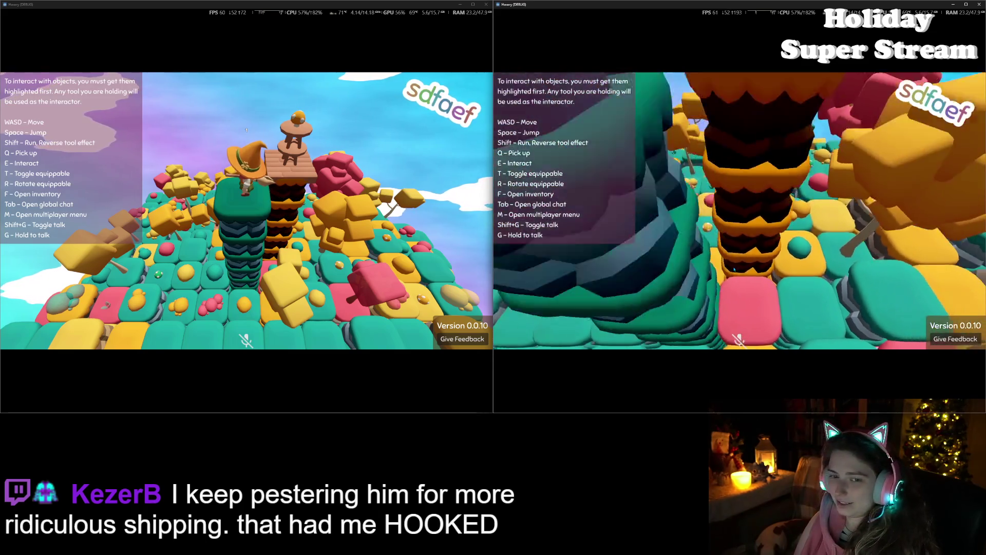
pyautogui.press('w')
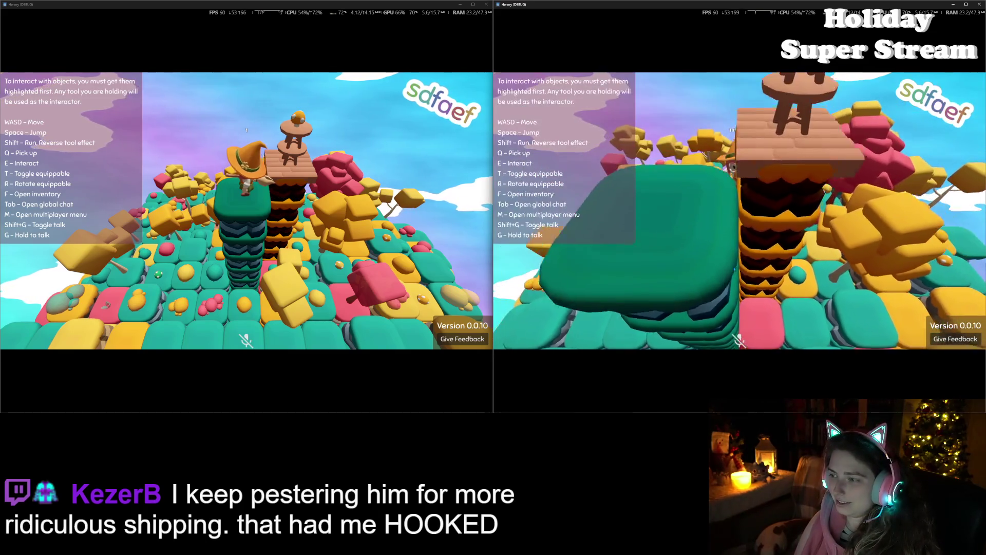
pyautogui.press('s')
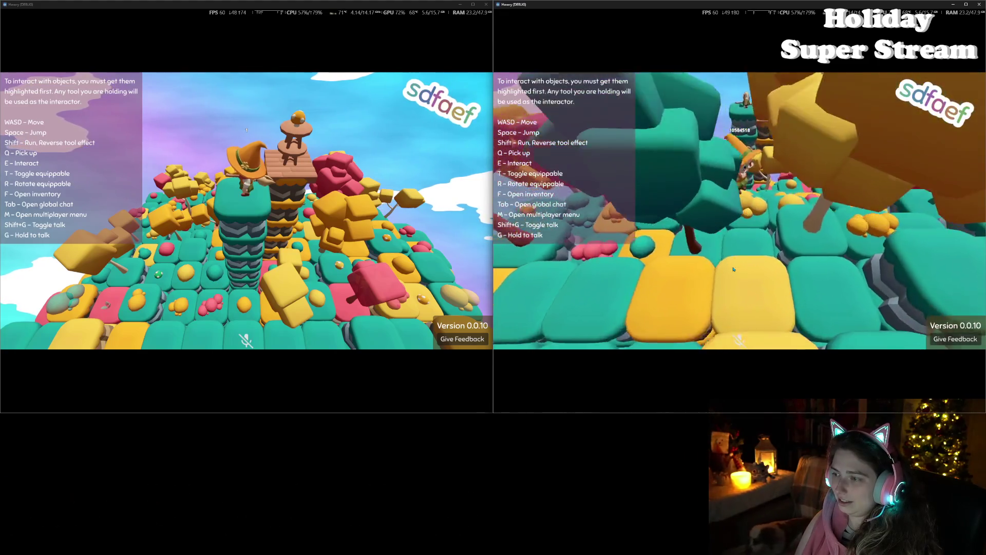
# - Climb the striped tower, jump onto the stacked tables, then close the left game window
pyautogui.press('w')
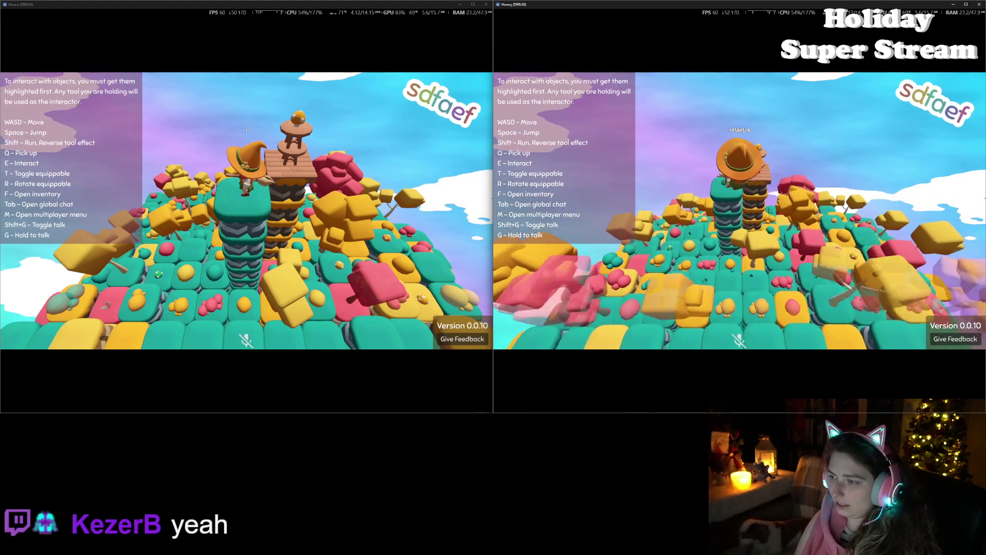
pyautogui.press('space')
pyautogui.press('w')
pyautogui.press('space')
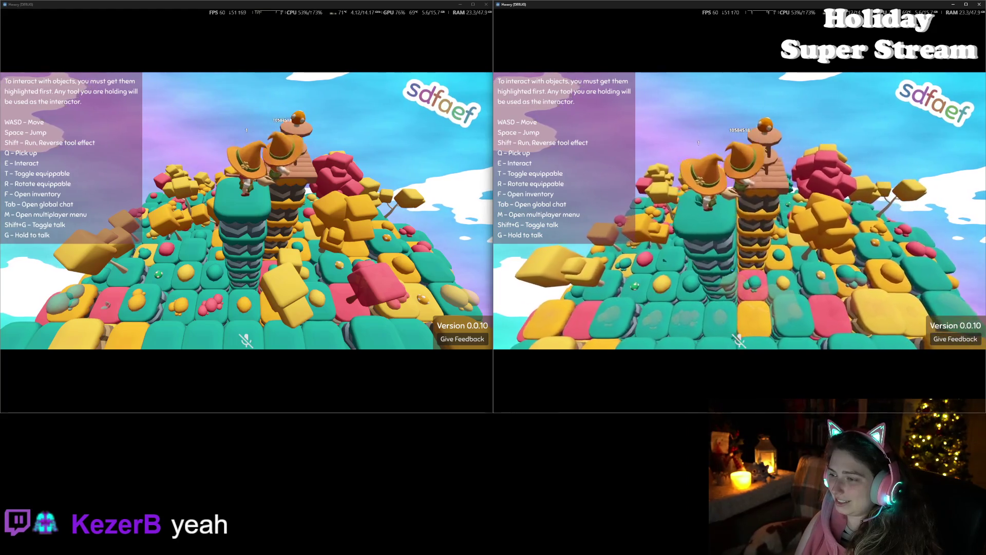
pyautogui.press('space')
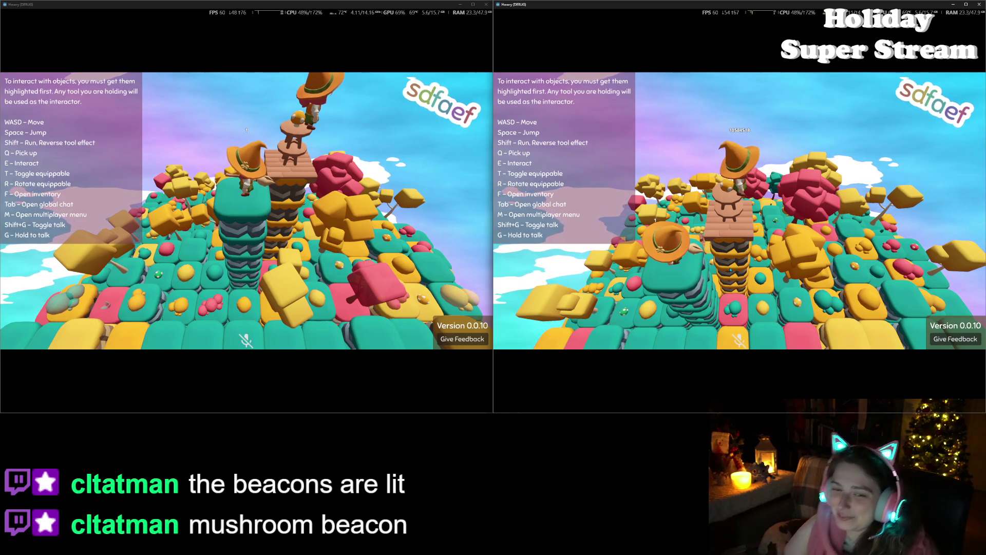
pyautogui.click(486, 4)
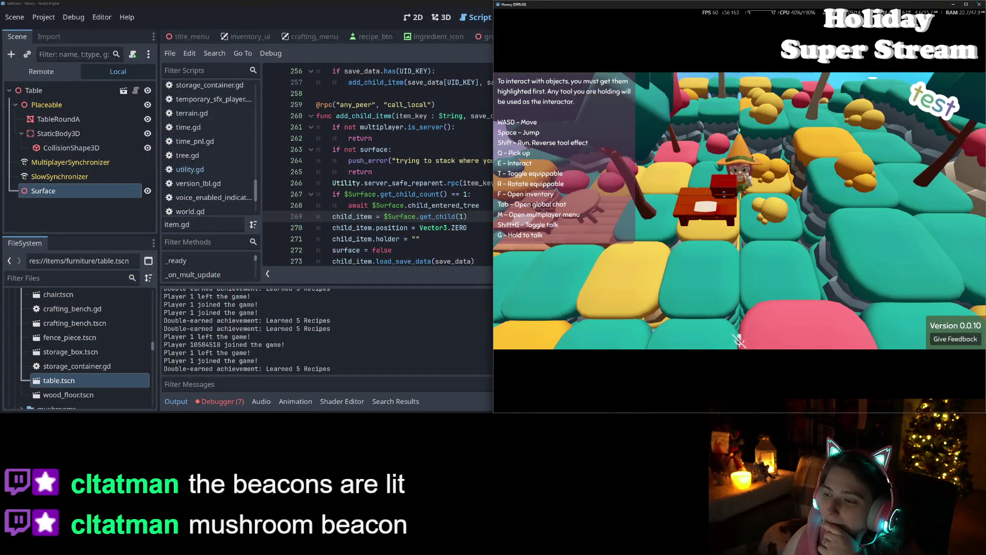
# - Stop the debug run, check the Session 1 and Session 2 error lists, then relaunch with F5
pyautogui.click(980, 4)
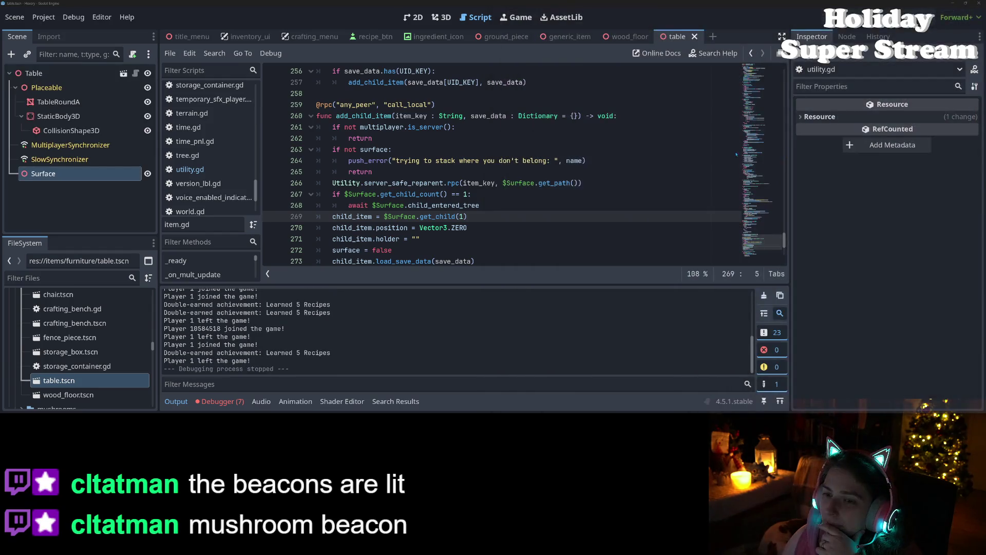
pyautogui.click(373, 171)
pyautogui.click(220, 401)
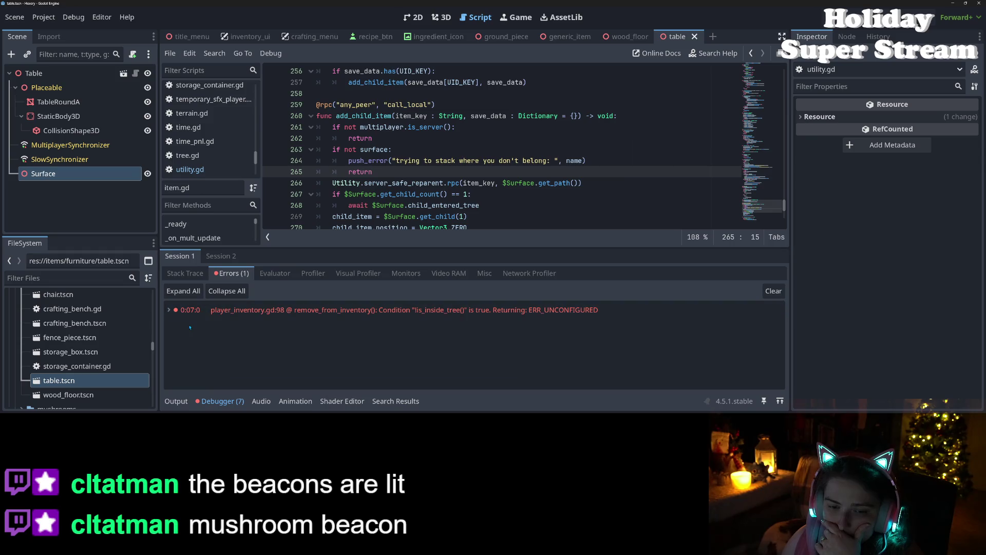
pyautogui.click(222, 256)
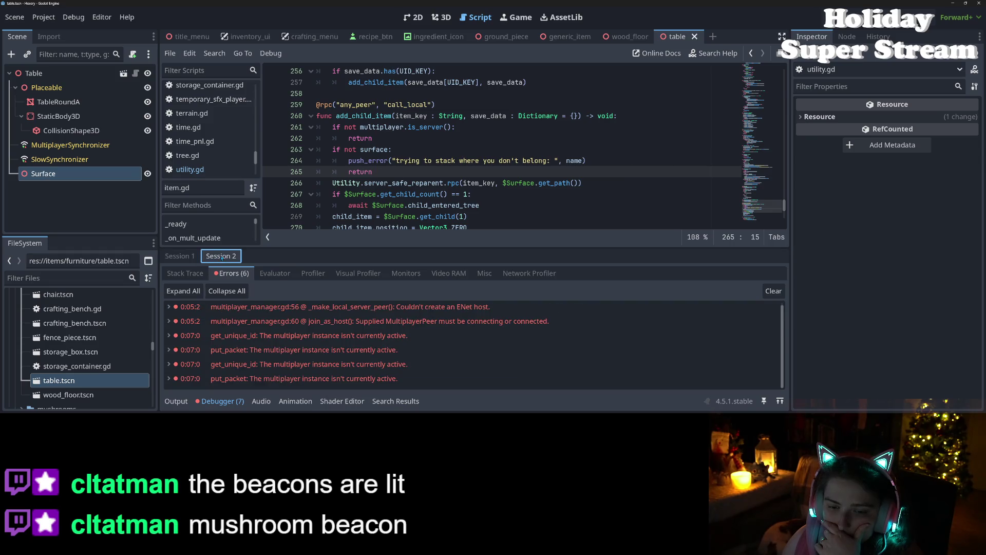
pyautogui.moveTo(397, 349)
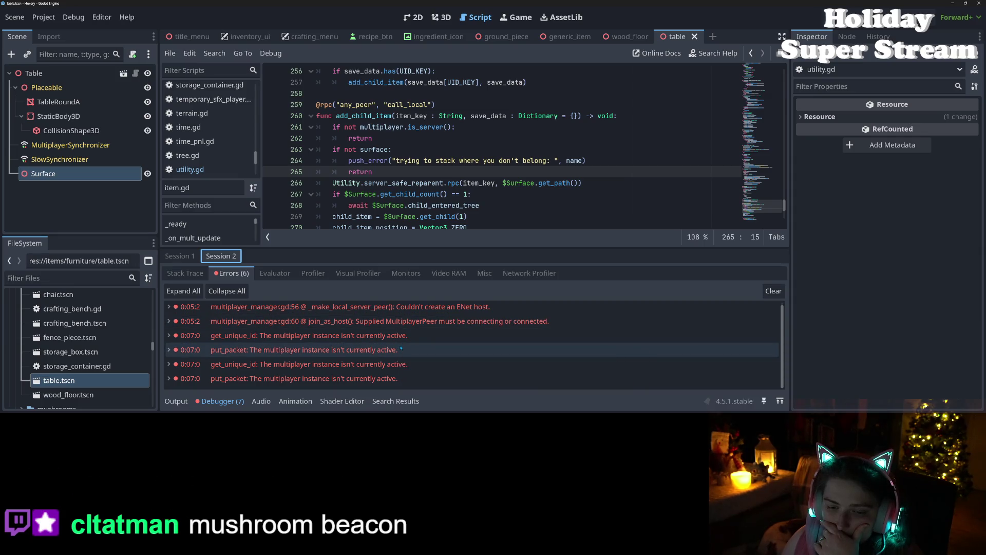
pyautogui.press('F5')
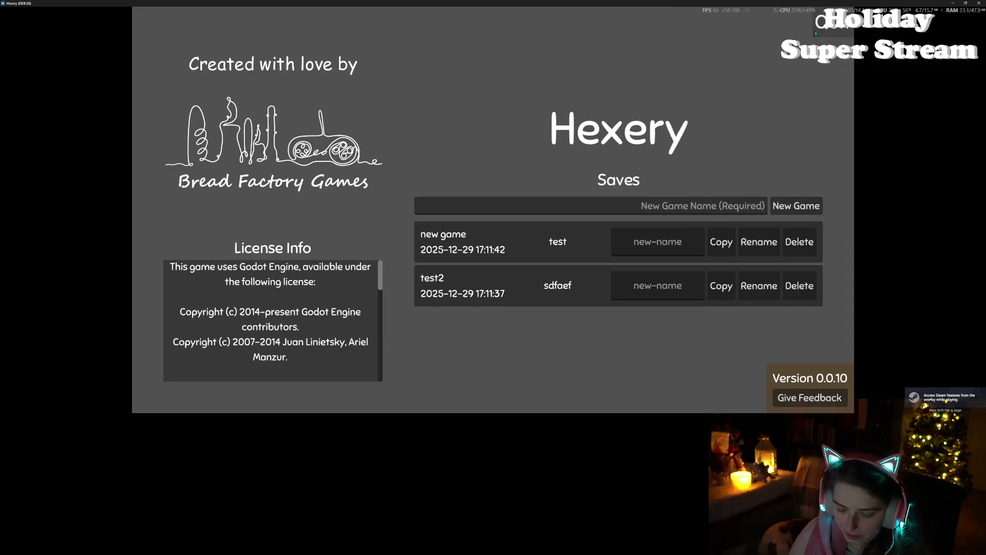
# - Tile both game windows side by side and load the test and test2 saves
pyautogui.press('super+Left')
pyautogui.press('Return')
pyautogui.click(257, 234)
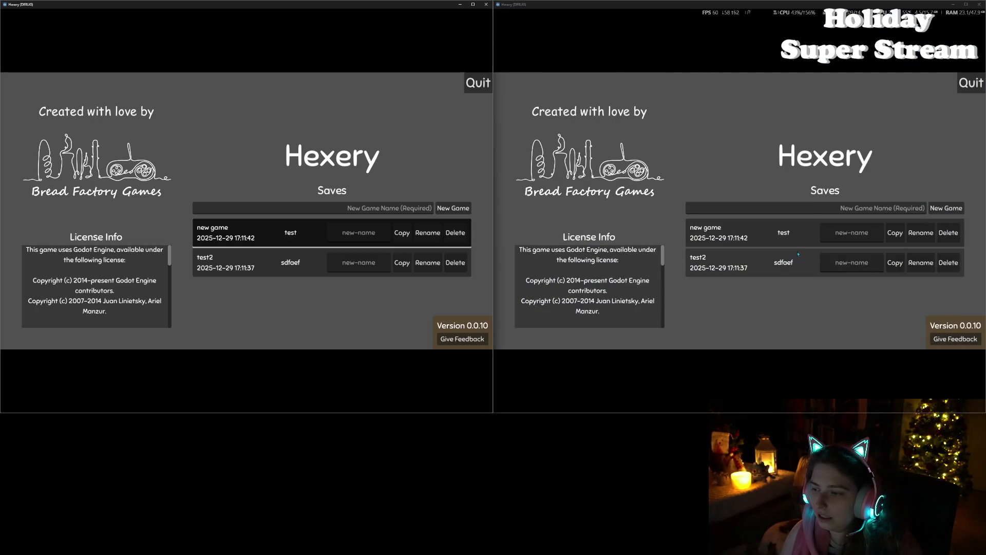
pyautogui.click(766, 267)
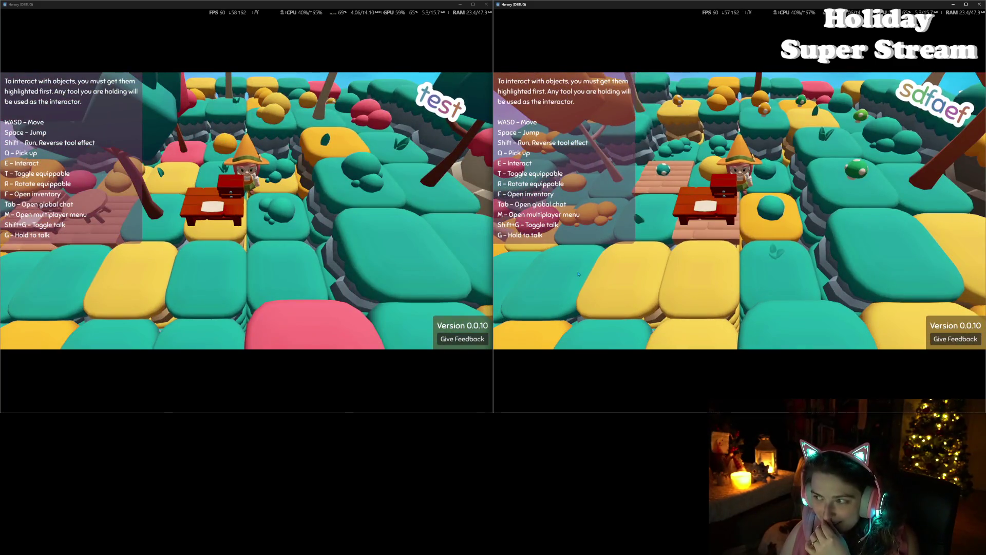
# - Host from the right game, join sdfaef from the left, then show the editor's error list
pyautogui.press('m')
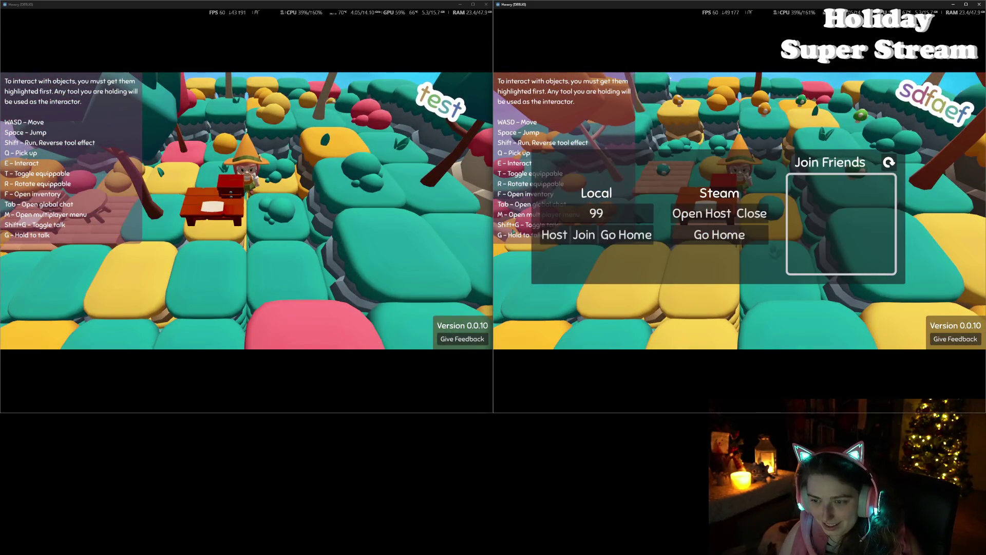
pyautogui.click(552, 235)
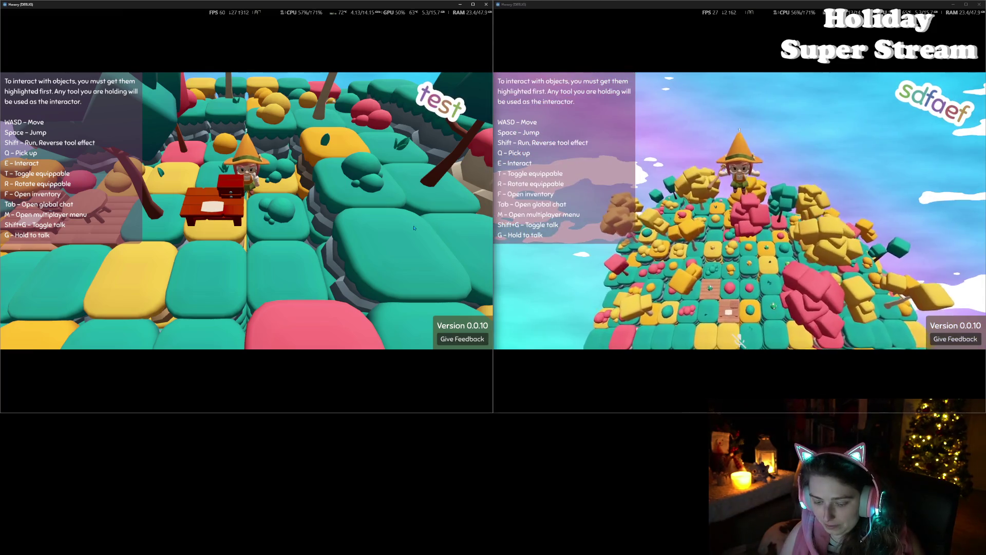
pyautogui.press('m')
pyautogui.click(103, 237)
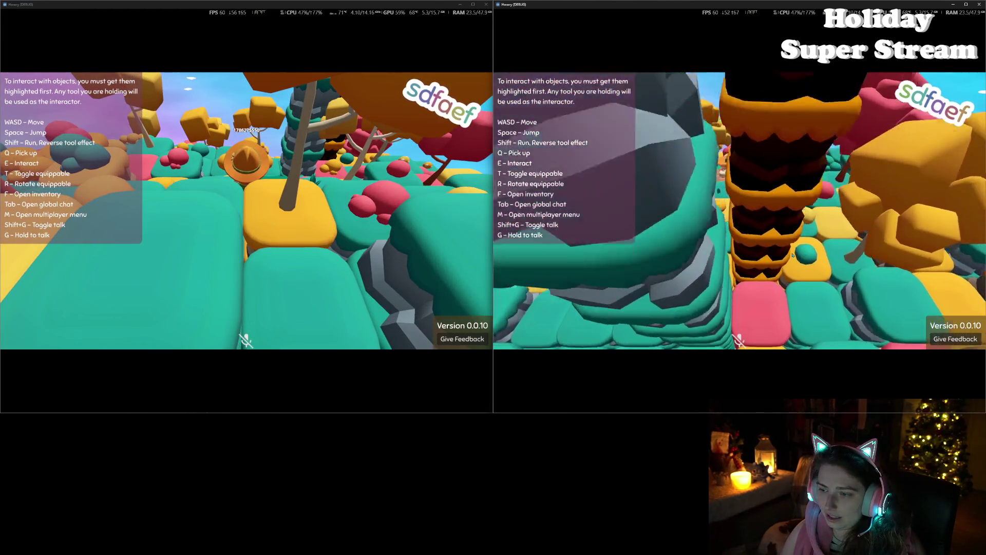
pyautogui.moveTo(310, 413); pyautogui.dragTo(310, 170)
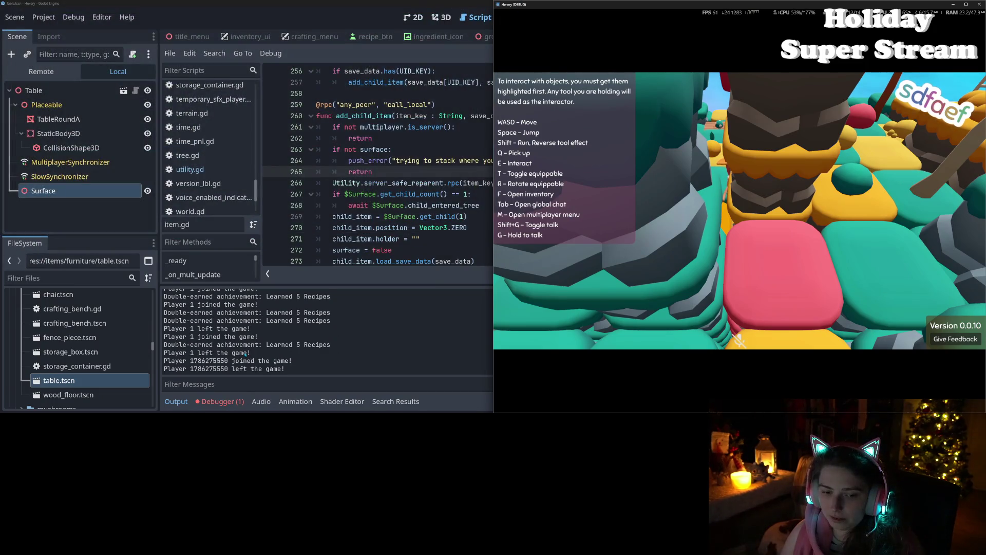
pyautogui.click(220, 402)
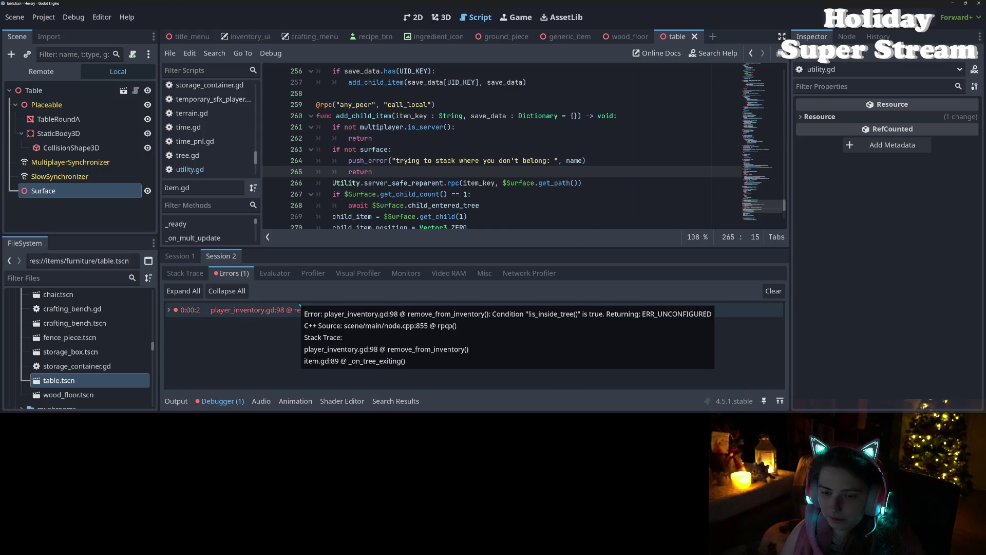
# - Jump to the error source in player_inventory.gd and select remove_from_inventory
pyautogui.click(495, 309)
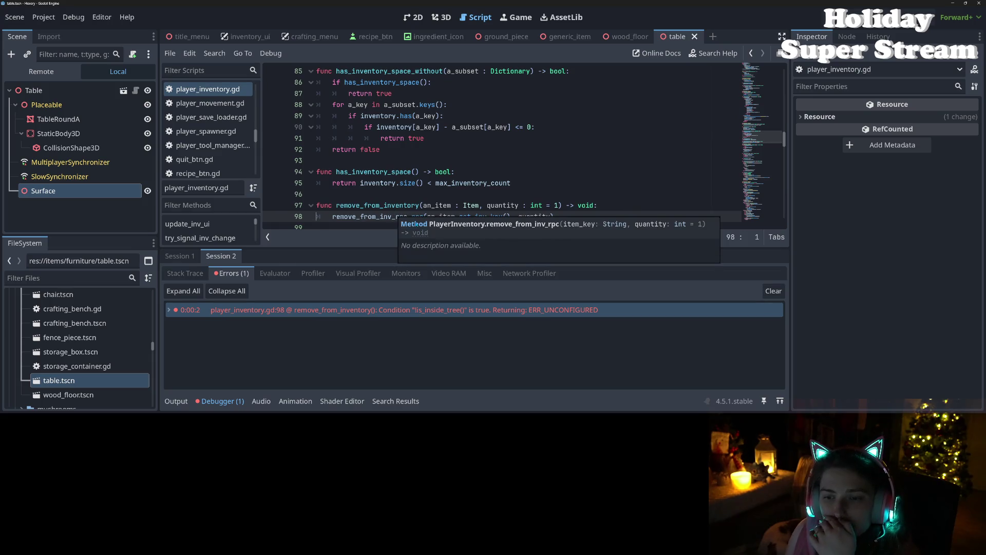
pyautogui.scroll(-3, 445, 197)
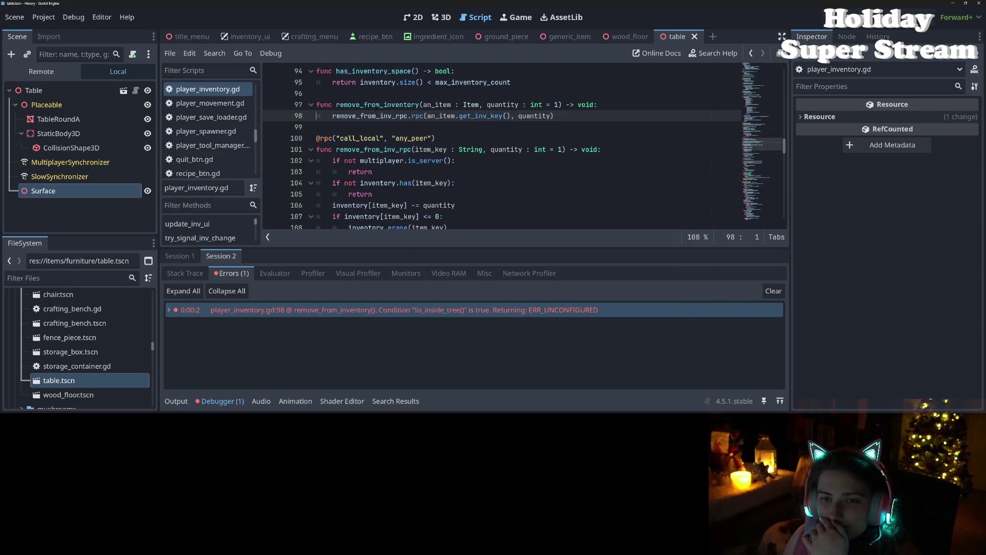
pyautogui.doubleClick(377, 105)
# - Follow the stack trace to item.gd line 89 and inspect hold_node.player_inventory
pyautogui.click(168, 311)
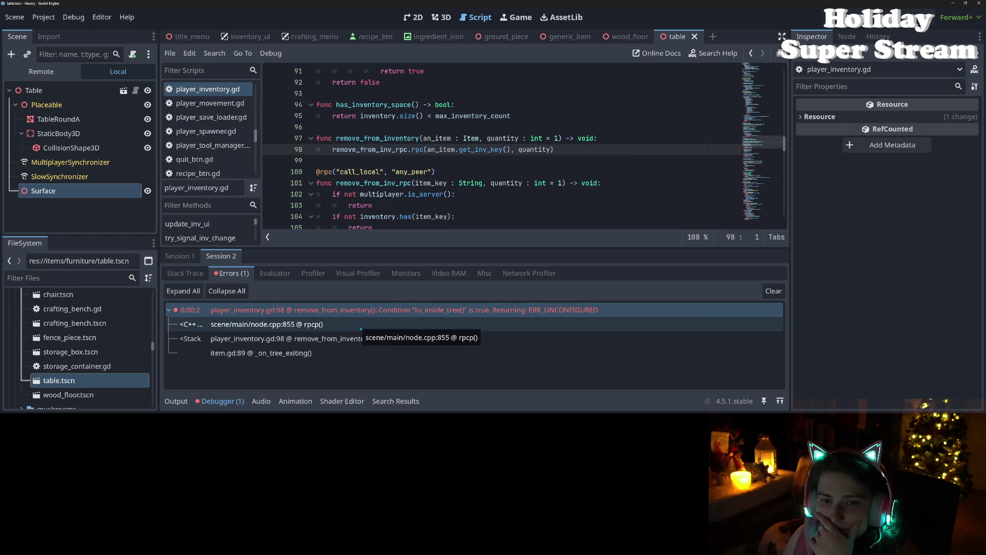
pyautogui.click(348, 353)
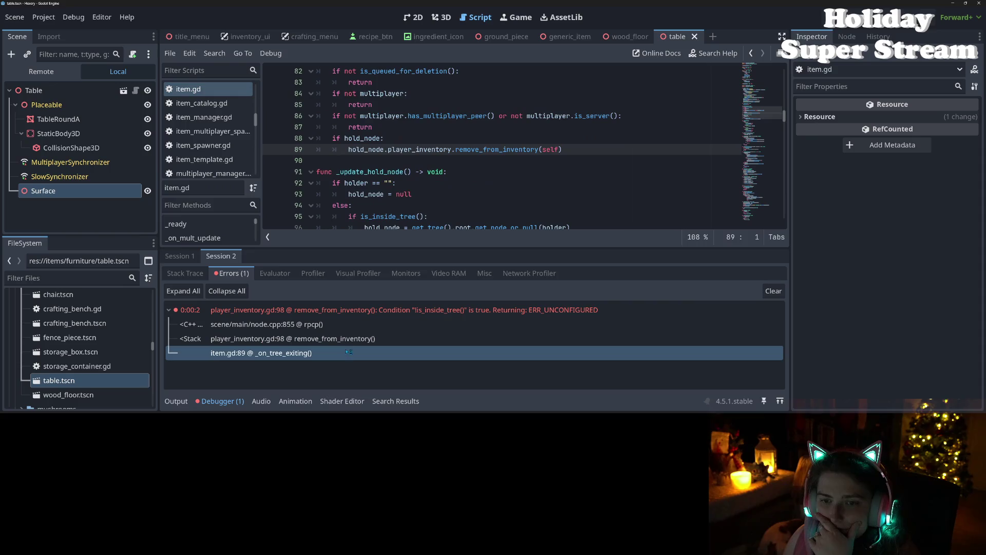
pyautogui.scroll(2, 381, 217)
pyautogui.click(381, 216)
pyautogui.doubleClick(380, 216)
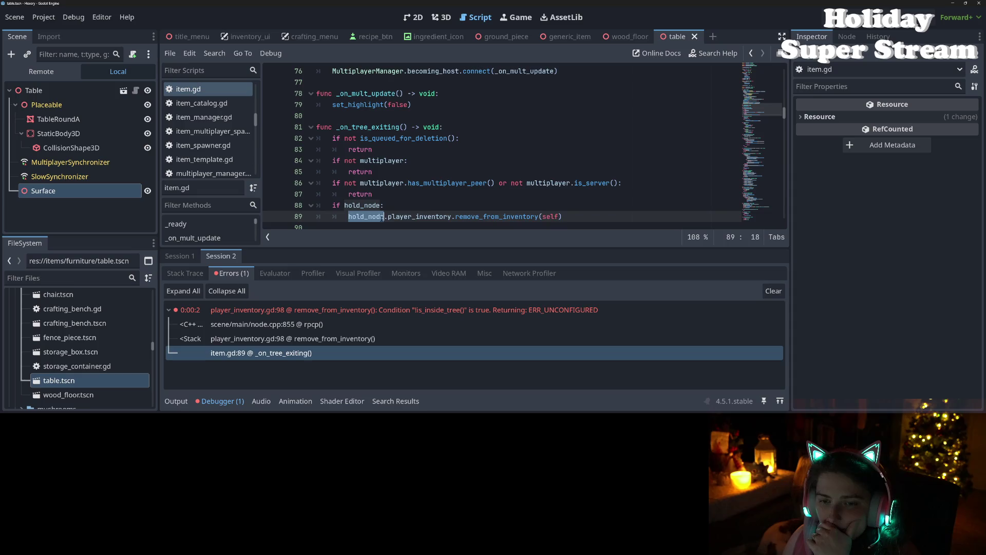
pyautogui.doubleClick(415, 216)
# - Review the is_queued_for_deletion and has_multiplayer_peer checks on lines 82-87, then rerun with F5
pyautogui.click(393, 138)
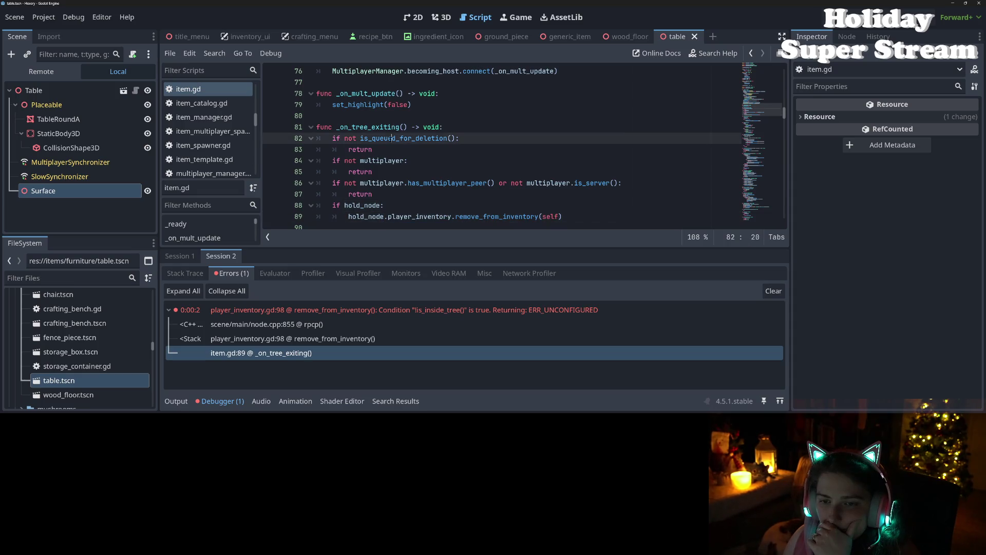
pyautogui.moveTo(393, 138)
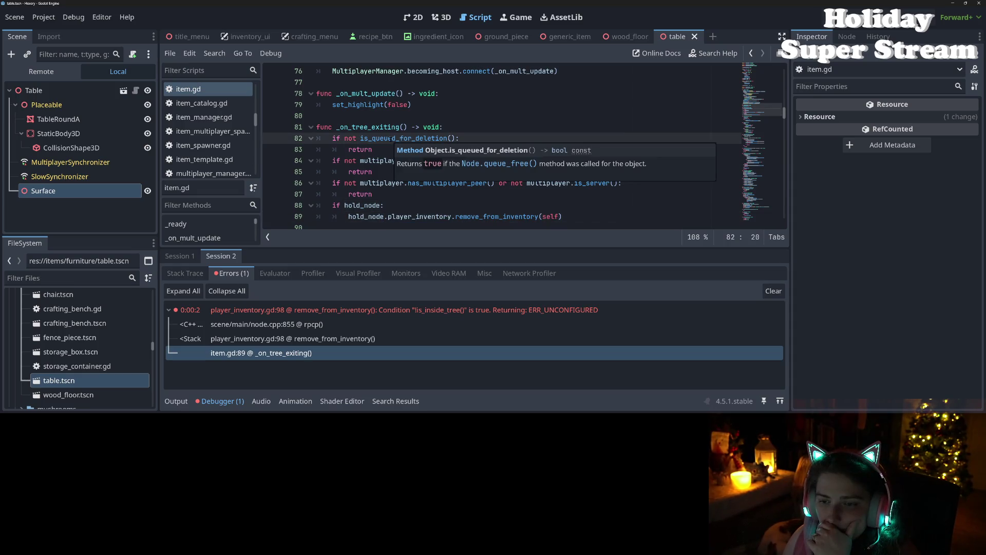
pyautogui.click(343, 184)
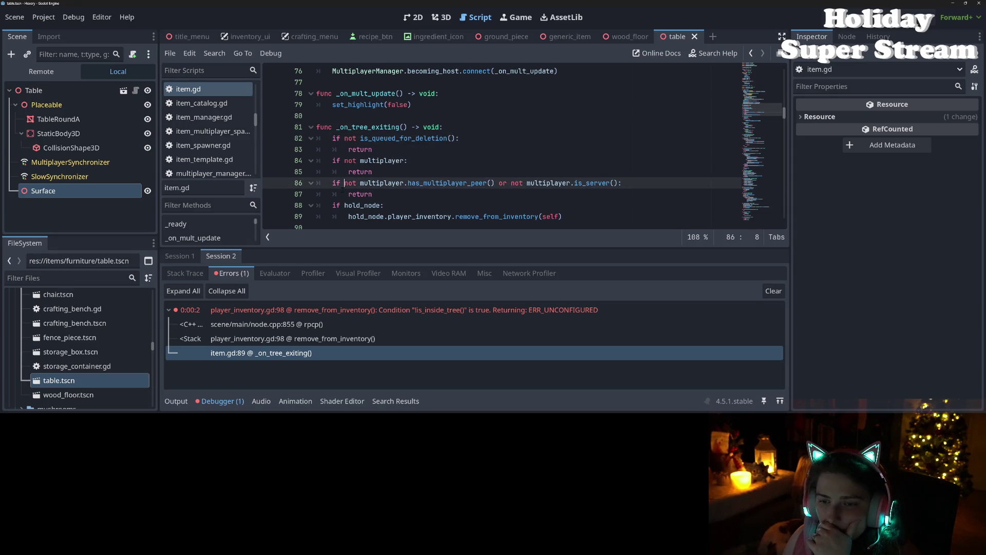
pyautogui.doubleClick(436, 184)
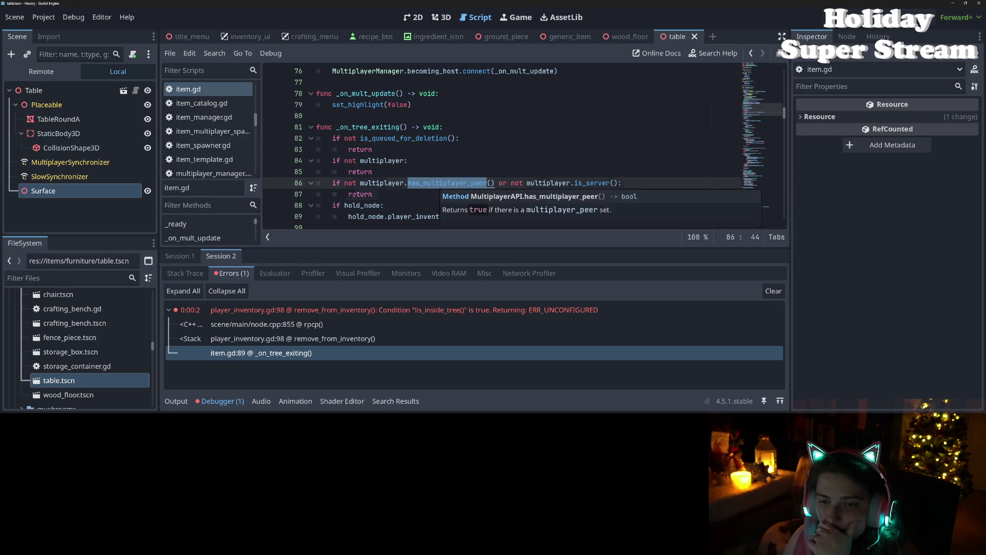
pyautogui.doubleClick(362, 194)
pyautogui.doubleClick(399, 184)
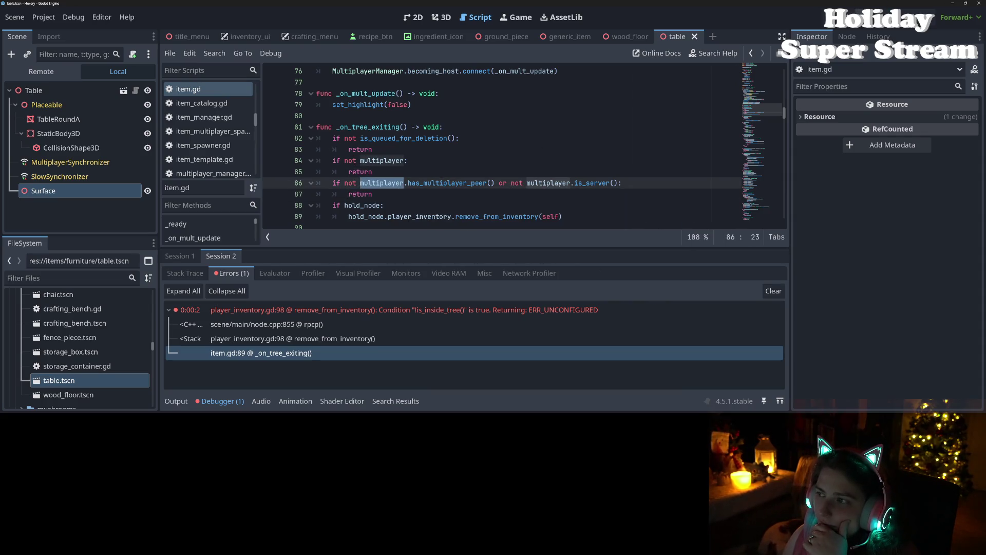
pyautogui.press('F5')
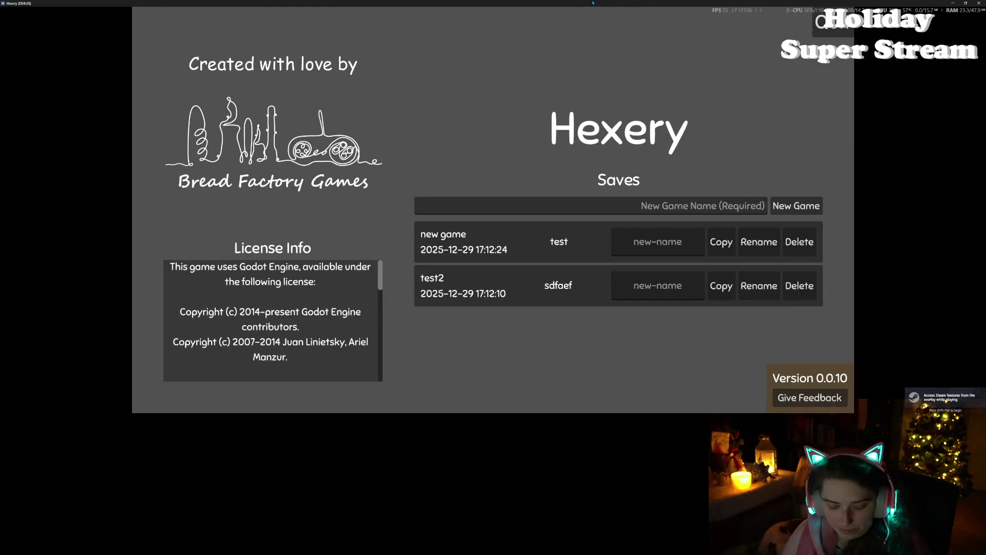
# - Resize both game windows and join the host's local game from the second window
pyautogui.doubleClick(593, 2)
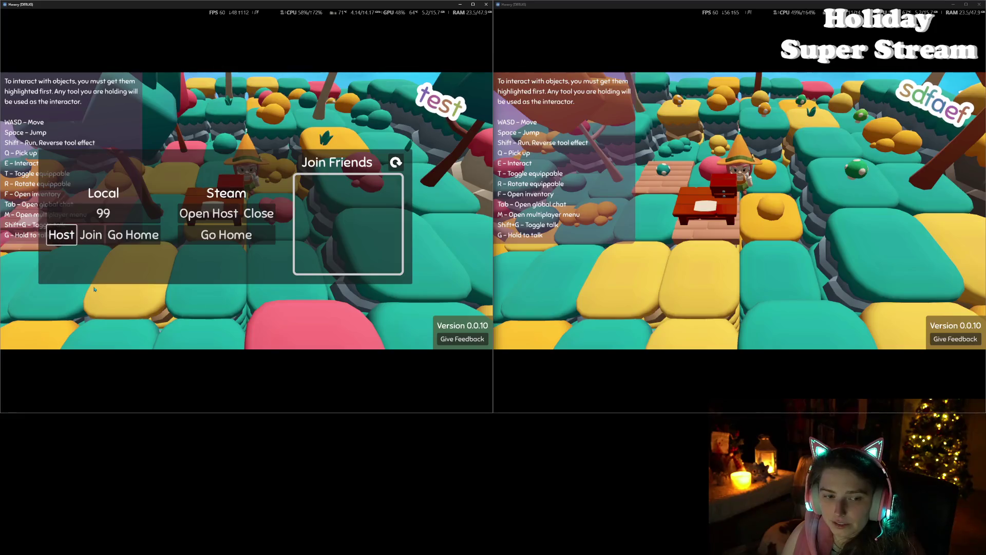
pyautogui.moveTo(176, 411)
pyautogui.mouseDown()
pyautogui.moveTo(176, 198)
pyautogui.moveTo(176, 257)
pyautogui.mouseUp()
pyautogui.press('m')
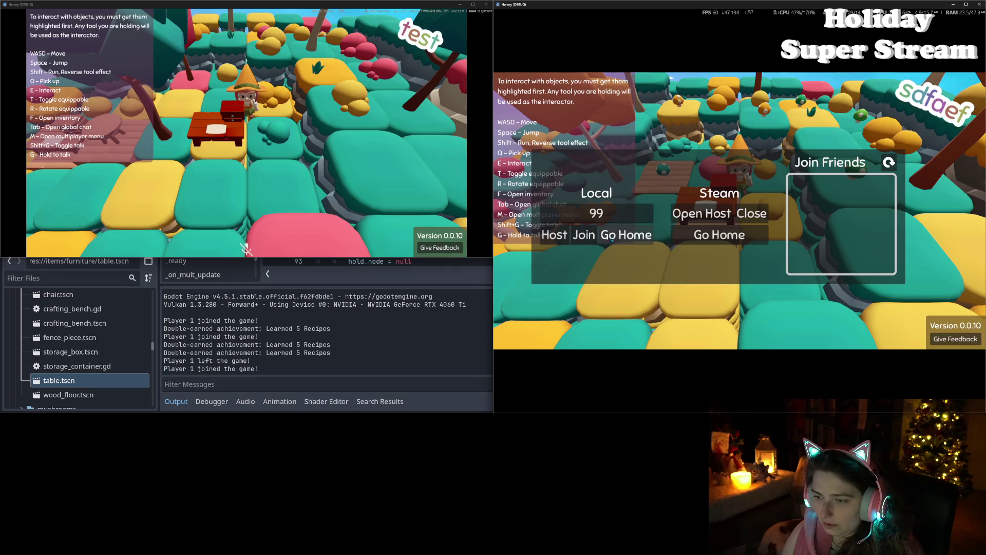
pyautogui.click(586, 238)
pyautogui.moveTo(615, 412); pyautogui.dragTo(615, 257)
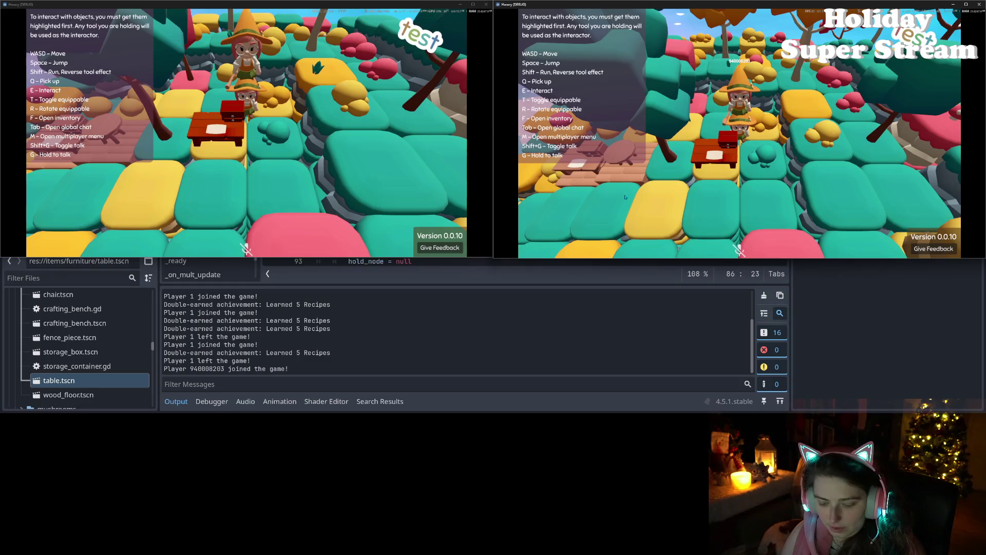
# - Leave the session, check the editor for errors, then return to both game windows
pyautogui.press('m')
pyautogui.click(633, 156)
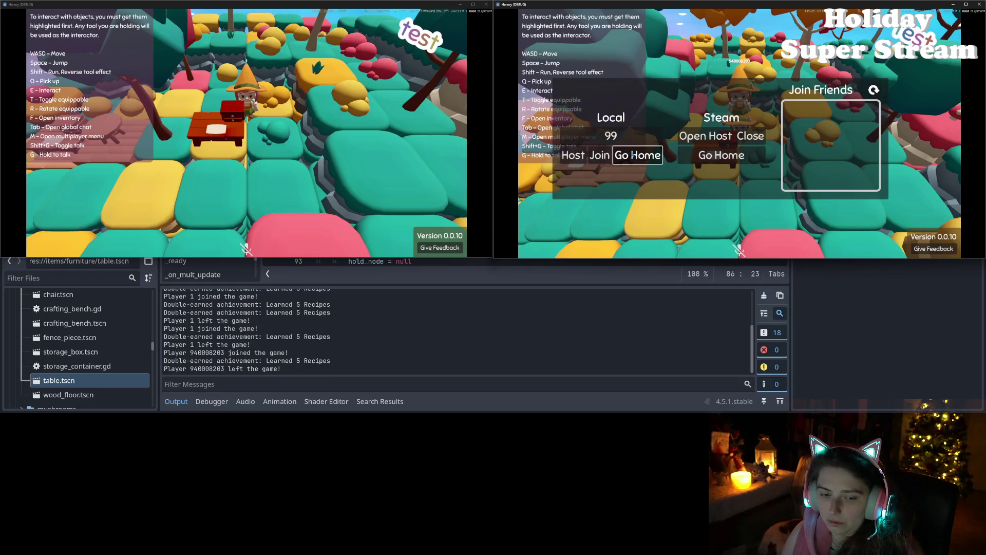
pyautogui.click(220, 401)
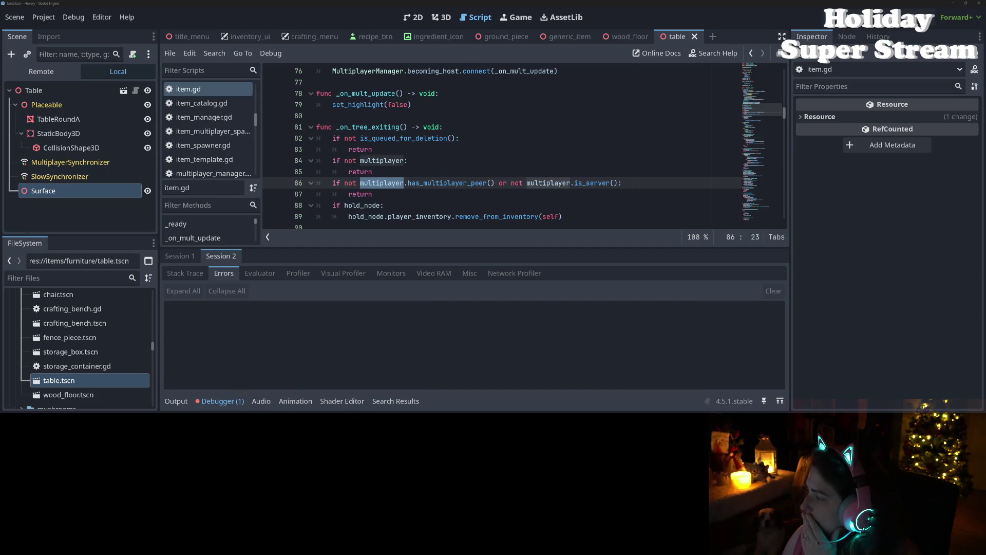
pyautogui.hotkey('alt', 'Tab')
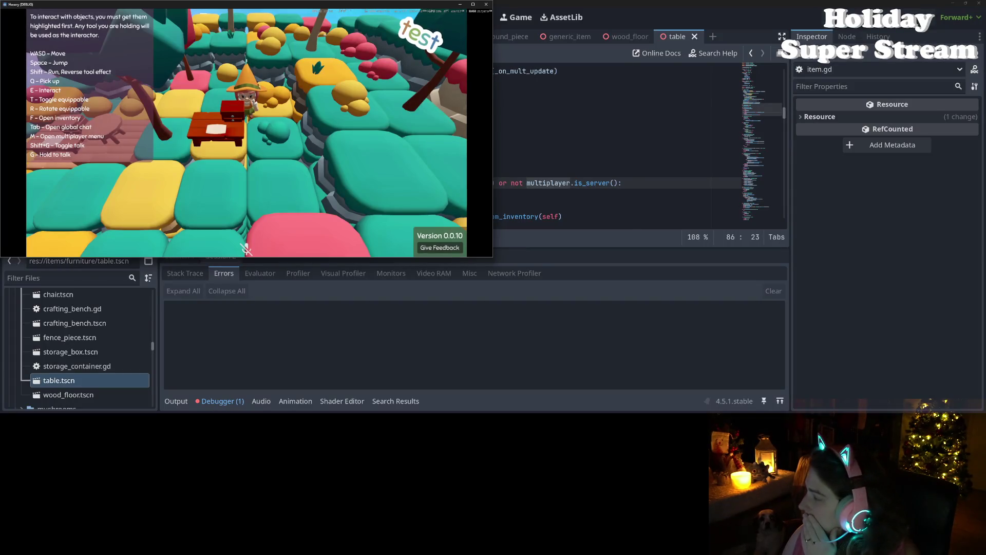
pyautogui.hotkey('alt', 'Tab')
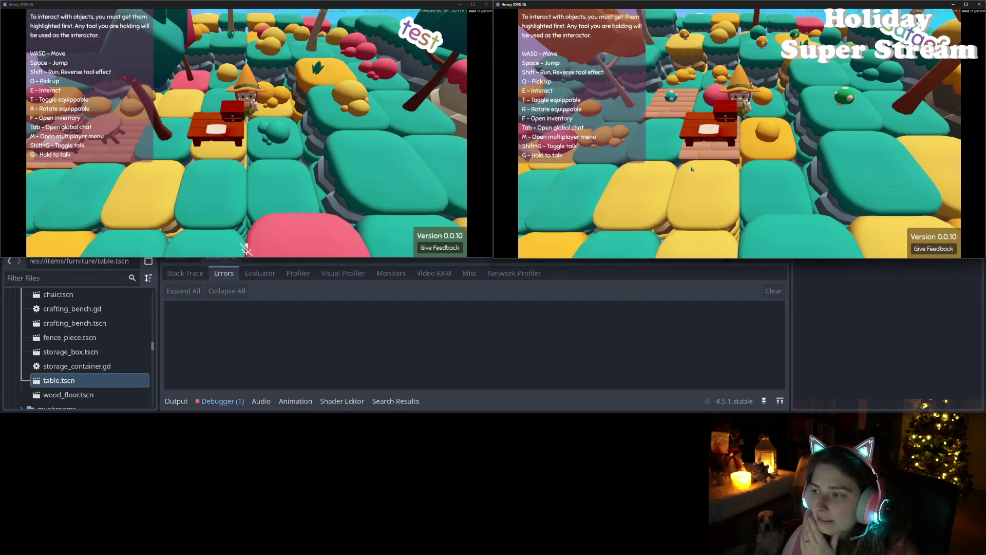
# - Check both players' inventories, then close the first and second game windows
pyautogui.press('m')
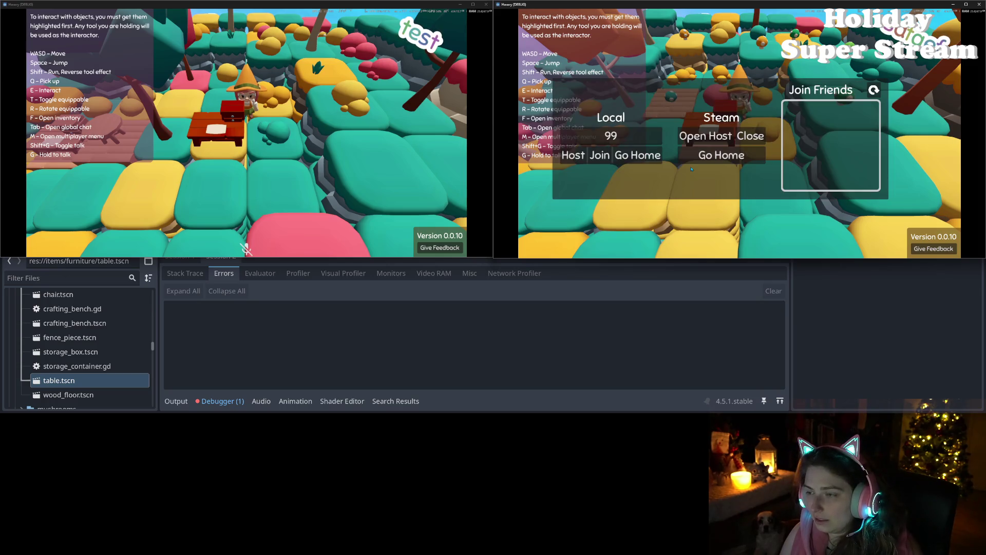
pyautogui.press('m')
pyautogui.press('f')
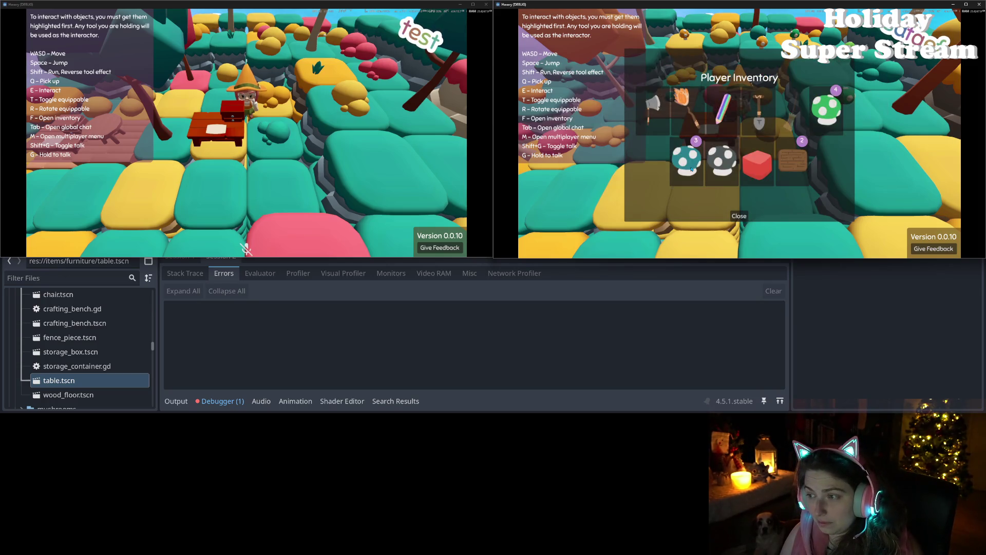
pyautogui.press('f')
pyautogui.click(339, 165)
pyautogui.press('f')
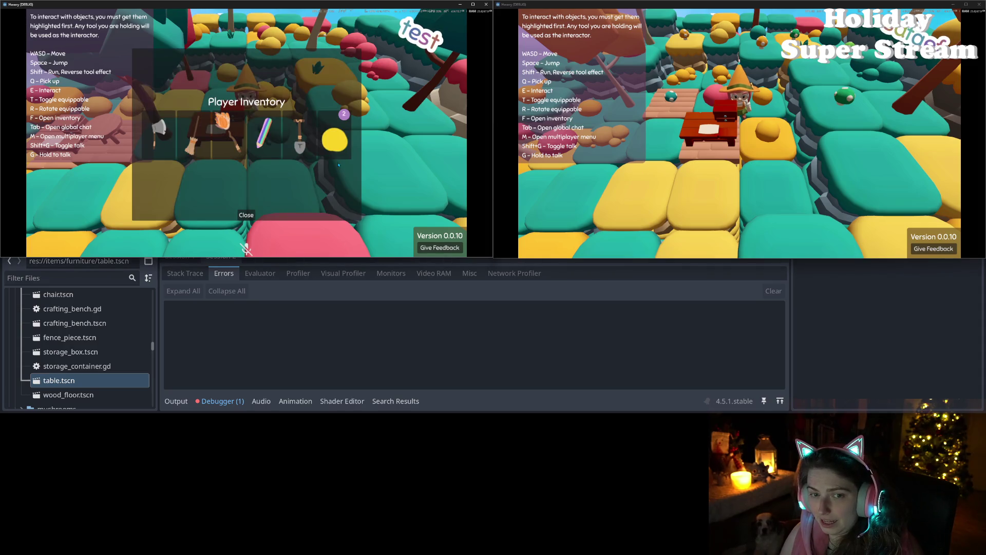
pyautogui.press('f')
pyautogui.click(486, 4)
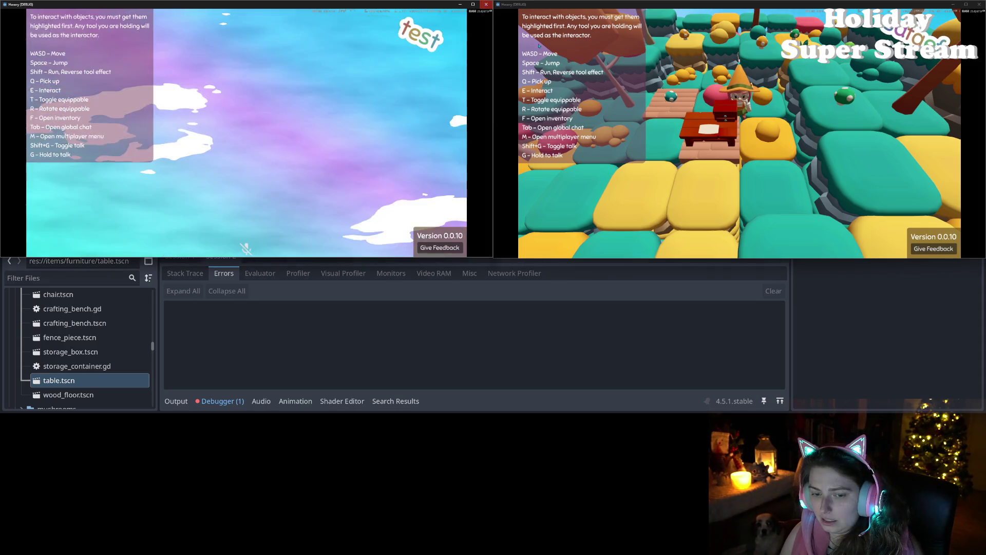
pyautogui.click(979, 4)
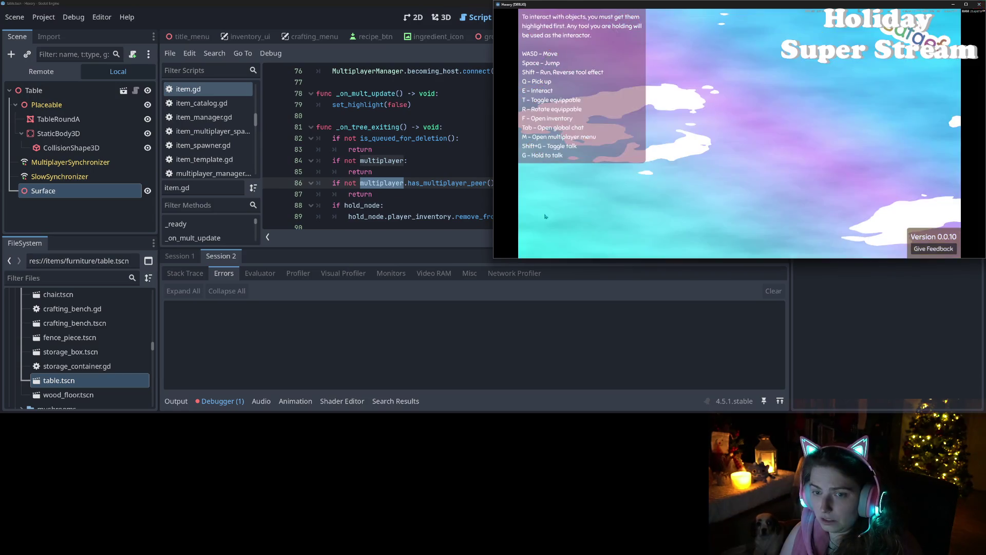
# - Navigate lines 81-88 of _on_tree_exiting to the if hold_node line
pyautogui.click(488, 198)
pyautogui.click(444, 202)
pyautogui.click(369, 172)
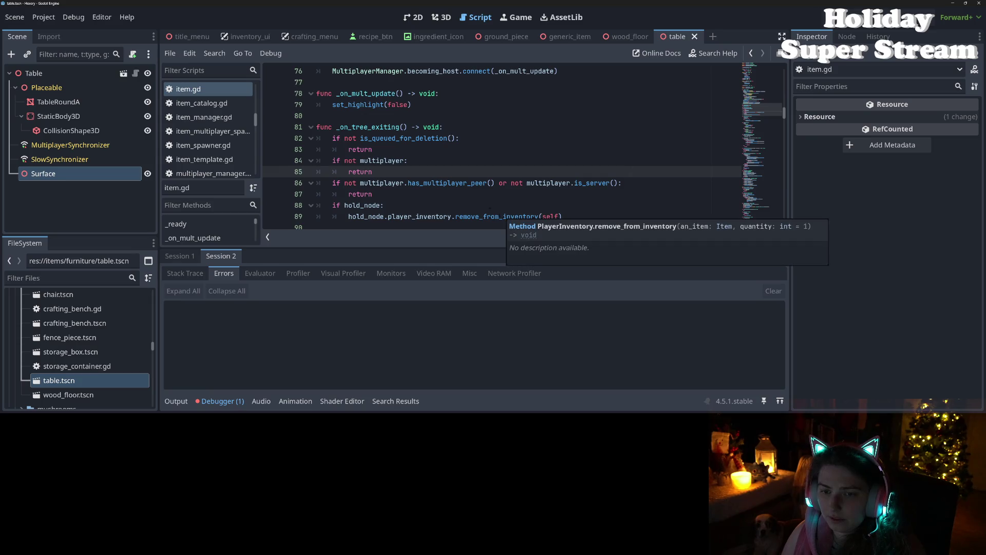
pyautogui.click(408, 160)
pyautogui.click(359, 127)
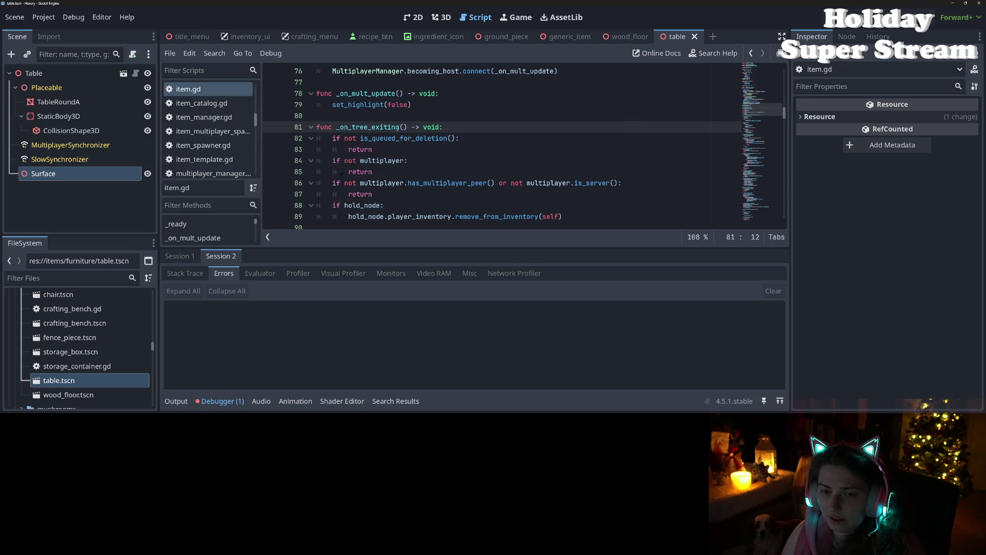
pyautogui.click(332, 160)
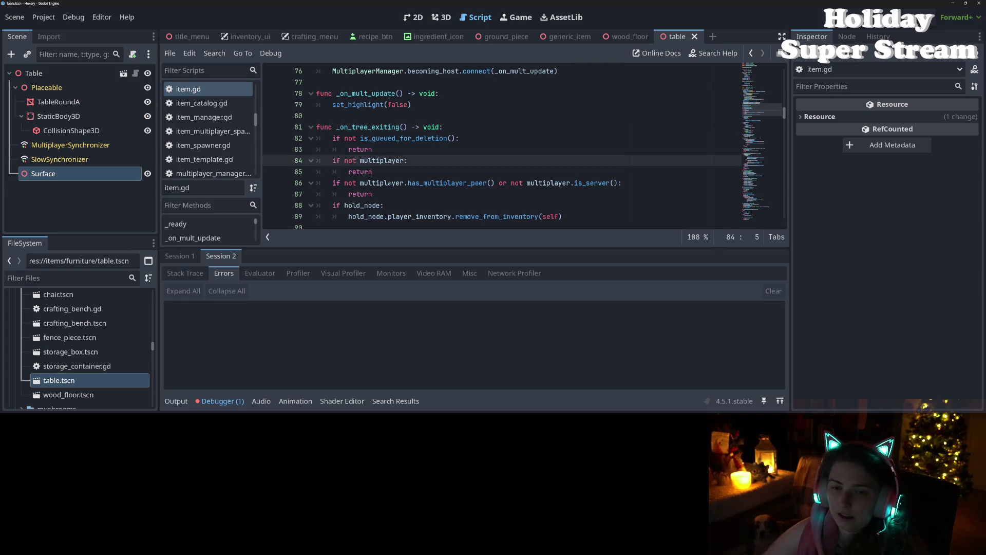
pyautogui.moveTo(389, 183)
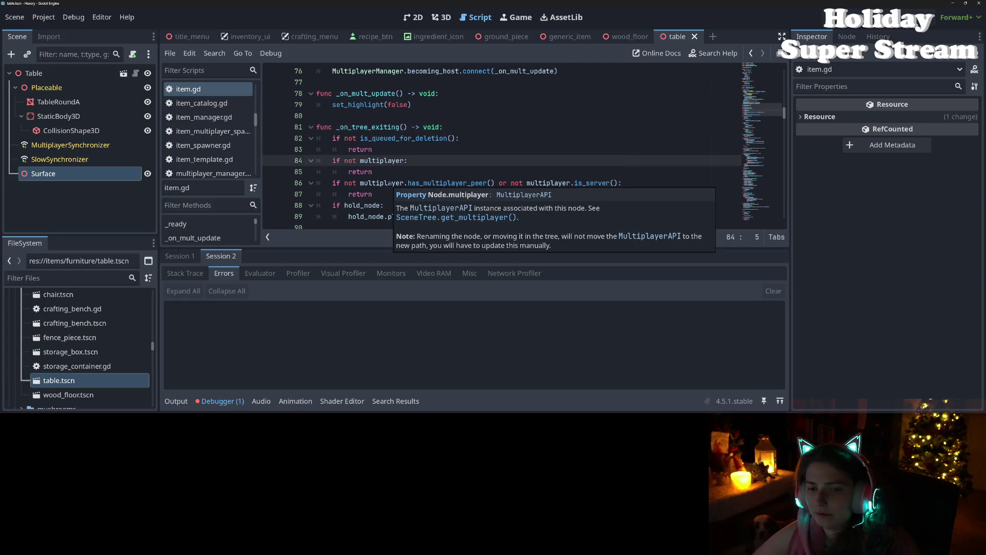
pyautogui.press('Return')
pyautogui.press('Up')
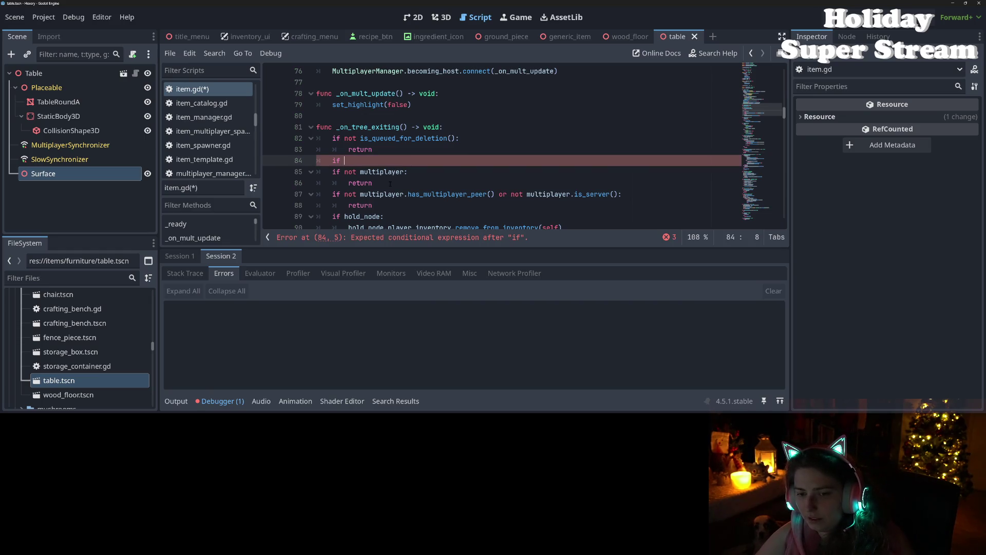
pyautogui.press('BackSpace')
pyautogui.press('Down')
pyautogui.press('Down')
pyautogui.press('Down')
pyautogui.press('Down')
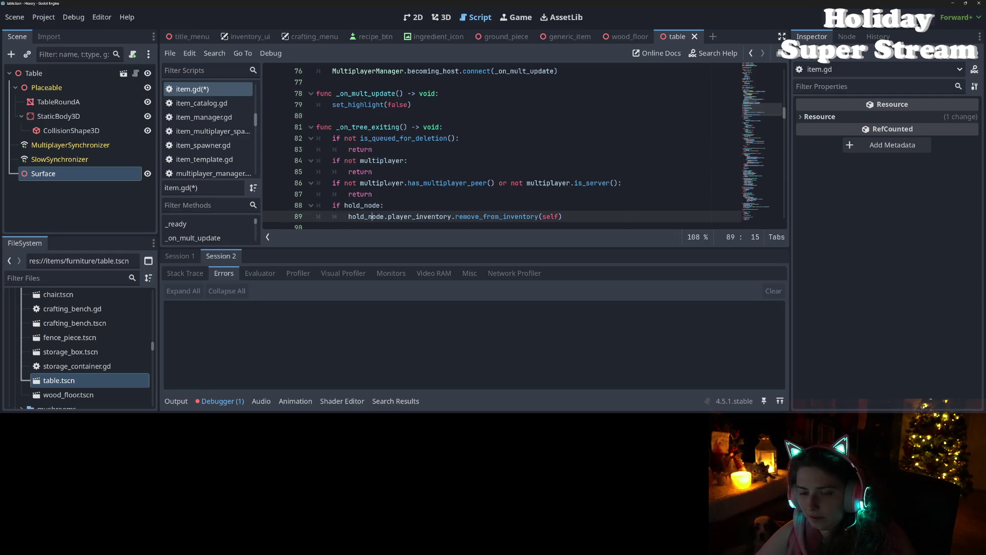
pyautogui.press('Up')
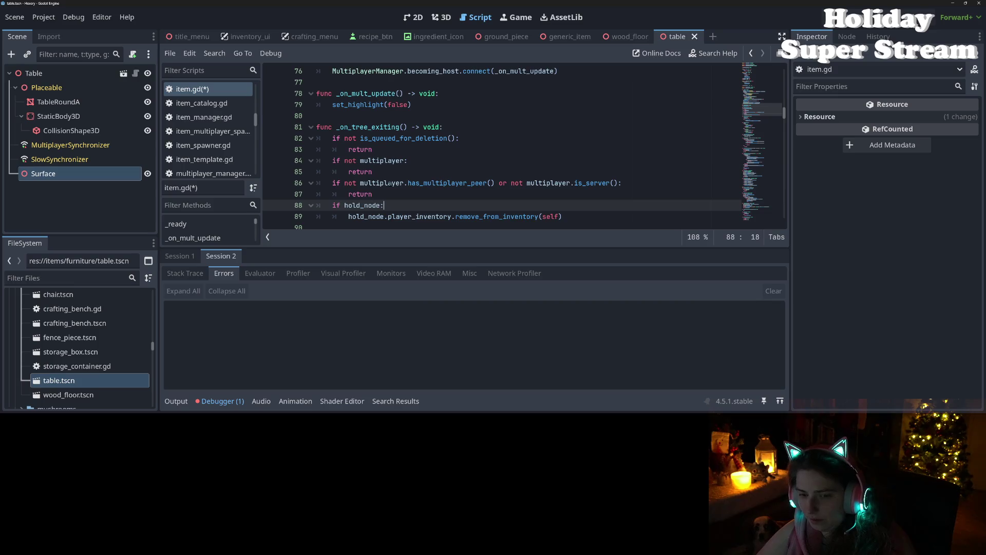
# - Add 'if hold_node.player_inventory:' on a new line under 'if hold_node:'
pyautogui.press('Return')
pyautogui.write('if p')
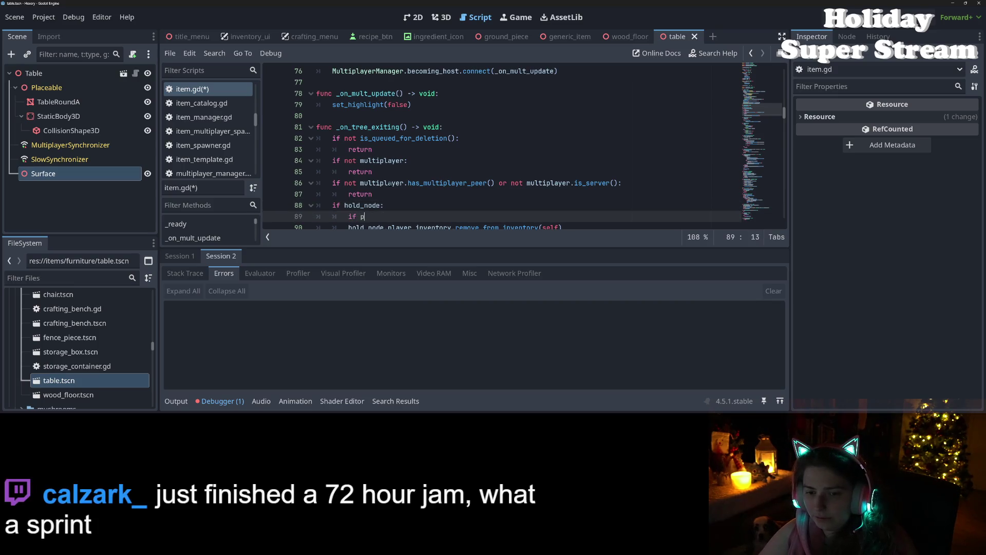
pyautogui.write('lay')
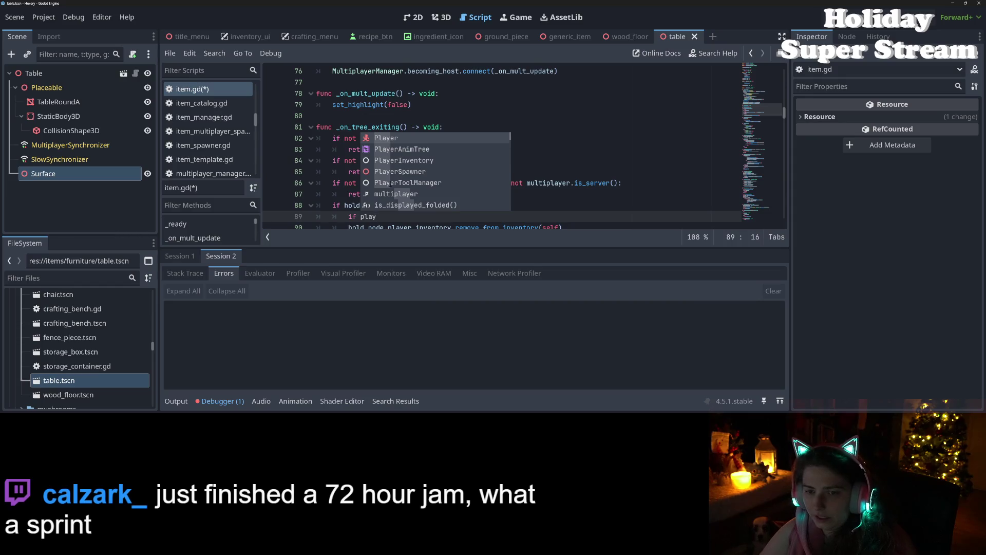
pyautogui.write('_i')
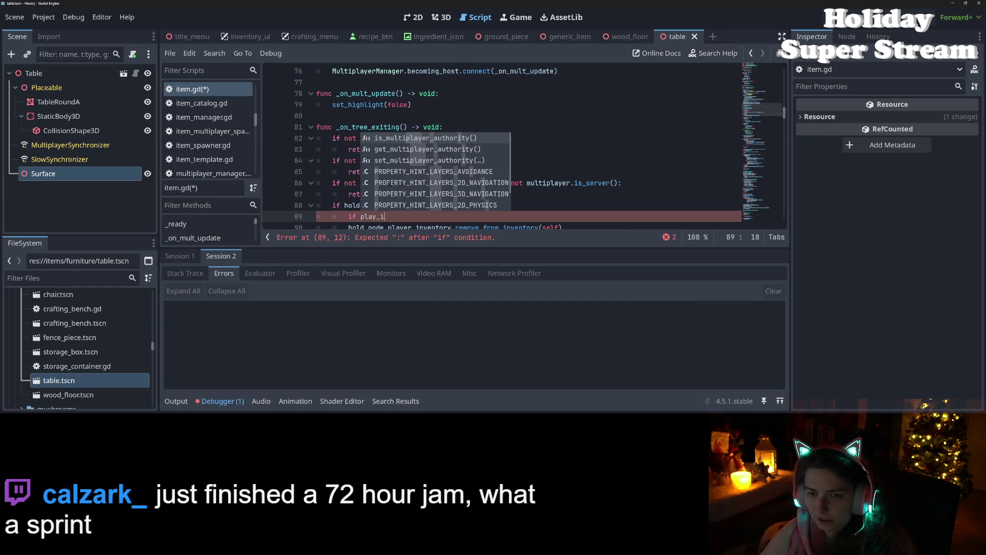
pyautogui.press('BackSpace')
pyautogui.press('BackSpace')
pyautogui.write('er')
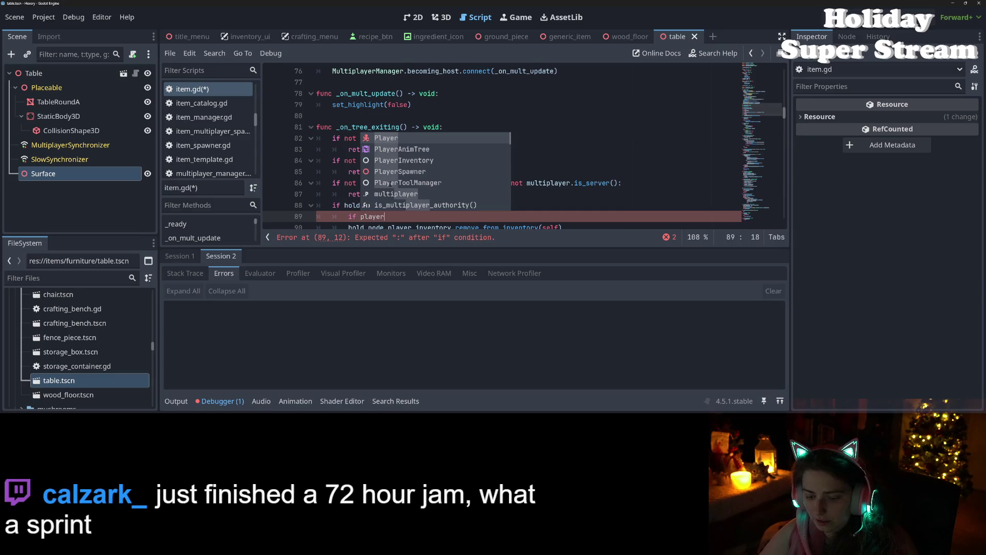
pyautogui.press('BackSpace')
pyautogui.press('BackSpace')
pyautogui.press('BackSpace')
pyautogui.press('BackSpace')
pyautogui.press('BackSpace')
pyautogui.press('BackSpace')
pyautogui.write('h')
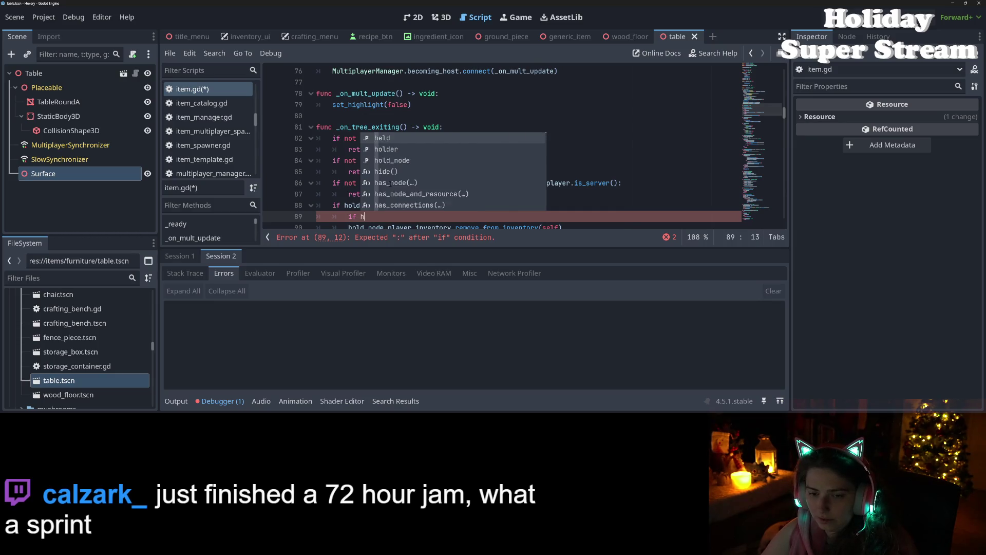
pyautogui.write('old')
pyautogui.press('Down')
pyautogui.press('Return')
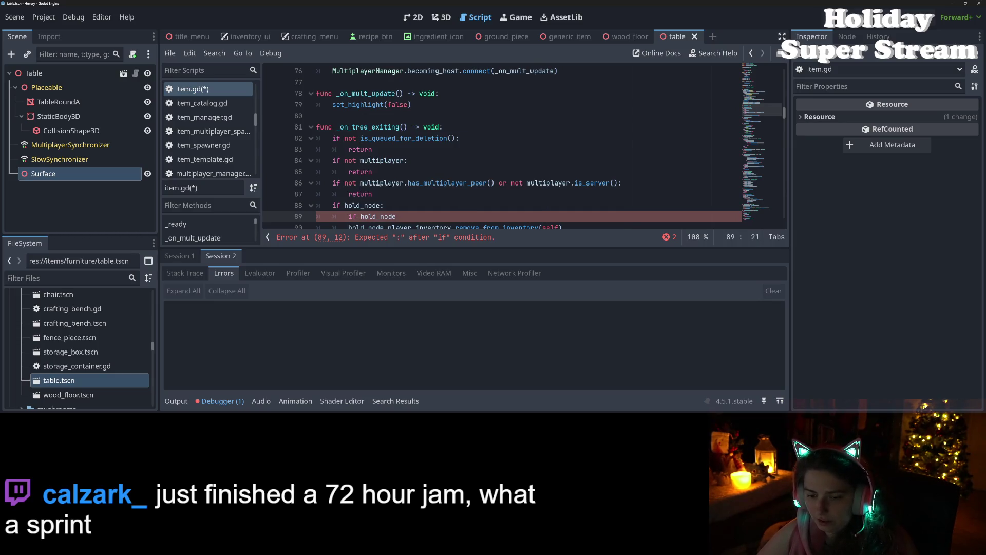
pyautogui.write('.pl')
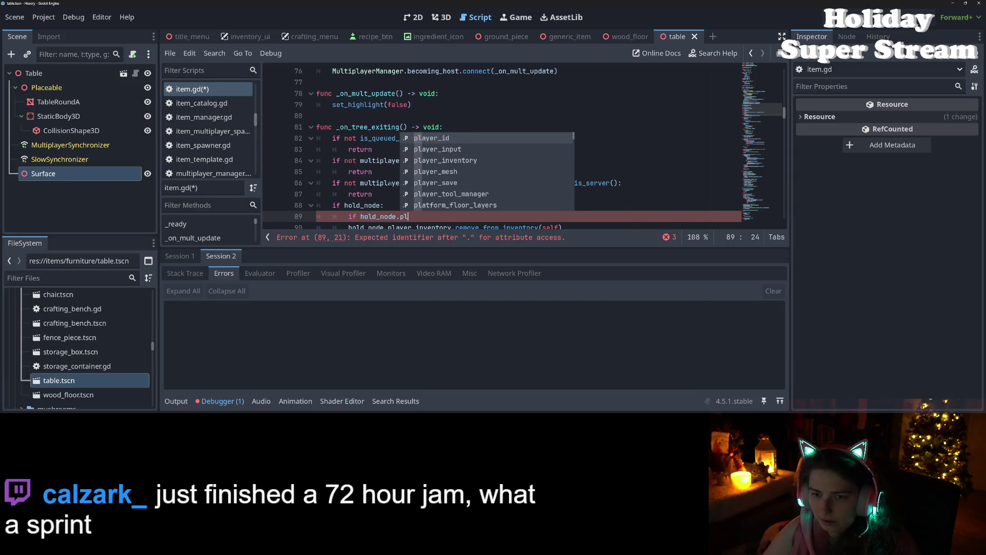
pyautogui.press('Down')
pyautogui.press('Down')
pyautogui.press('Return')
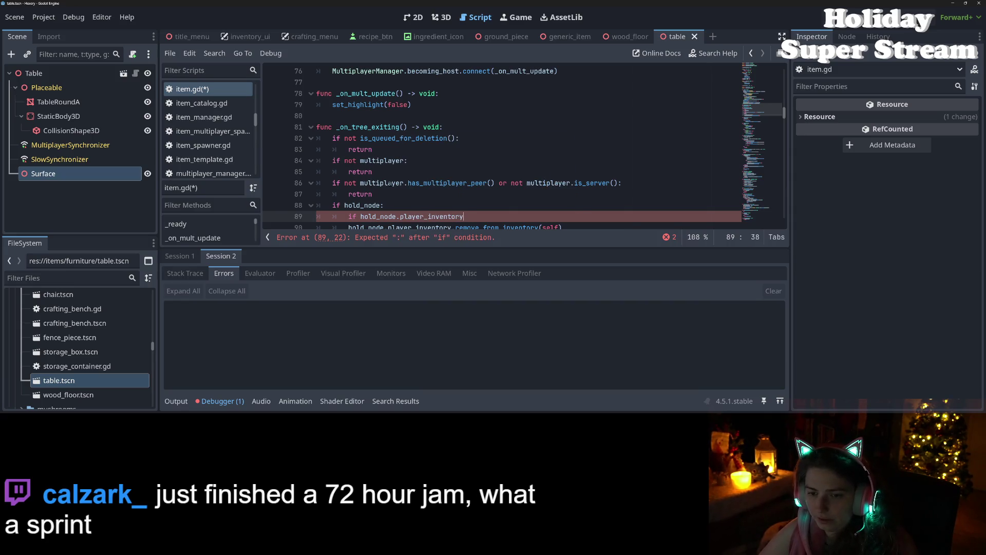
pyautogui.write(':')
pyautogui.press('Down')
# - Indent the remove_from_inventory line under the new check and save item.gd
pyautogui.press('Home')
pyautogui.press('Tab')
pyautogui.hotkey('ctrl', 's')
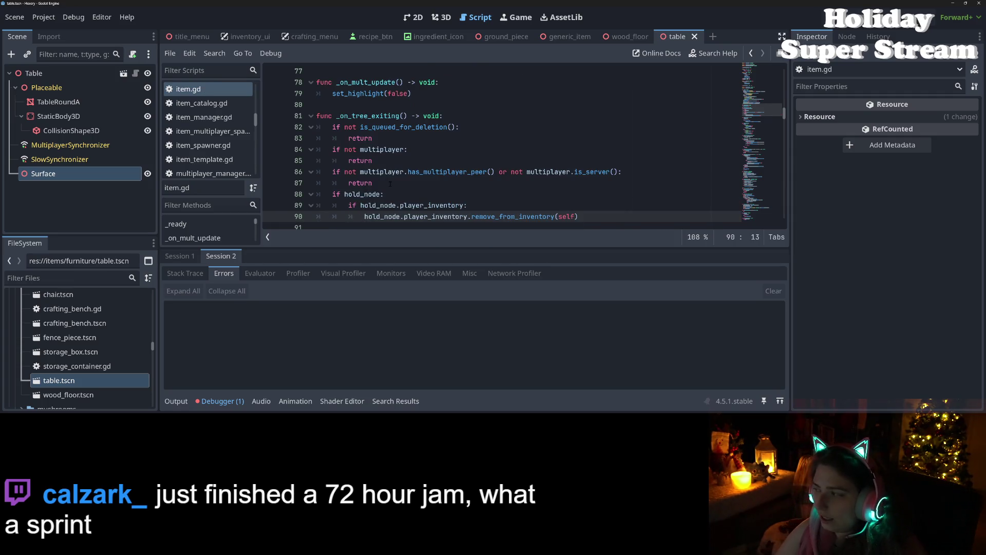
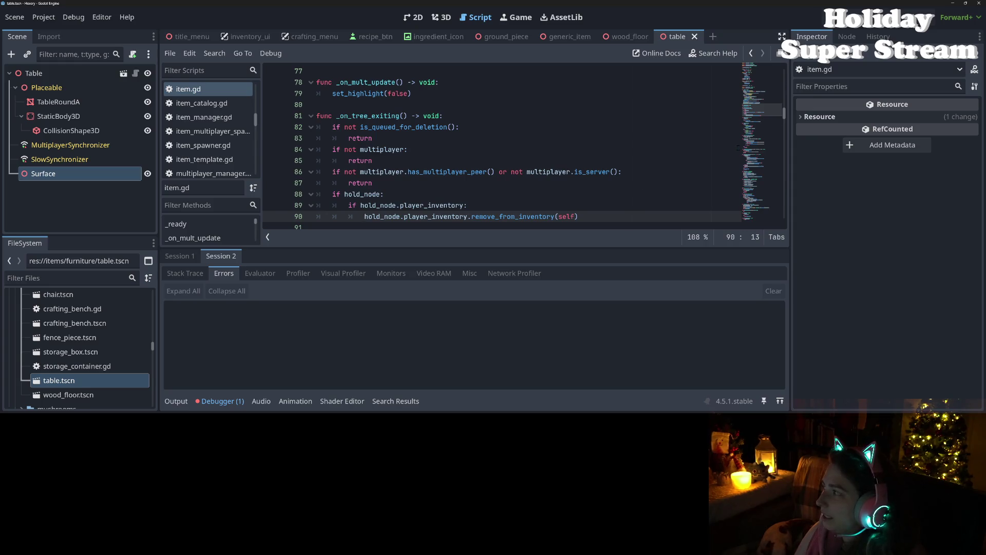
# - Launch two debug instances of Hexery and arrange them side by side above the editor
pyautogui.press('F5')
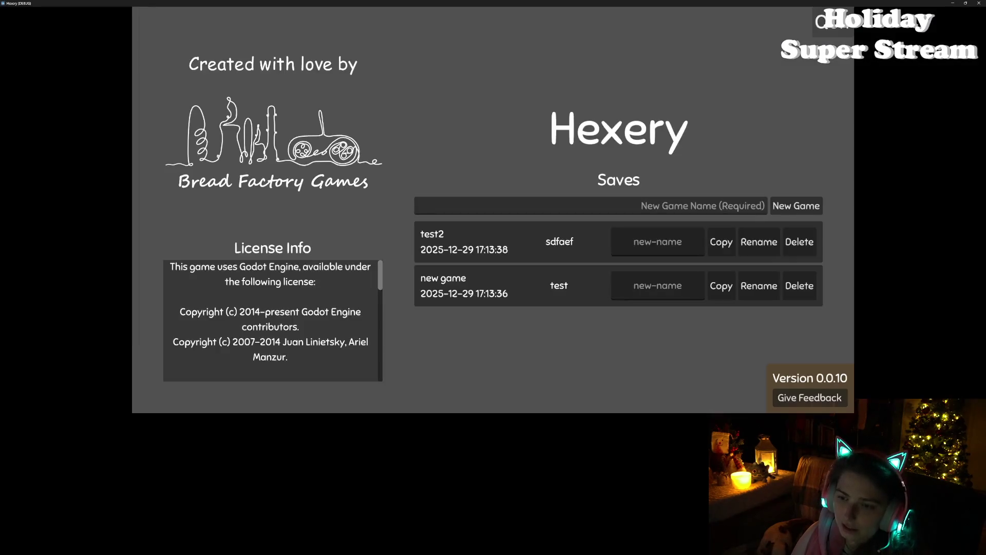
pyautogui.press('super+Left')
pyautogui.click(599, 144)
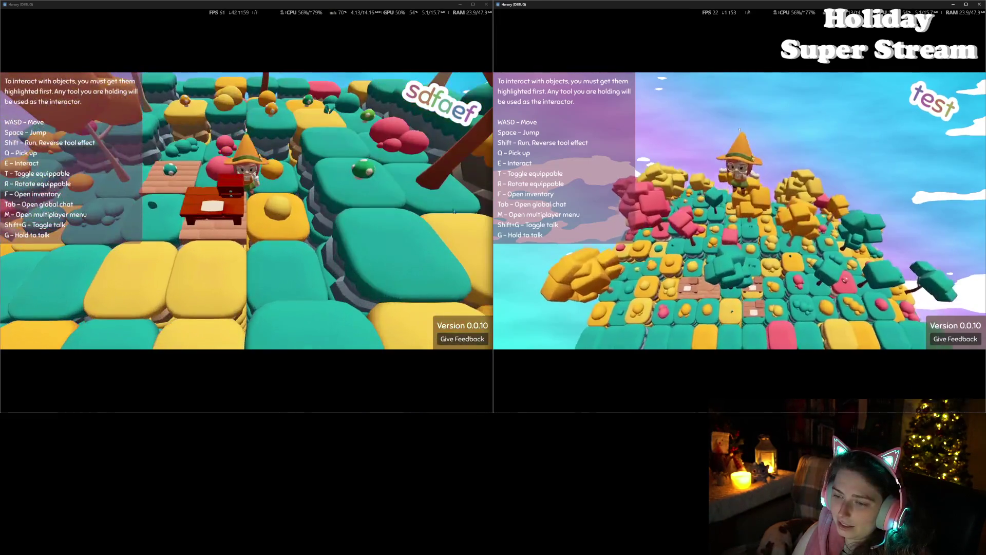
pyautogui.moveTo(435, 412)
pyautogui.mouseDown()
pyautogui.moveTo(416, 246)
pyautogui.moveTo(416, 262)
pyautogui.mouseUp()
pyautogui.moveTo(689, 413); pyautogui.dragTo(688, 260)
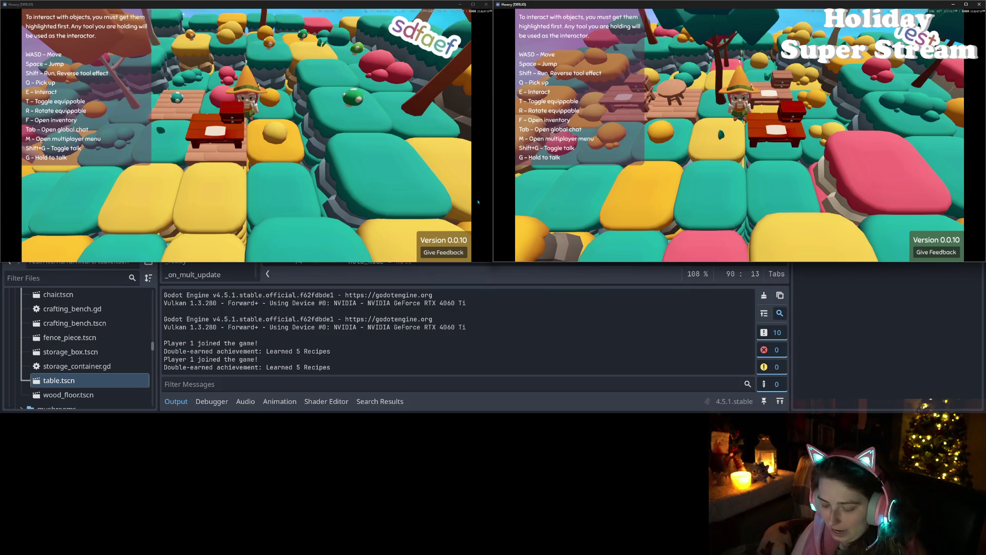
# - Host from the right window, join from the left, then leave back to the home island
pyautogui.press('m')
pyautogui.click(571, 157)
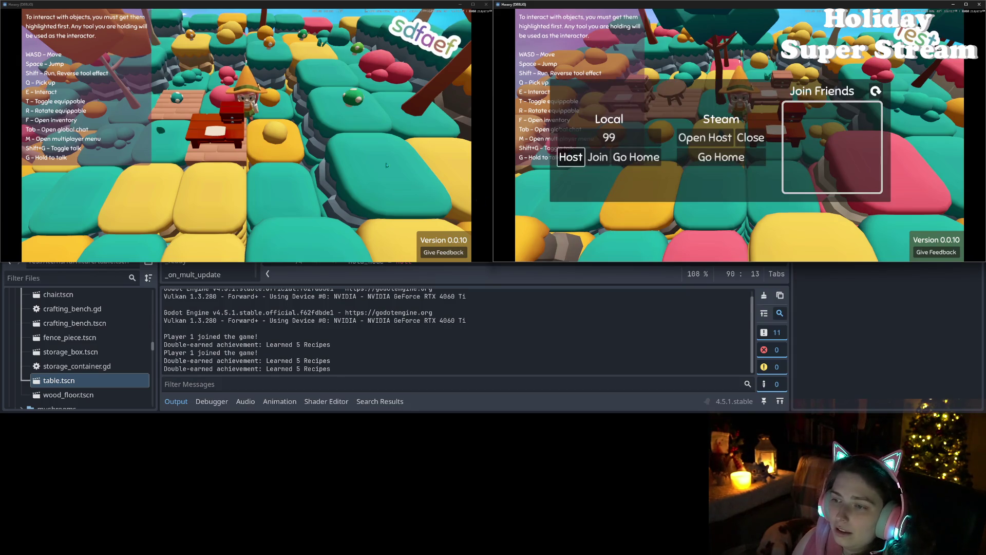
pyautogui.press('m')
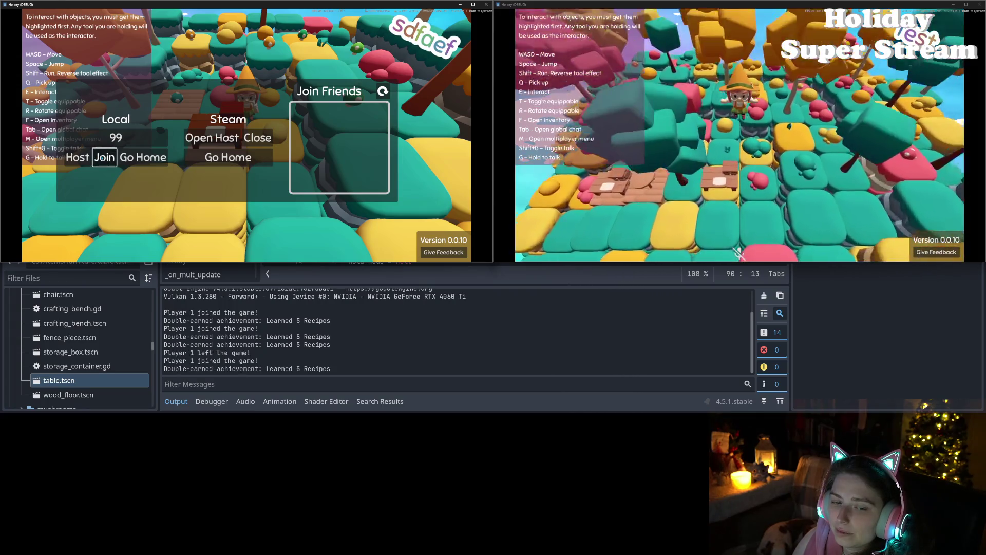
pyautogui.click(114, 157)
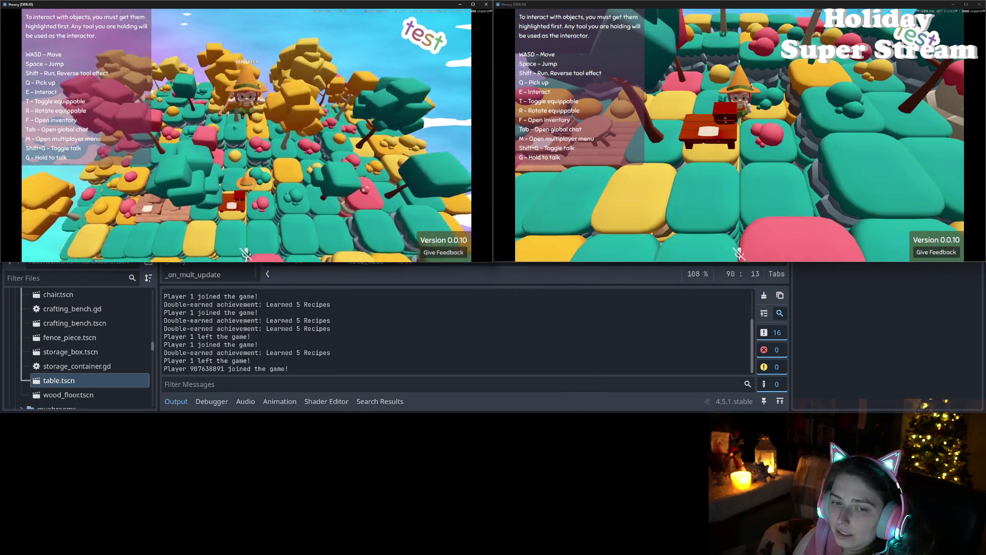
pyautogui.press('m')
pyautogui.click(143, 157)
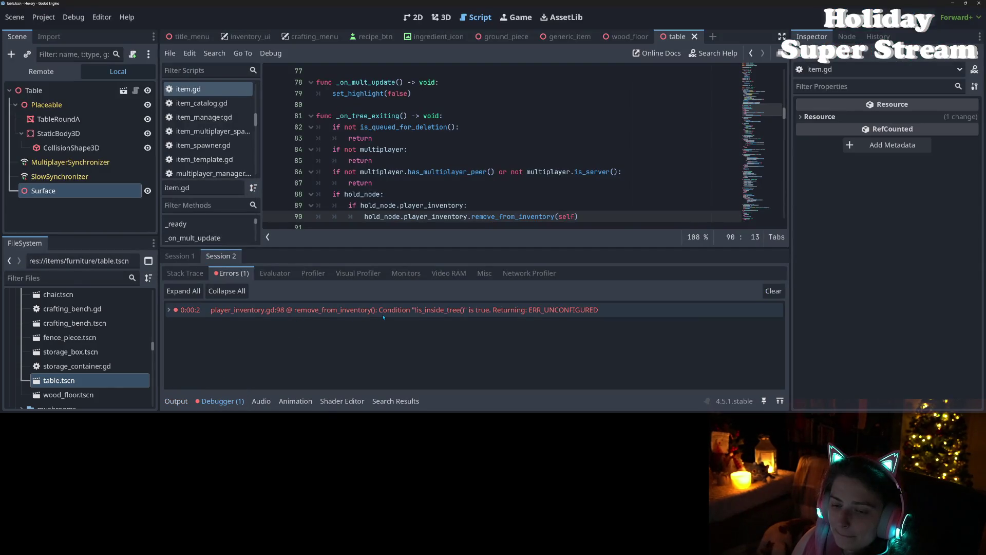
pyautogui.moveTo(384, 317)
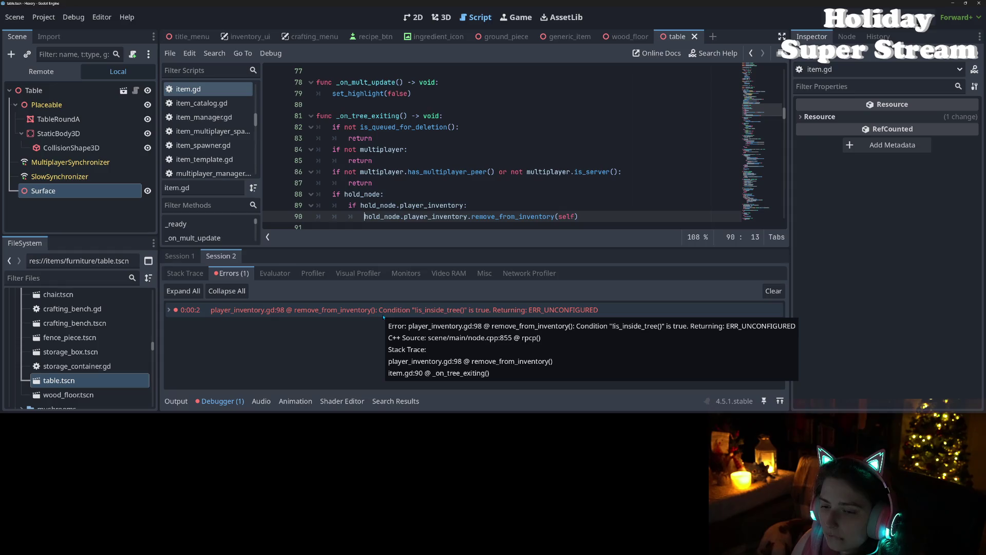
# - Remove the partial condition at line 90 and add a line at the top of _on_tree_exiting
pyautogui.hotkey('ctrl', 'shift', 'Return')
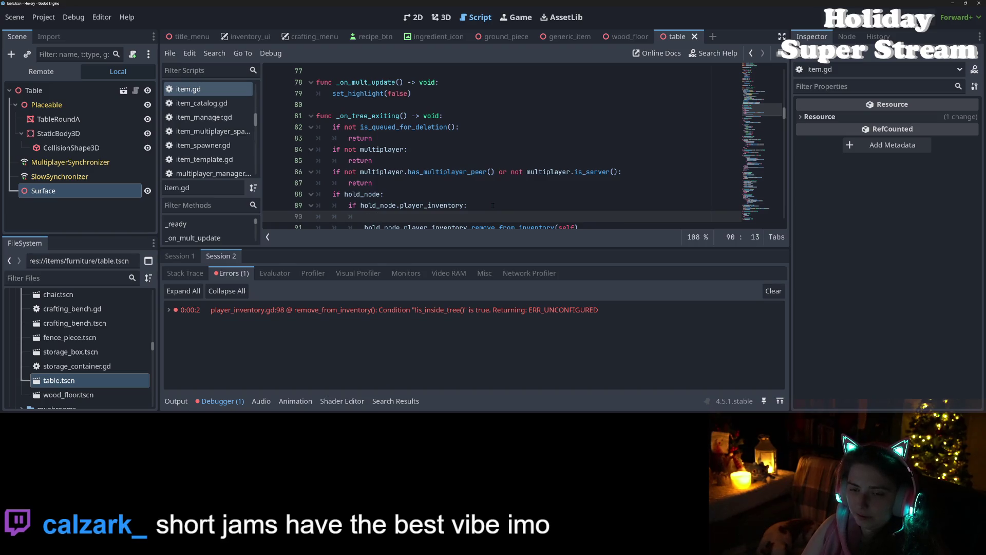
pyautogui.write('if')
pyautogui.press('BackSpace')
pyautogui.press('BackSpace')
pyautogui.press('BackSpace')
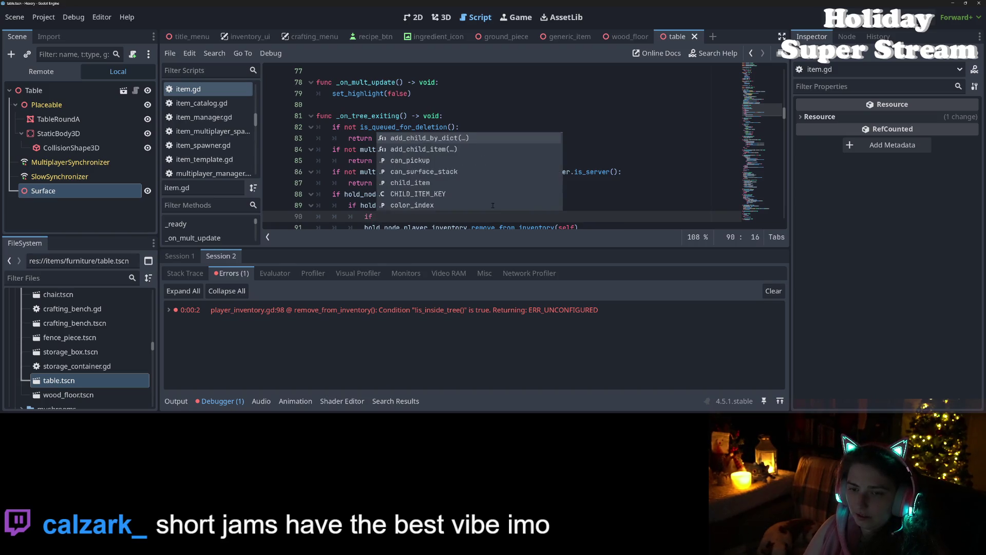
pyautogui.press('BackSpace')
pyautogui.press('BackSpace')
pyautogui.press('Up')
pyautogui.press('Up')
pyautogui.press('Up')
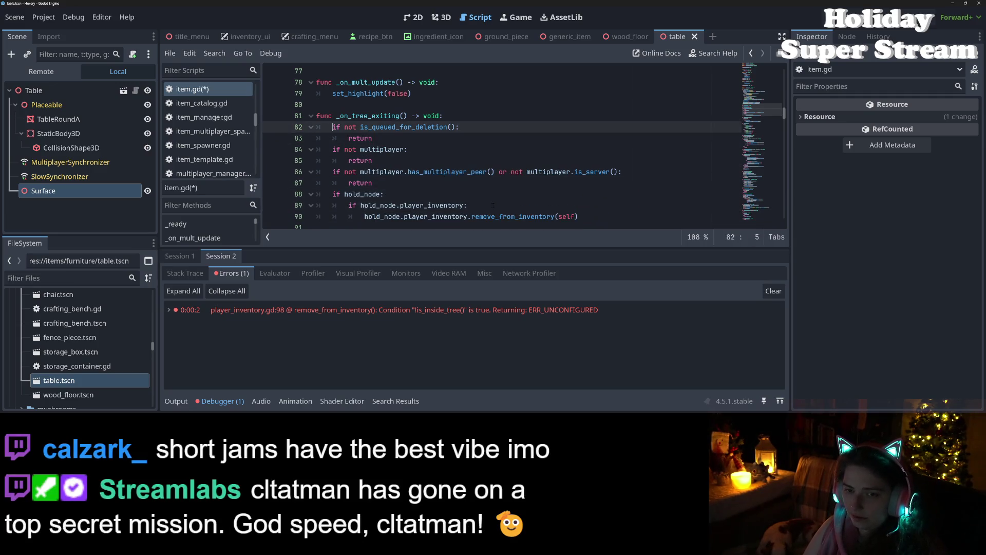
pyautogui.press('Return')
# - Write the 'if not is_inside_tree(): return' guard, save item.gd and rerun the game
pyautogui.press('Up')
pyautogui.write('not is_i')
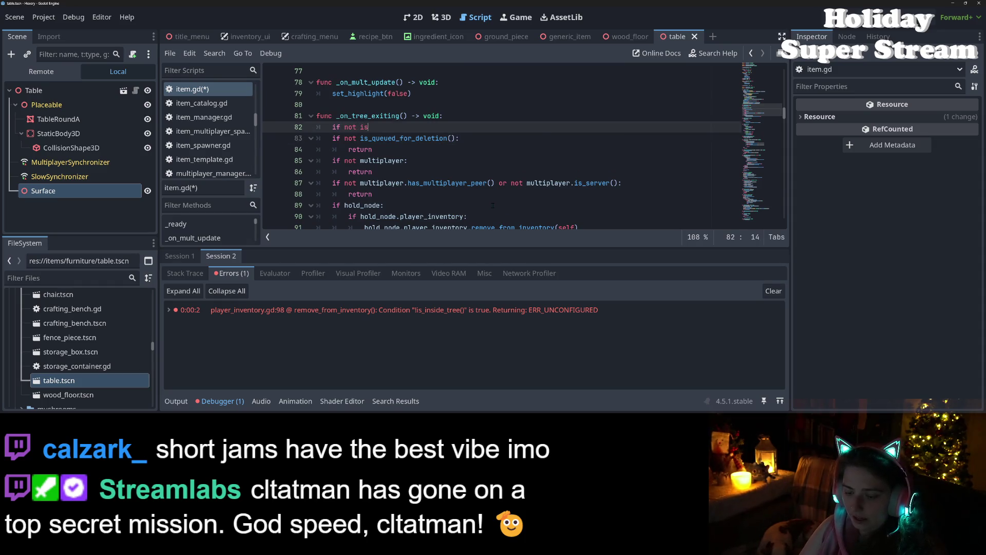
pyautogui.press('Return')
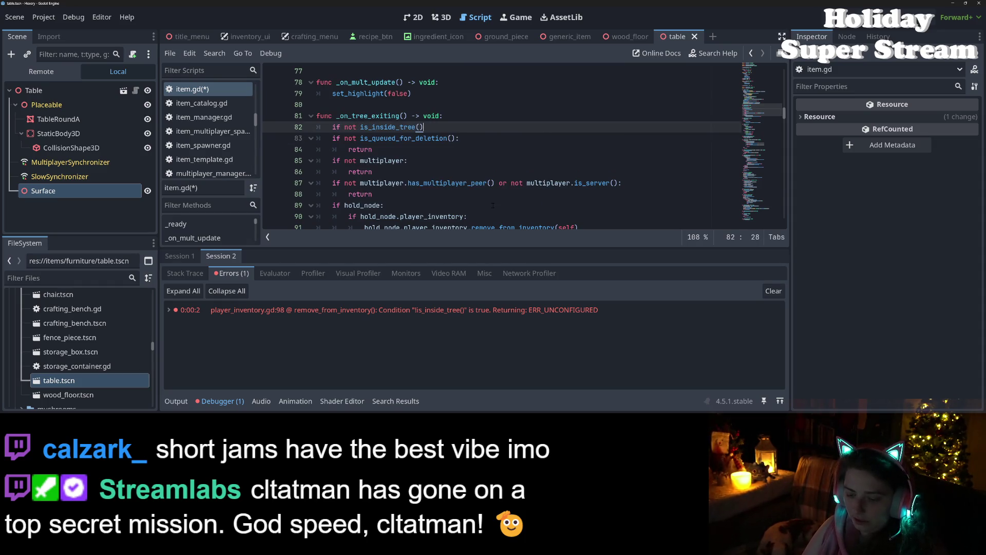
pyautogui.write(':')
pyautogui.press('Return')
pyautogui.write('re')
pyautogui.hotkey('ctrl', 's')
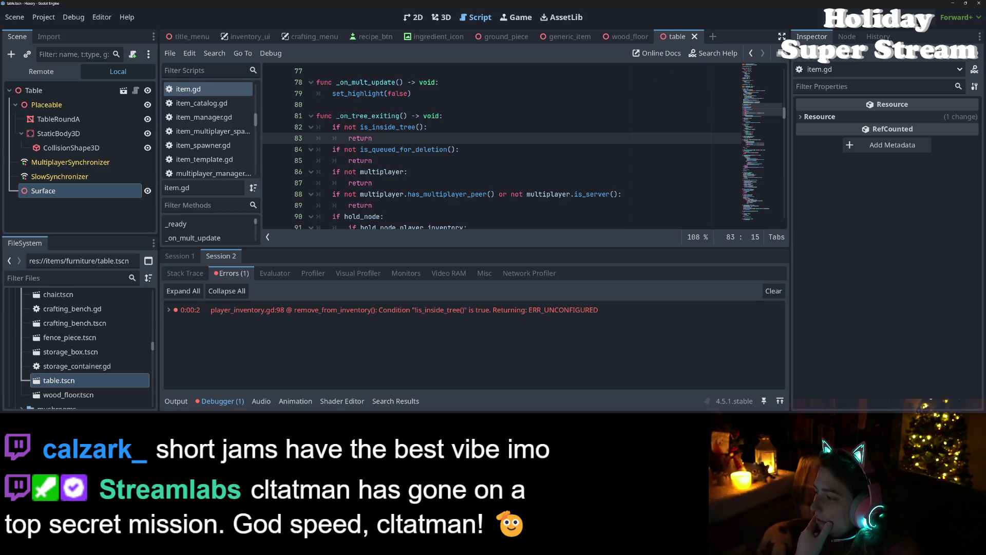
pyautogui.press('F5')
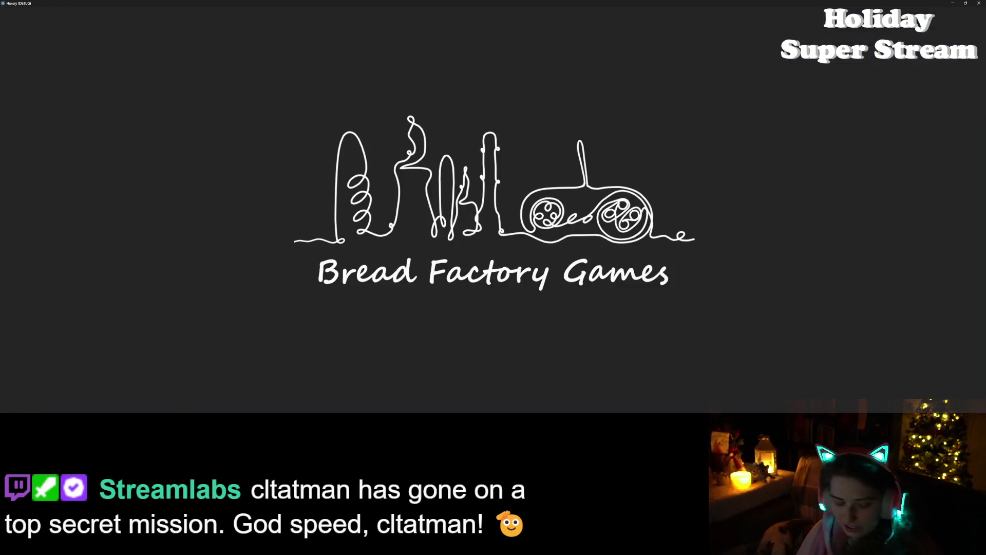
# - Snap both game windows side by side and load their saved worlds
pyautogui.press('super+Left')
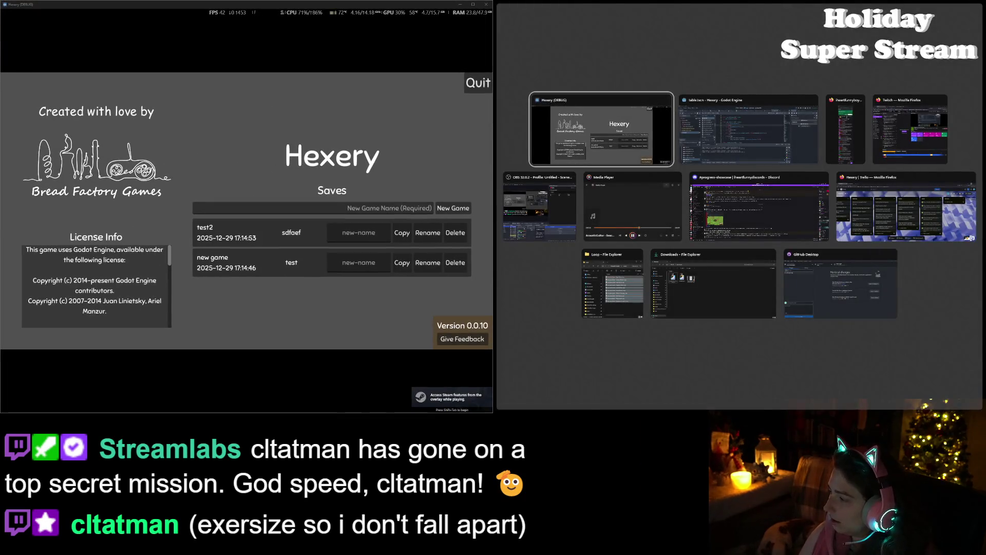
pyautogui.click(601, 128)
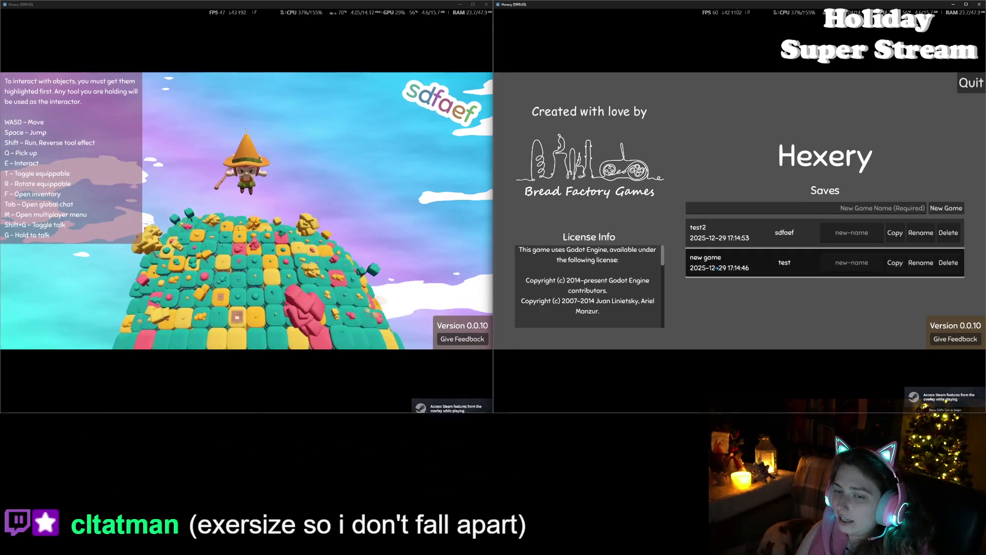
pyautogui.click(717, 268)
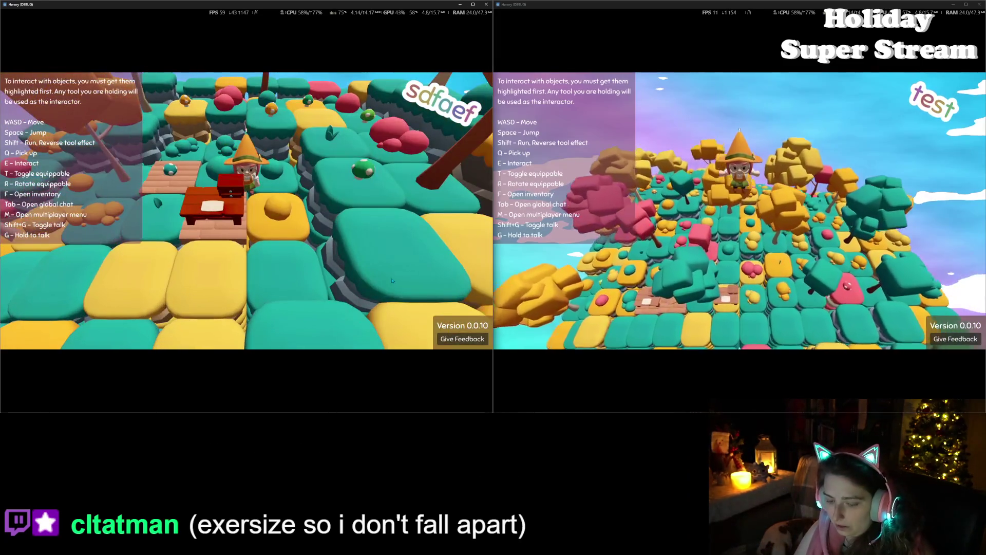
# - Host from the left window, join the sdfaef world from the right, go home, then stop the game
pyautogui.click(135, 234)
pyautogui.press('m')
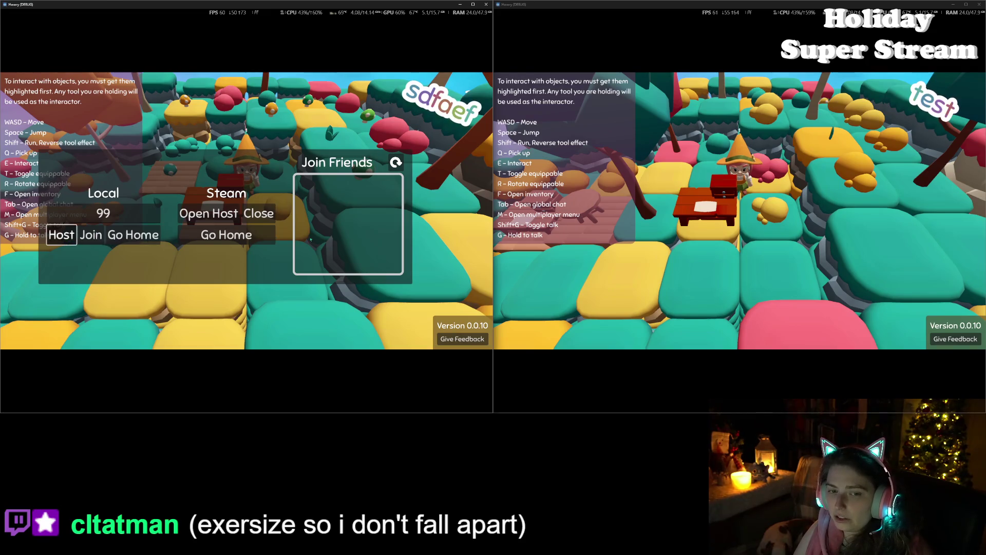
pyautogui.click(62, 235)
pyautogui.click(677, 269)
pyautogui.press('m')
pyautogui.click(585, 235)
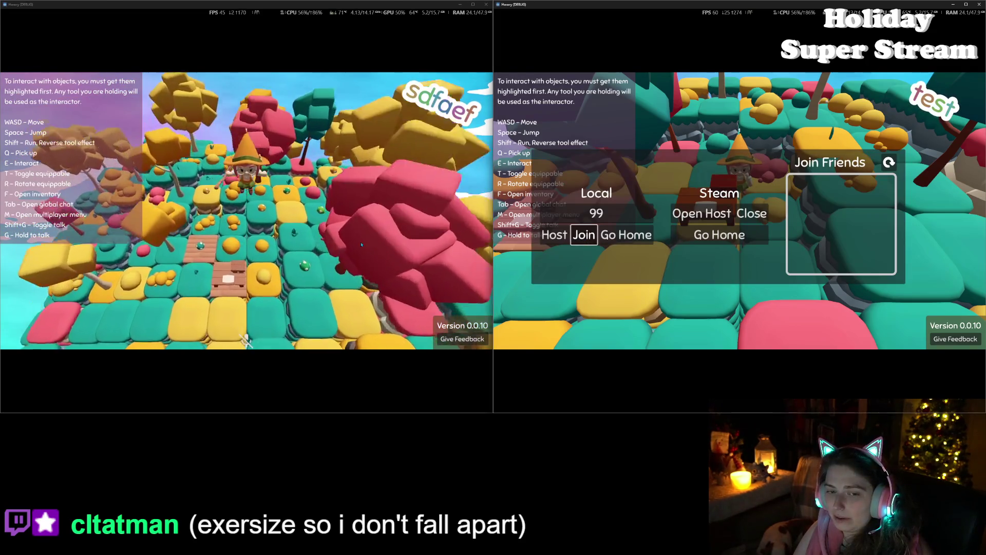
pyautogui.press('m')
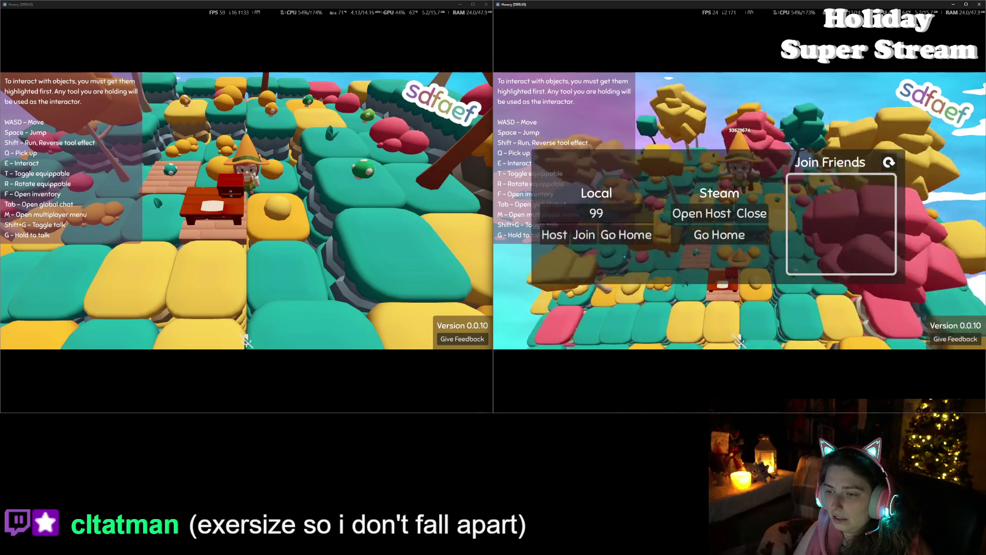
pyautogui.click(629, 234)
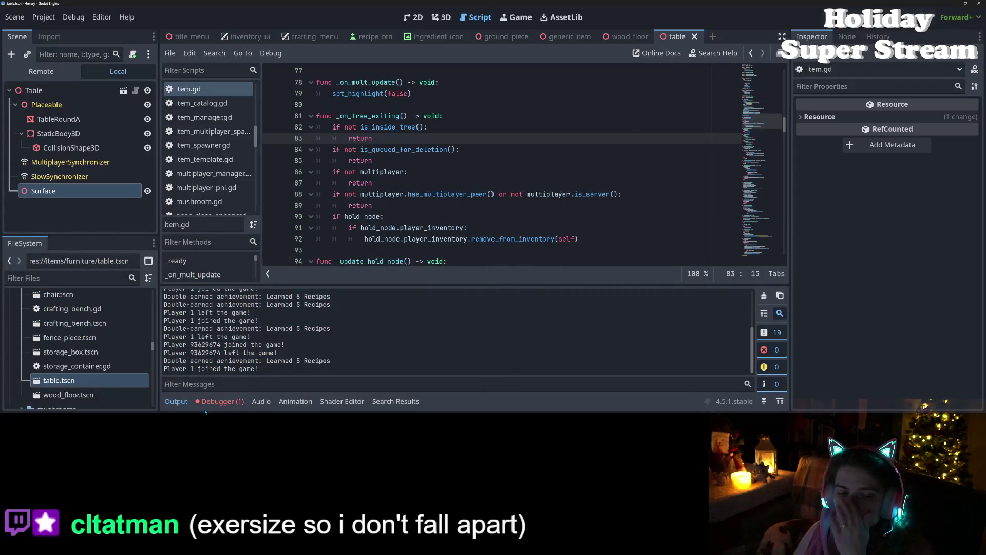
pyautogui.click(214, 401)
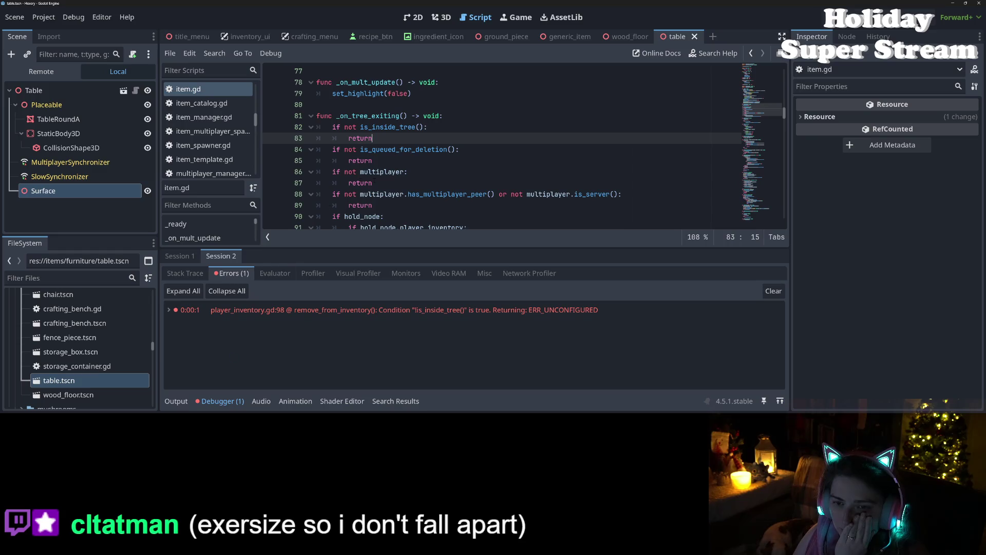
# - Clear the debugger errors and delete the is_inside_tree guard on lines 82–83
pyautogui.click(774, 292)
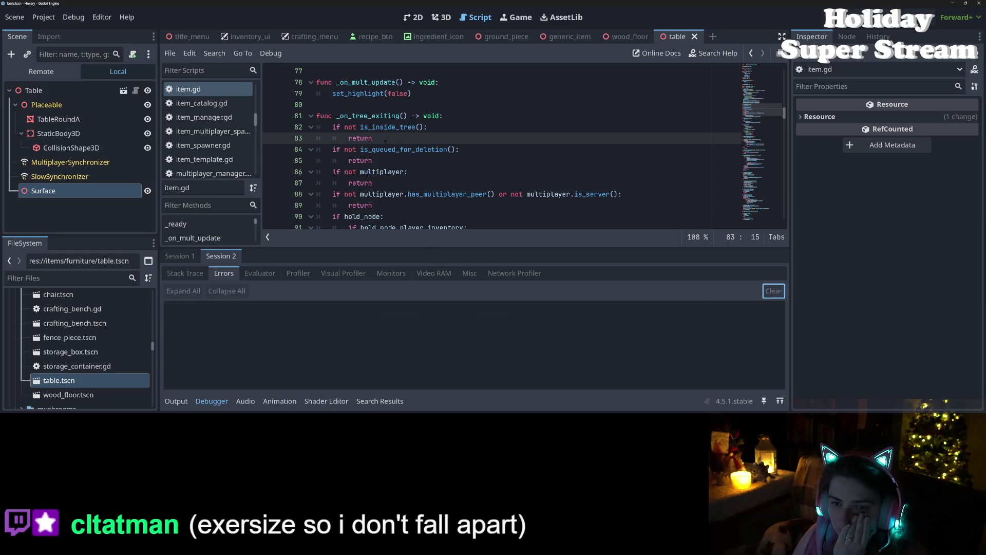
pyautogui.moveTo(373, 138)
pyautogui.mouseDown()
pyautogui.moveTo(359, 116)
pyautogui.moveTo(360, 127)
pyautogui.moveTo(344, 127)
pyautogui.mouseUp()
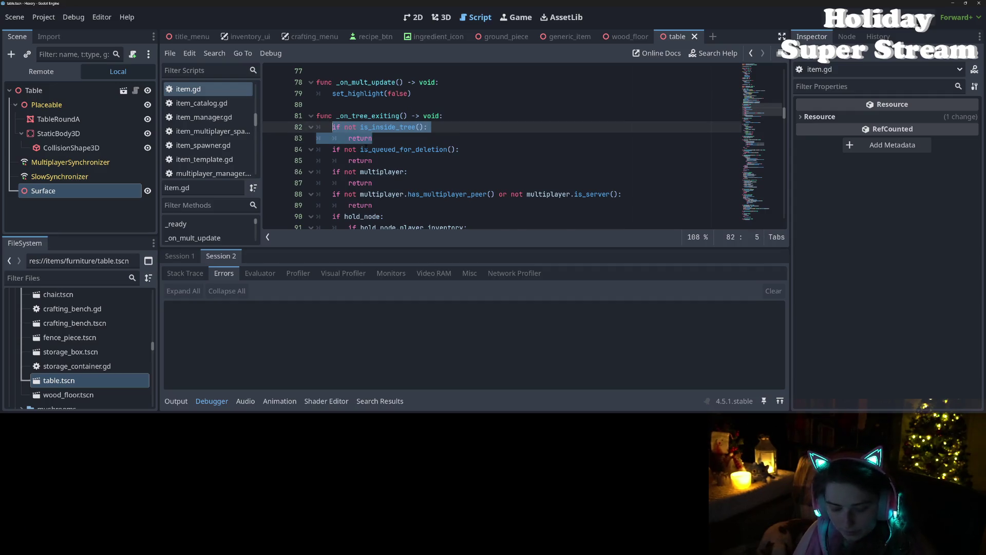
pyautogui.press('BackSpace')
pyautogui.press('BackSpace')
pyautogui.scroll(-2, 375, 159)
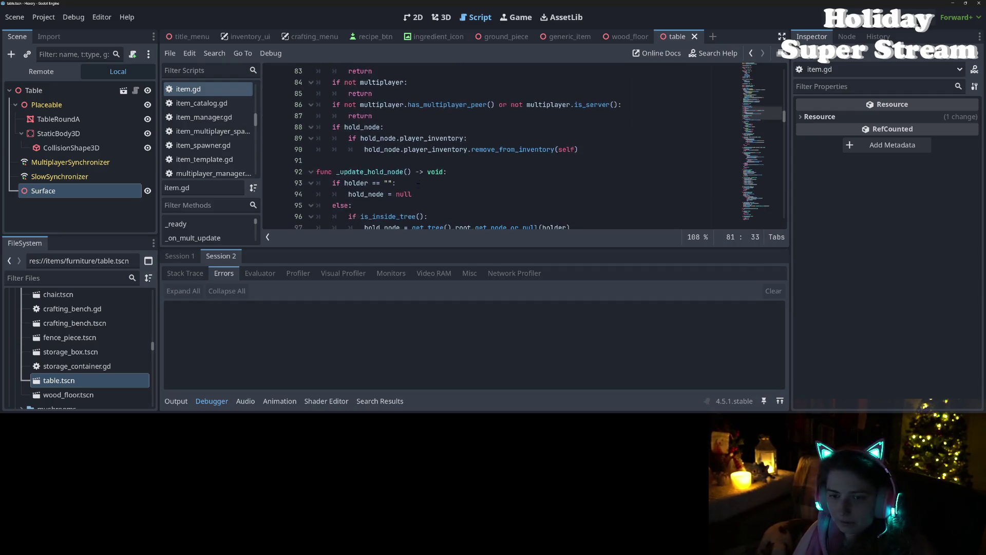
pyautogui.scroll(1, 390, 169)
# - Add .is_inside_tree() to the player_inventory check on line 89, save, and run the game
pyautogui.click(464, 172)
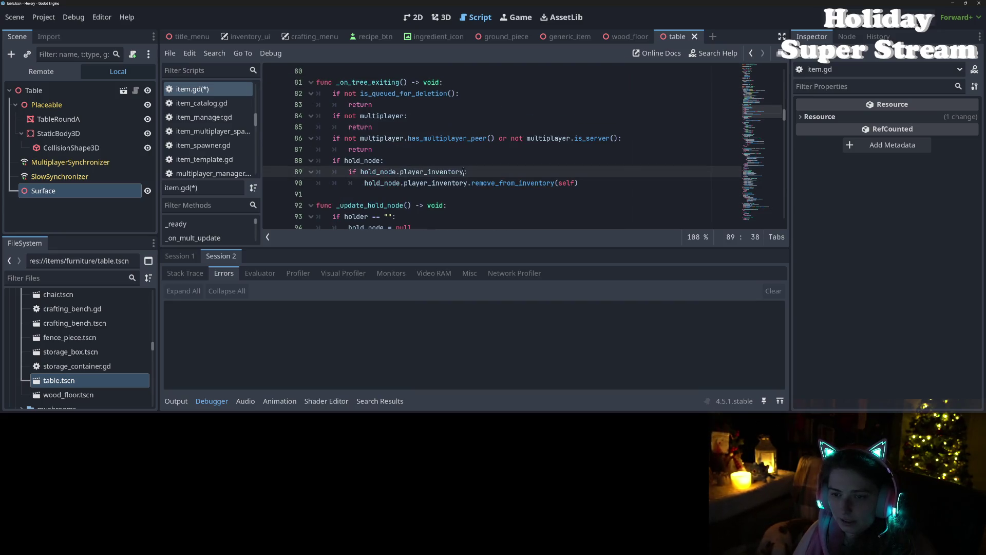
pyautogui.write('i')
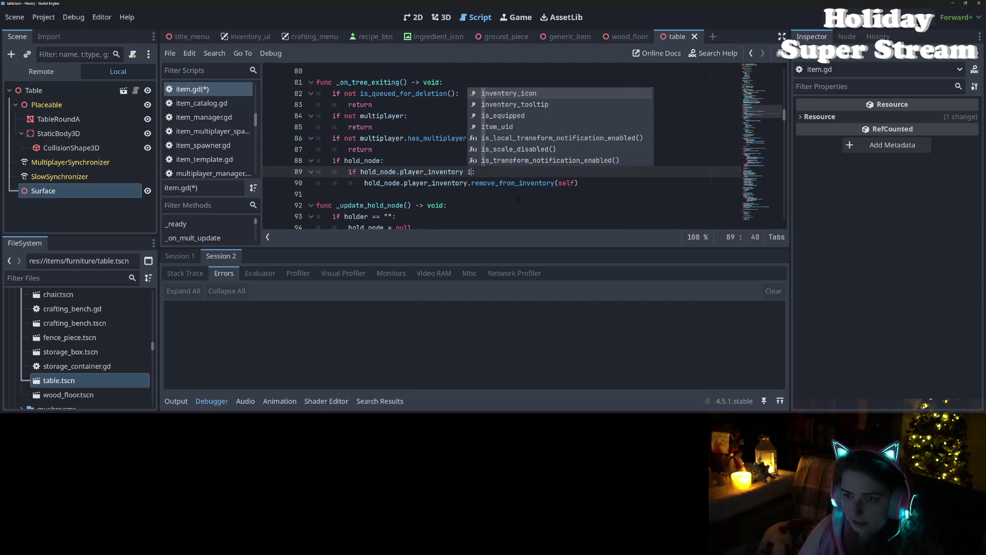
pyautogui.press('BackSpace')
pyautogui.press('BackSpace')
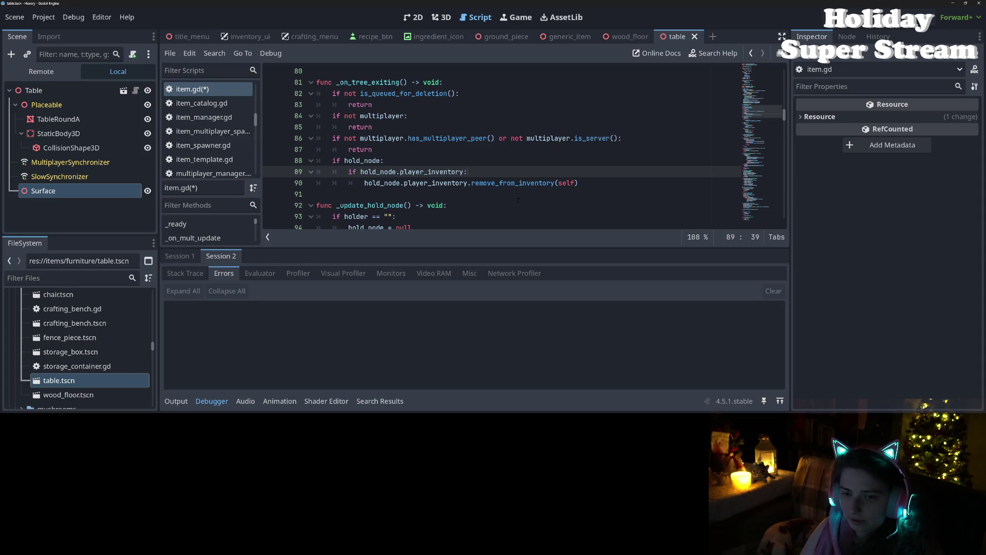
pyautogui.write('.is_')
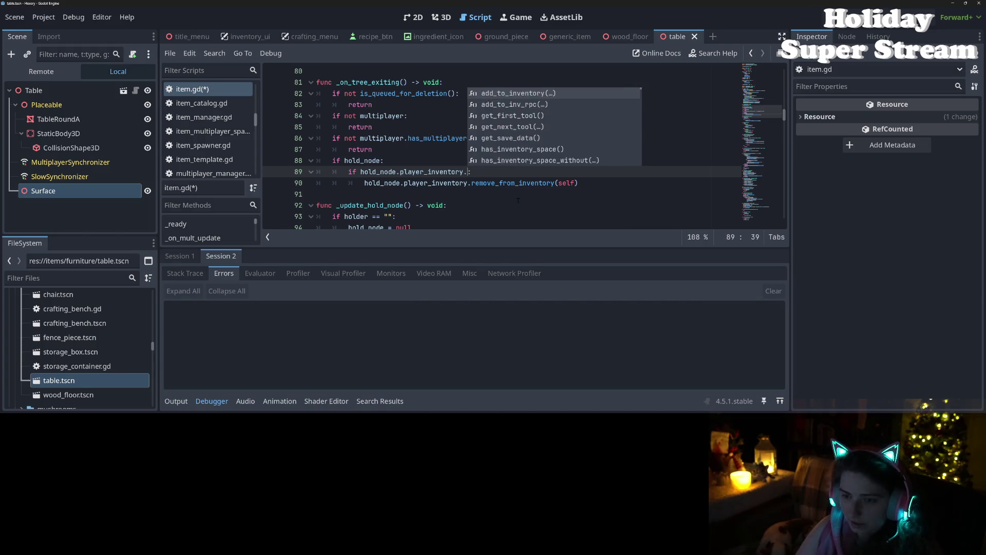
pyautogui.write('in')
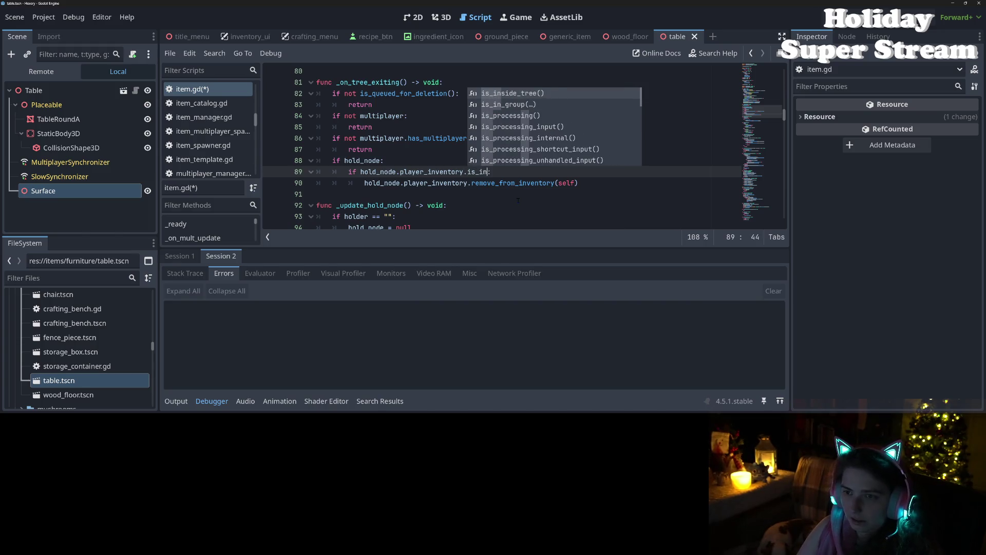
pyautogui.press('Return')
pyautogui.hotkey('ctrl', 's')
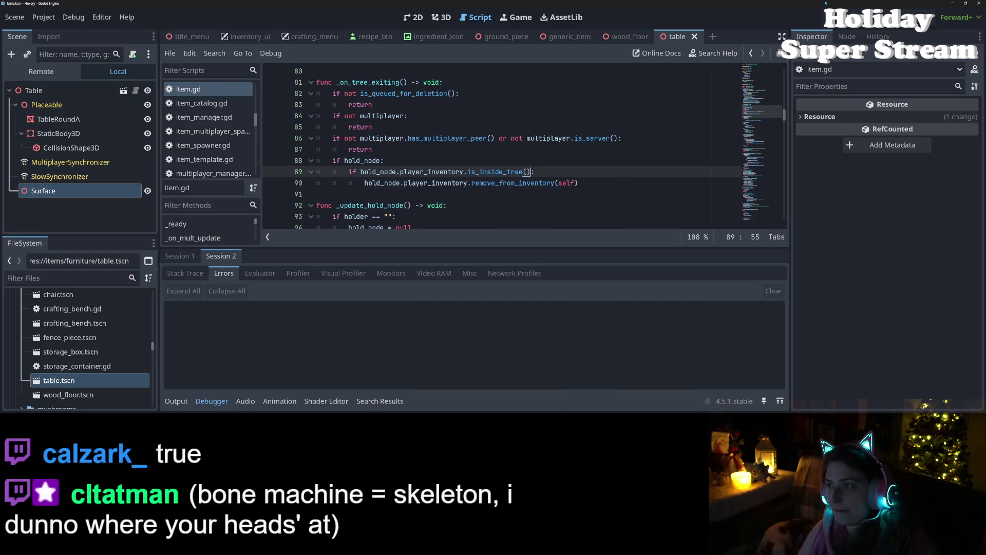
pyautogui.press('F5')
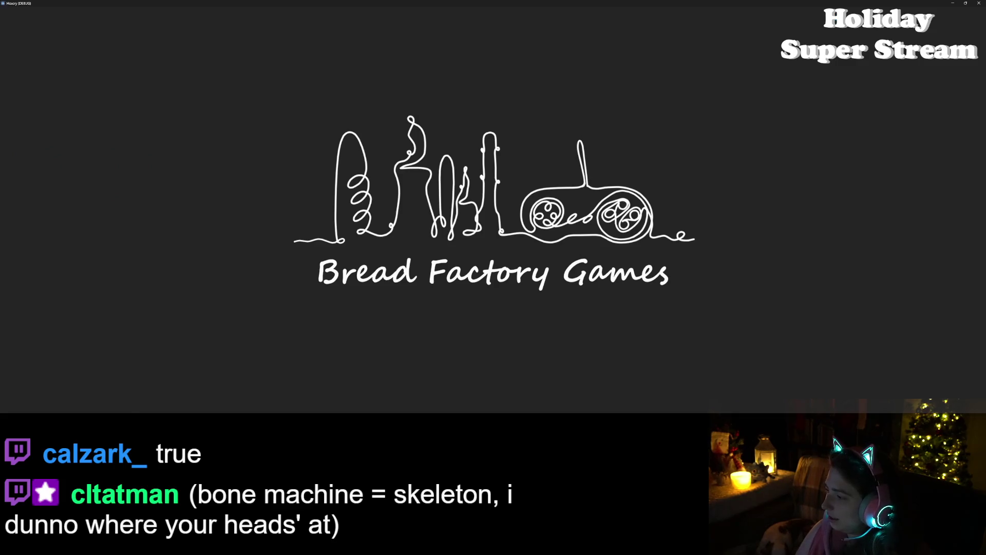
# - Snap the two game windows left and right, loading the new game and test2 saves
pyautogui.press('super+Left')
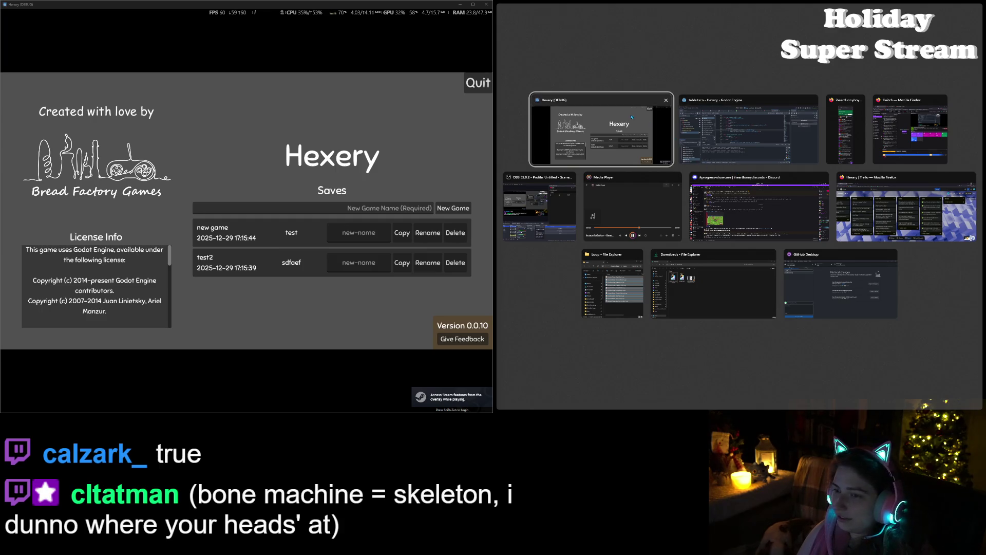
pyautogui.click(602, 130)
pyautogui.click(242, 237)
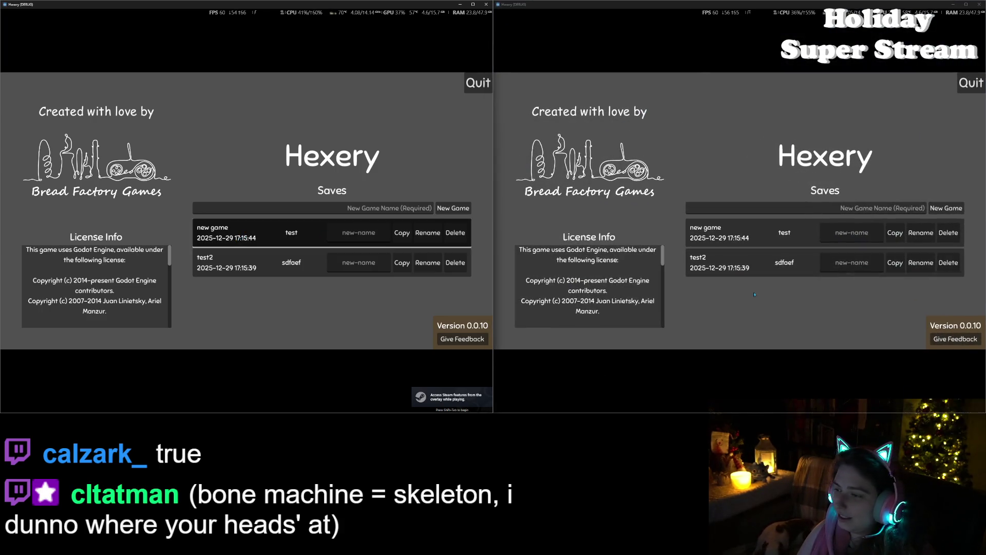
pyautogui.click(776, 266)
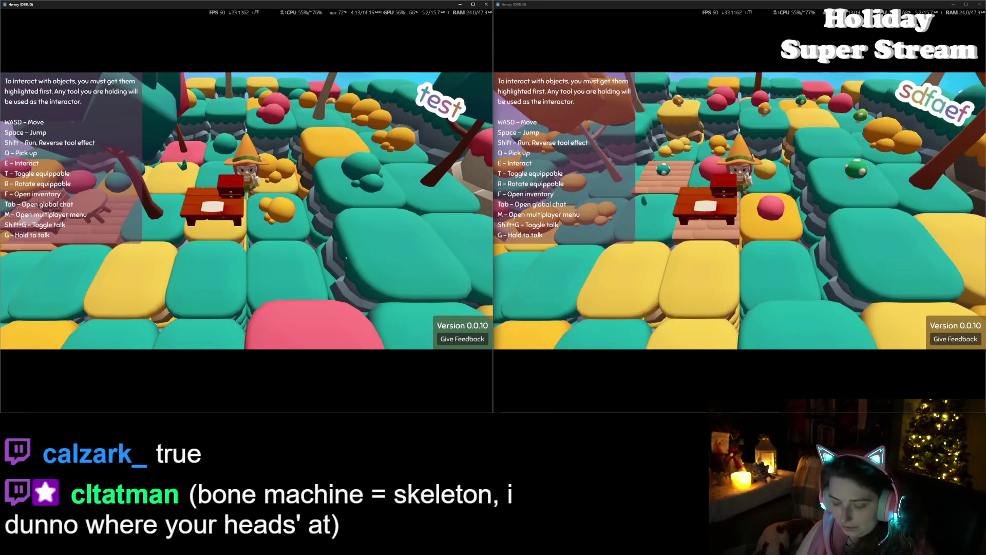
# - Host from the left window, join from the right, then send the right player home
pyautogui.press('m')
pyautogui.click(54, 235)
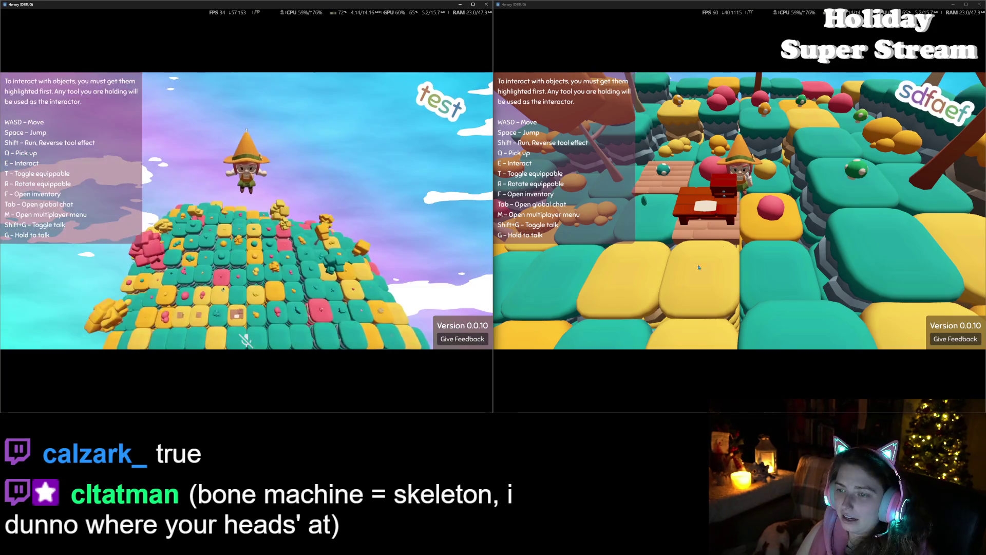
pyautogui.click(589, 257)
pyautogui.press('m')
pyautogui.click(585, 235)
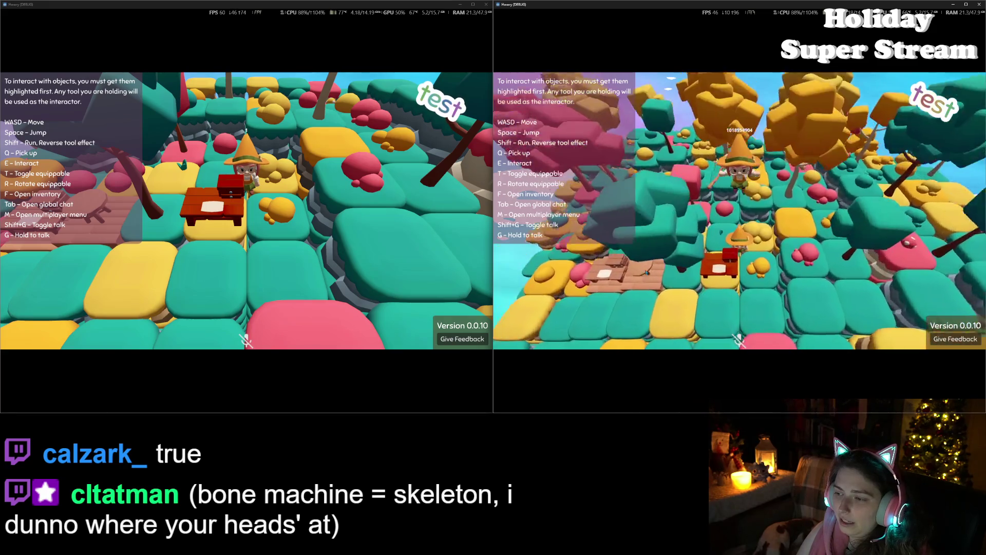
pyautogui.press('m')
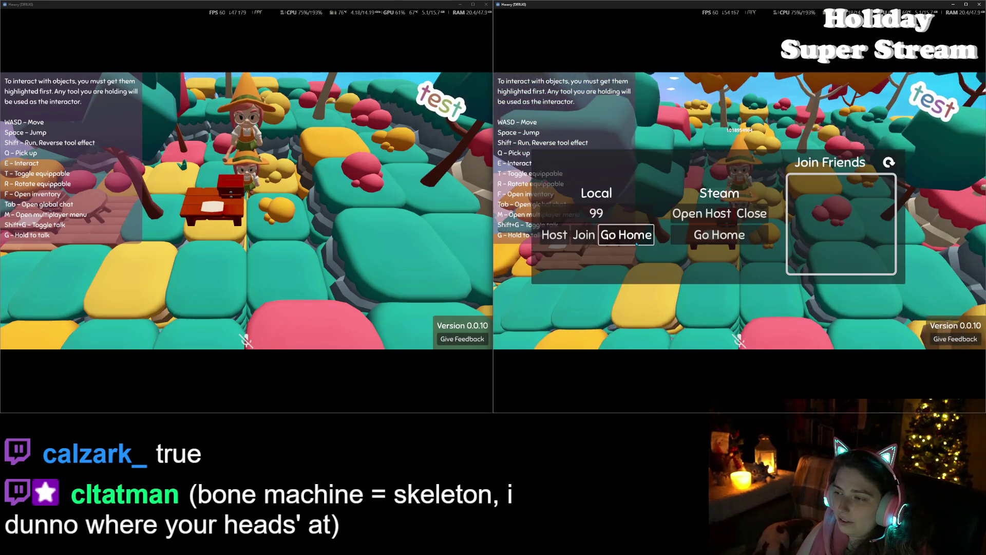
pyautogui.click(627, 234)
# - Check the editor output and the right player's inventory, then stop the debug run
pyautogui.moveTo(415, 412); pyautogui.dragTo(414, 255)
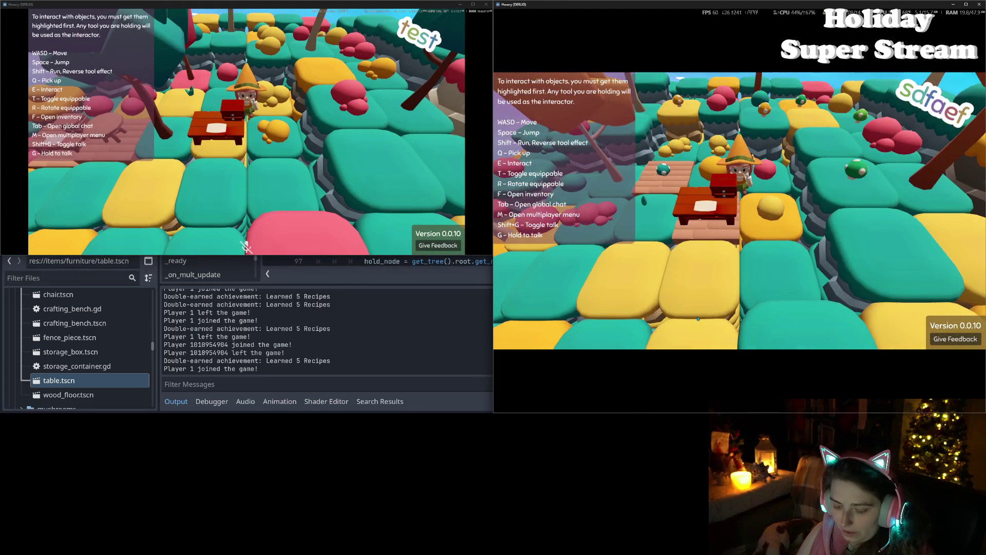
pyautogui.press('f')
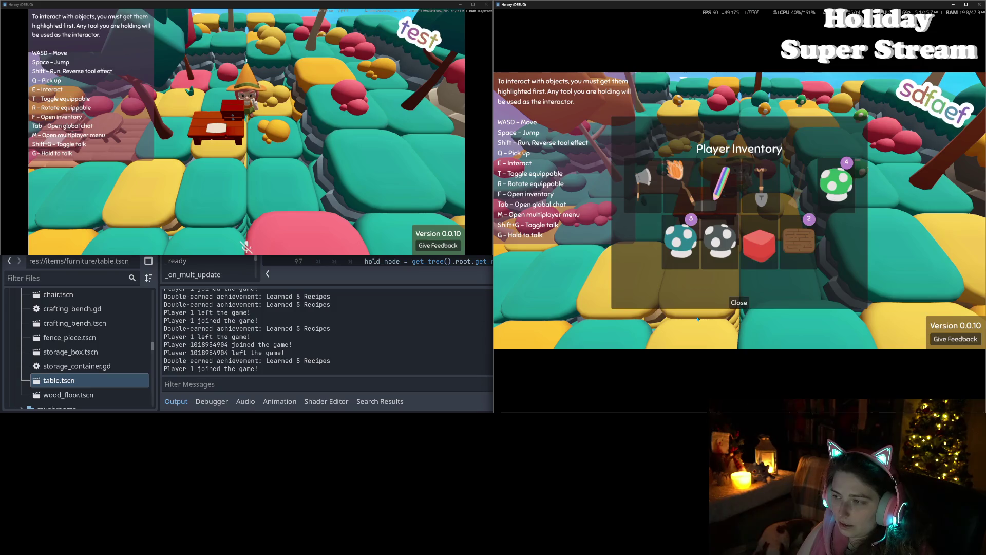
pyautogui.press('f')
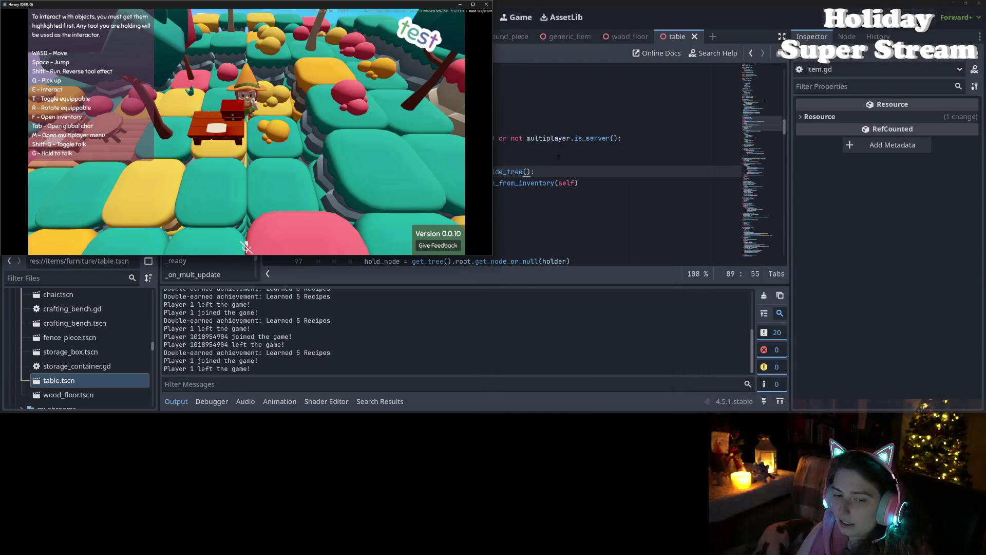
pyautogui.click(486, 4)
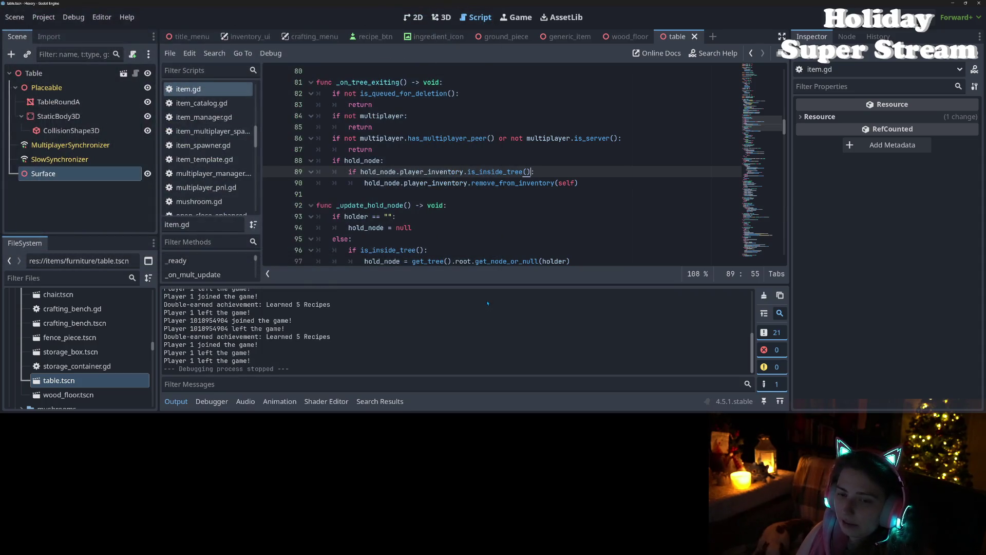
# - Switch to GitHub Desktop and review the item.gd diff
pyautogui.hotkey('alt', 'Tab')
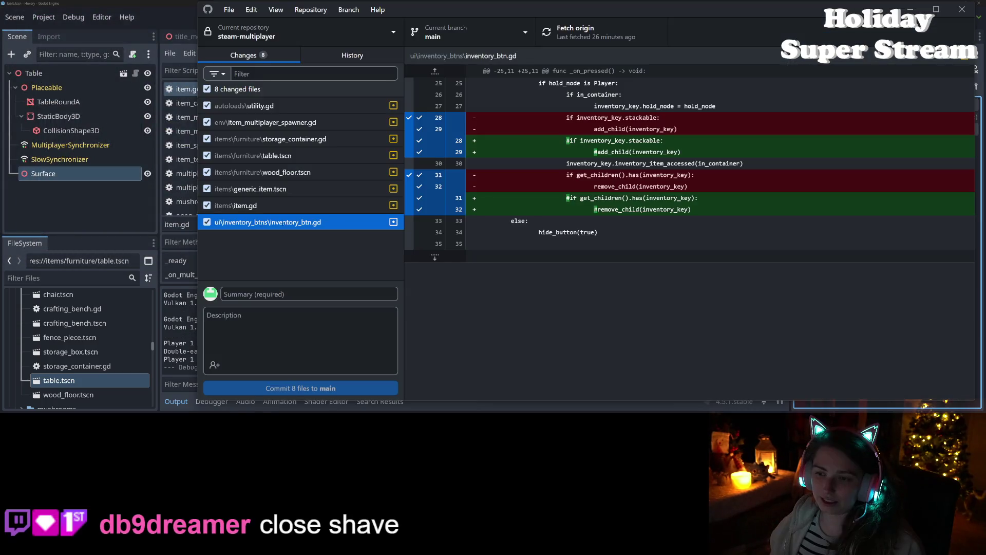
pyautogui.click(689, 171)
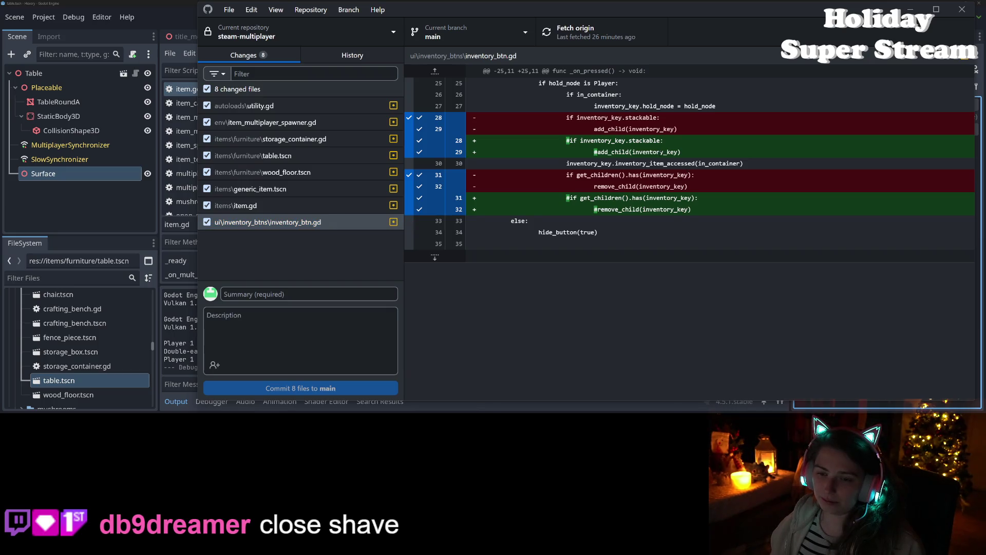
pyautogui.click(296, 210)
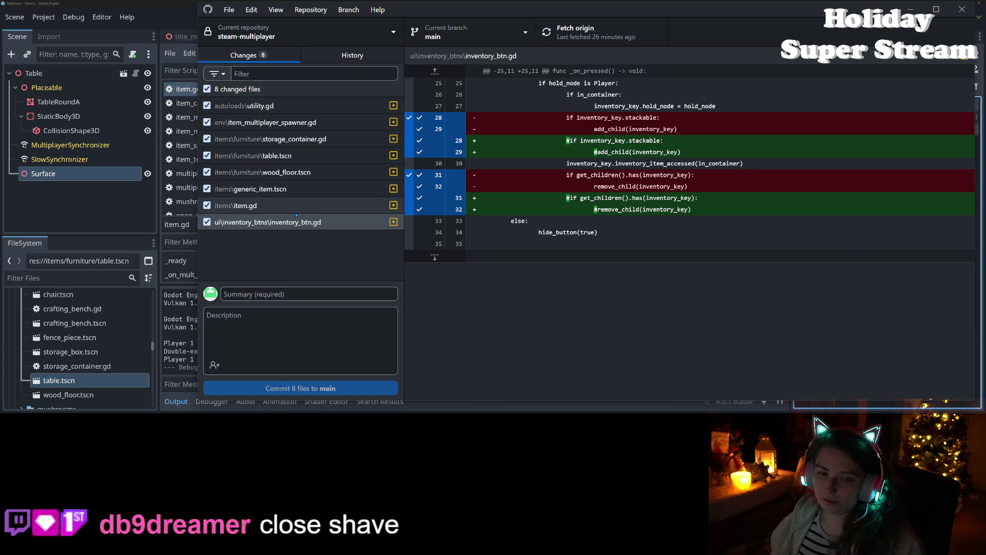
pyautogui.scroll(-20, 489, 269)
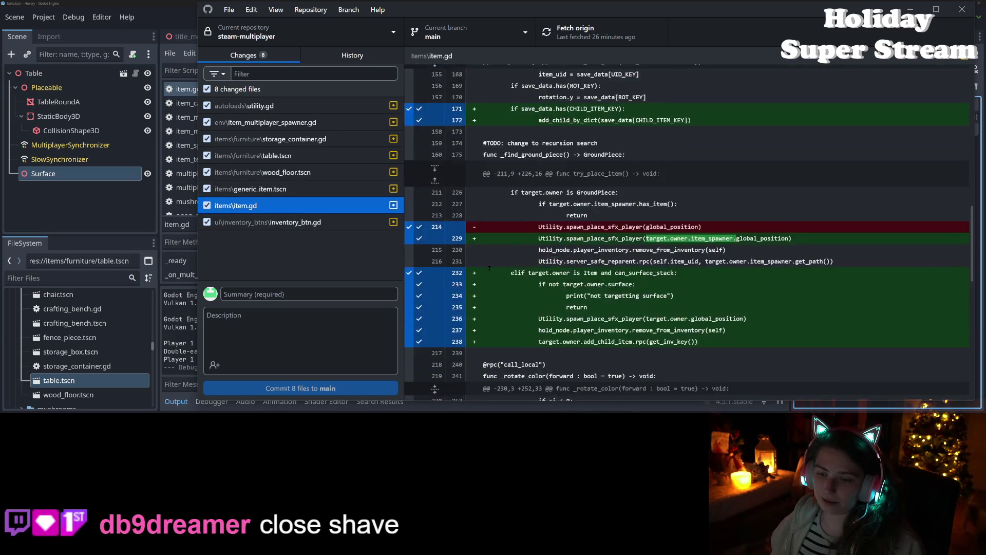
pyautogui.scroll(13, 489, 269)
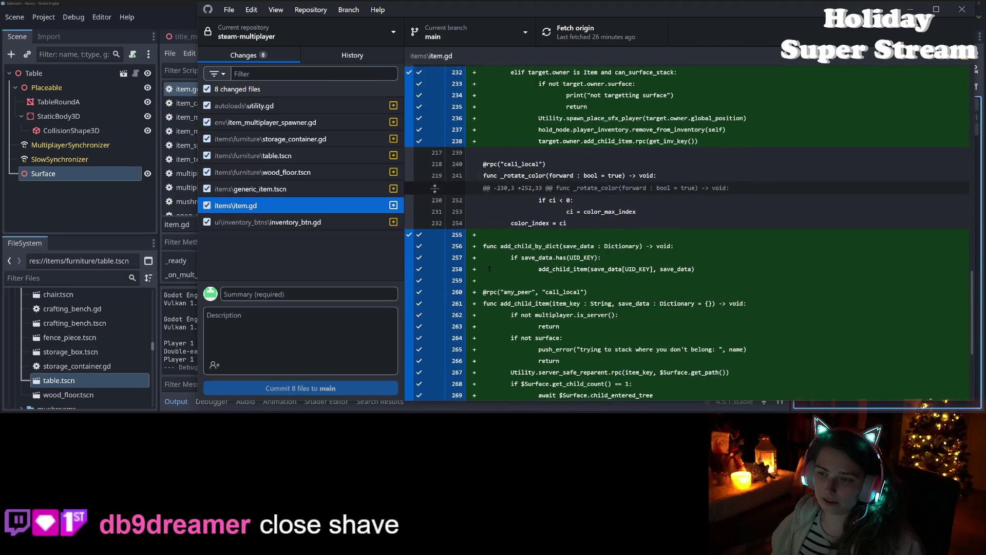
# - Review diffs for the scene files, storage_container.gd, item_multiplayer_spawner.gd and utility.gd, then return to Godot
pyautogui.click(281, 188)
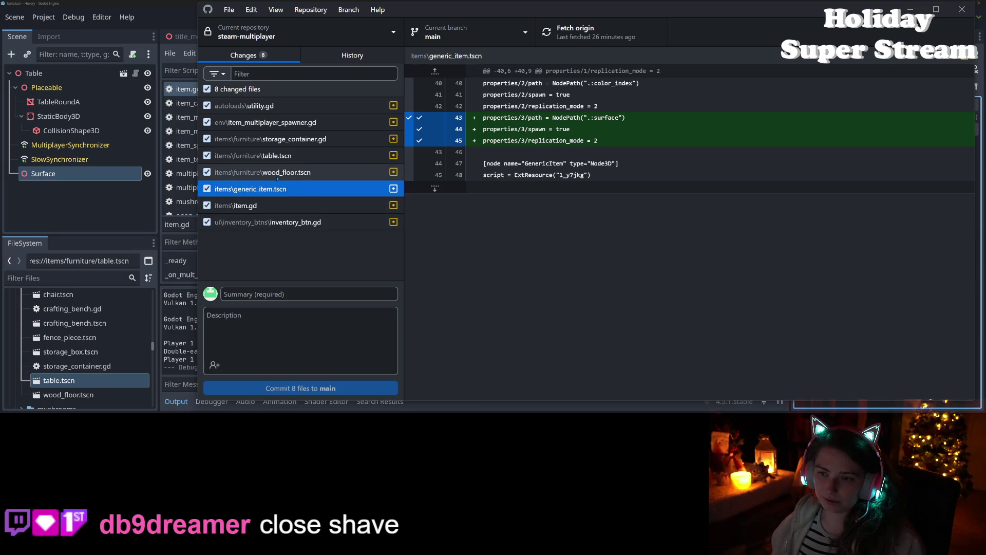
pyautogui.click(277, 175)
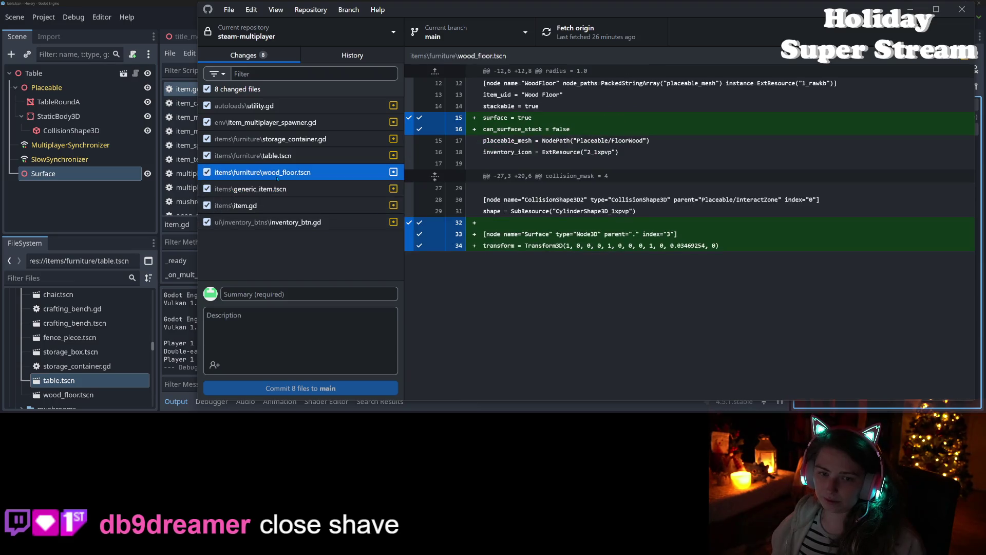
pyautogui.click(310, 162)
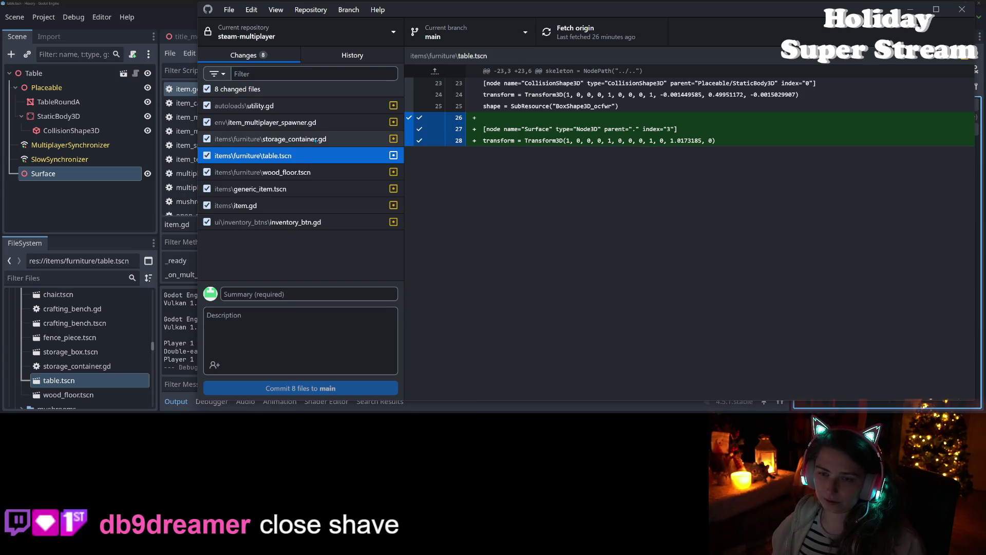
pyautogui.click(315, 139)
pyautogui.click(333, 122)
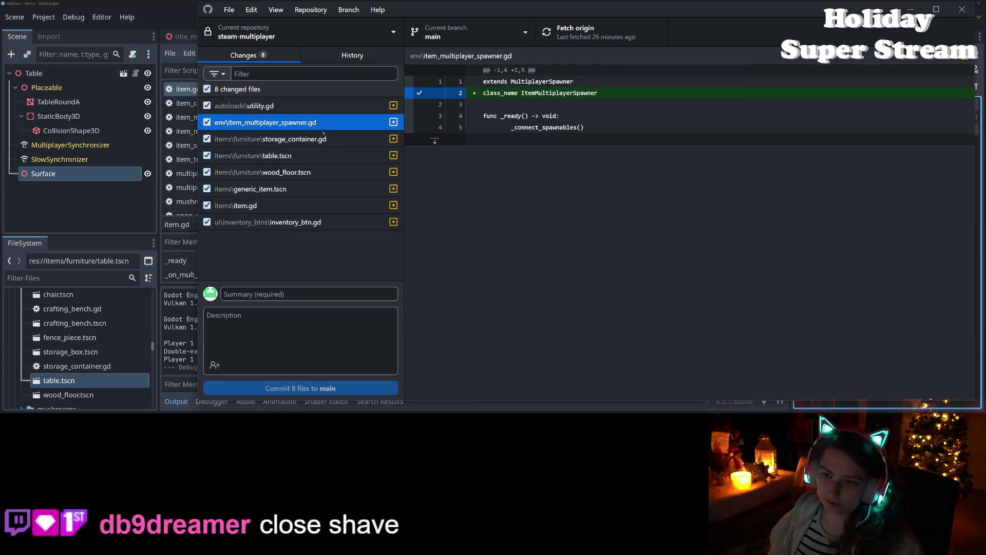
pyautogui.press('Up')
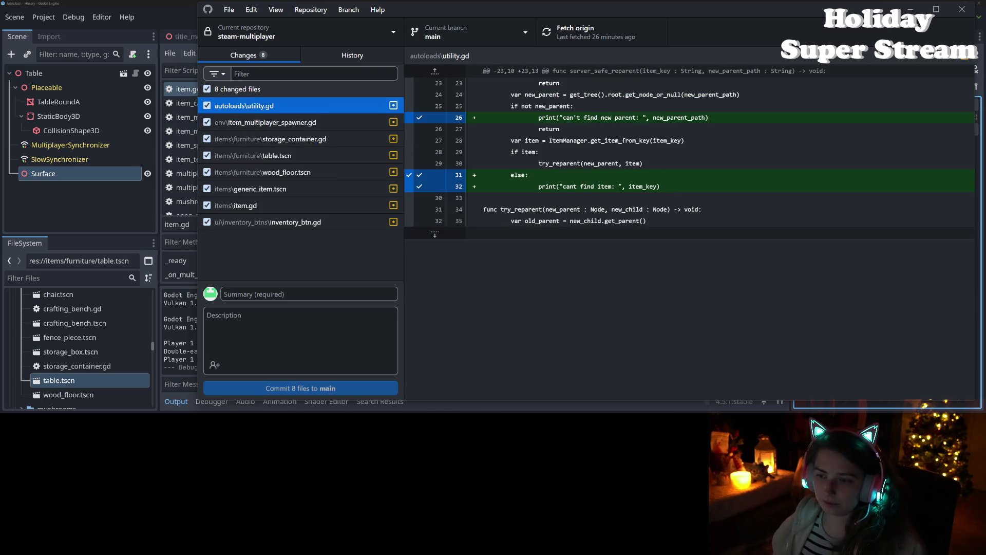
pyautogui.hotkey('alt', 'Tab')
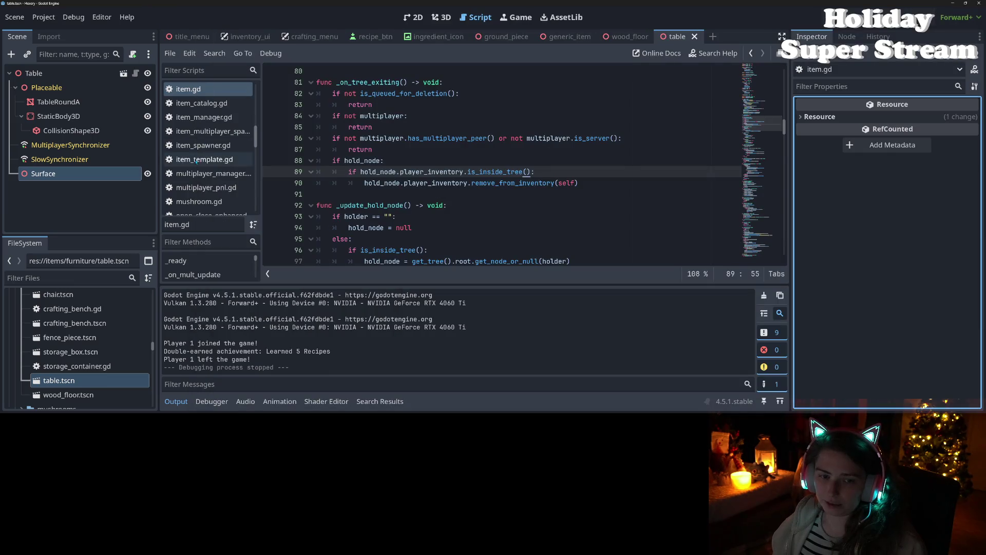
# - Remove the else-branch and can't-find-parent debug prints from utility.gd and save it
pyautogui.scroll(-10, 216, 195)
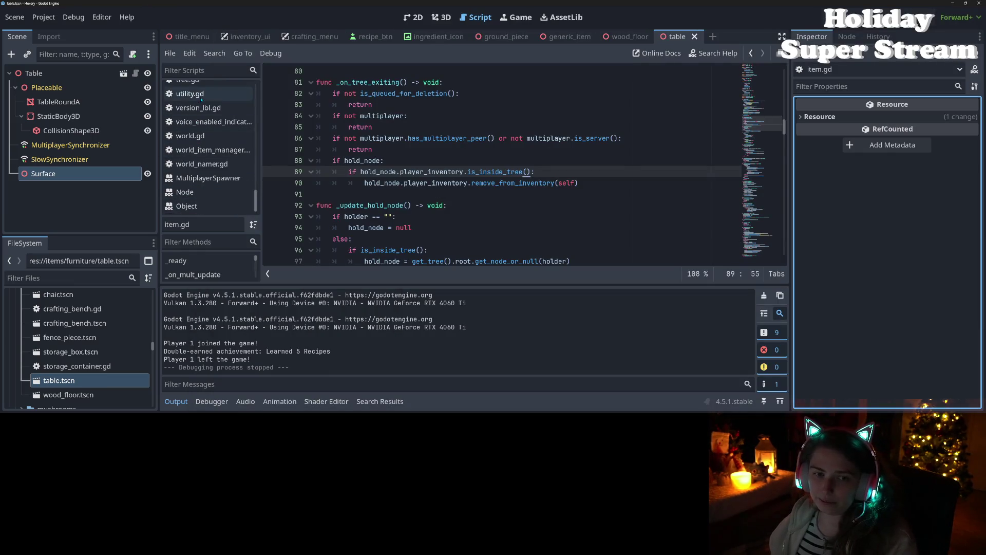
pyautogui.click(190, 94)
pyautogui.moveTo(484, 216); pyautogui.dragTo(312, 205)
pyautogui.press('BackSpace')
pyautogui.press('BackSpace')
pyautogui.moveTo(557, 149); pyautogui.dragTo(312, 149)
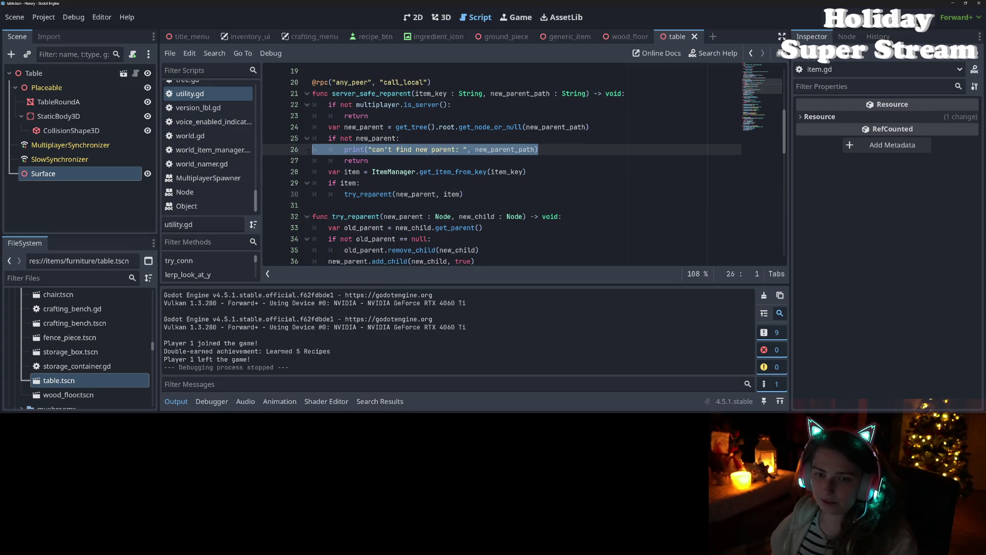
pyautogui.press('BackSpace')
pyautogui.press('BackSpace')
pyautogui.hotkey('ctrl', 's')
# - In inventory_btn.gd, delete the commented-out get_children and remove_child lines
pyautogui.scroll(5, 200, 191)
pyautogui.scroll(6, 200, 191)
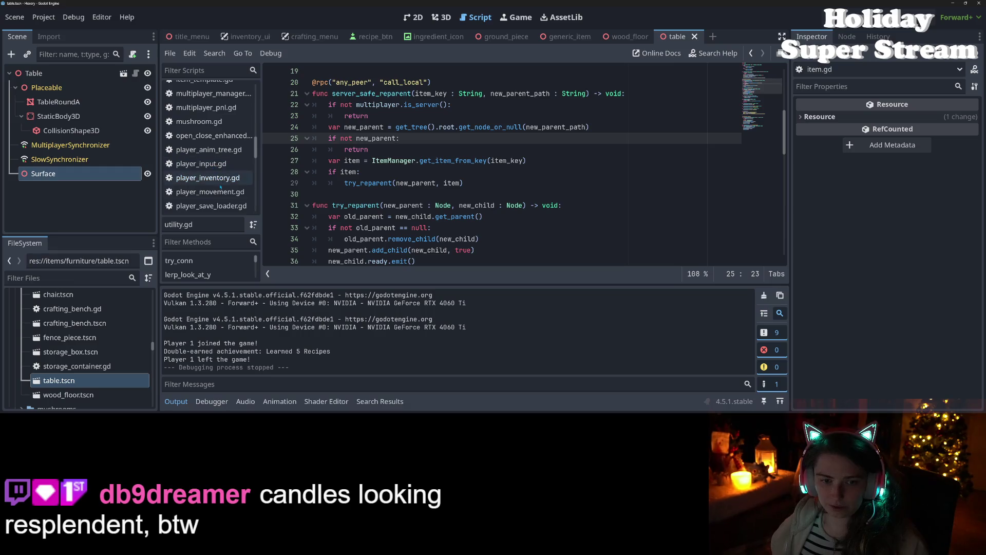
pyautogui.scroll(4, 222, 184)
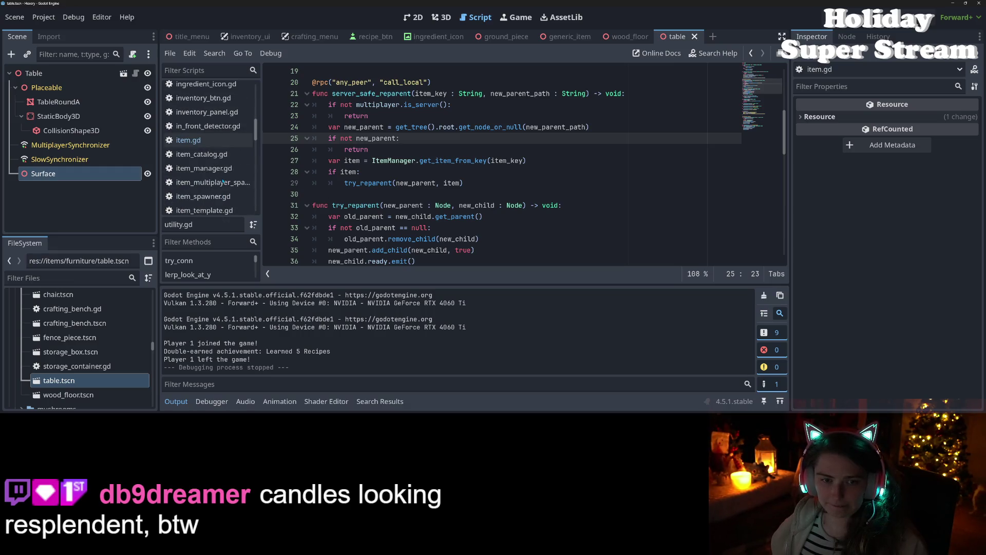
pyautogui.scroll(4, 218, 178)
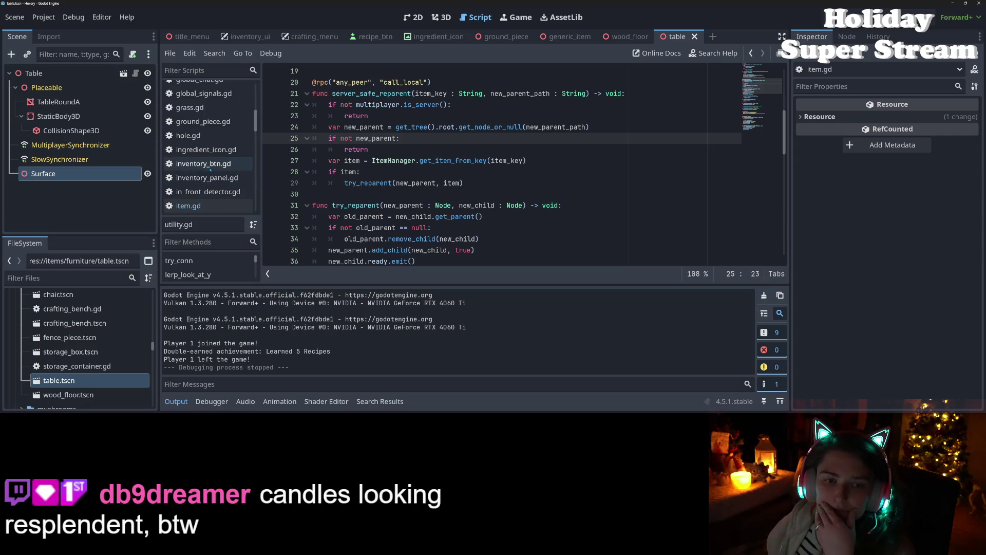
pyautogui.click(216, 164)
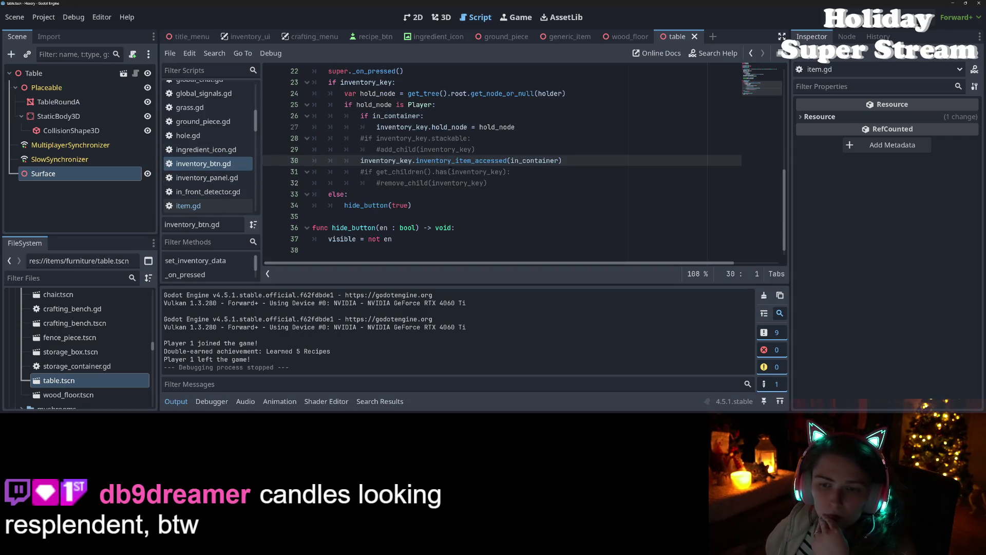
pyautogui.click(451, 171)
pyautogui.moveTo(504, 184)
pyautogui.mouseDown()
pyautogui.moveTo(313, 183)
pyautogui.moveTo(313, 172)
pyautogui.mouseUp()
pyautogui.press('BackSpace')
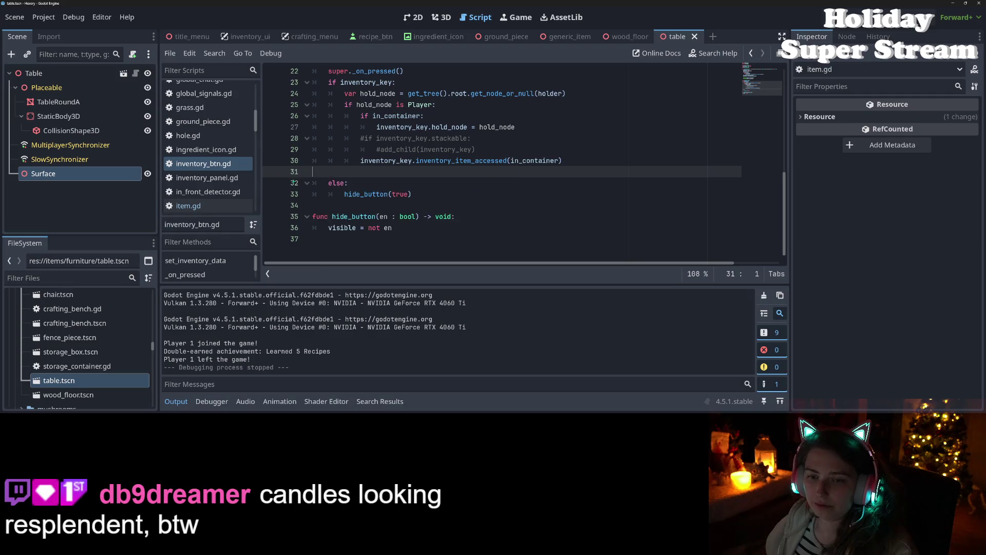
pyautogui.press('BackSpace')
# - Delete the commented stackable and add_child lines and save inventory_btn.gd
pyautogui.moveTo(477, 149)
pyautogui.mouseDown()
pyautogui.moveTo(311, 149)
pyautogui.moveTo(261, 138)
pyautogui.mouseUp()
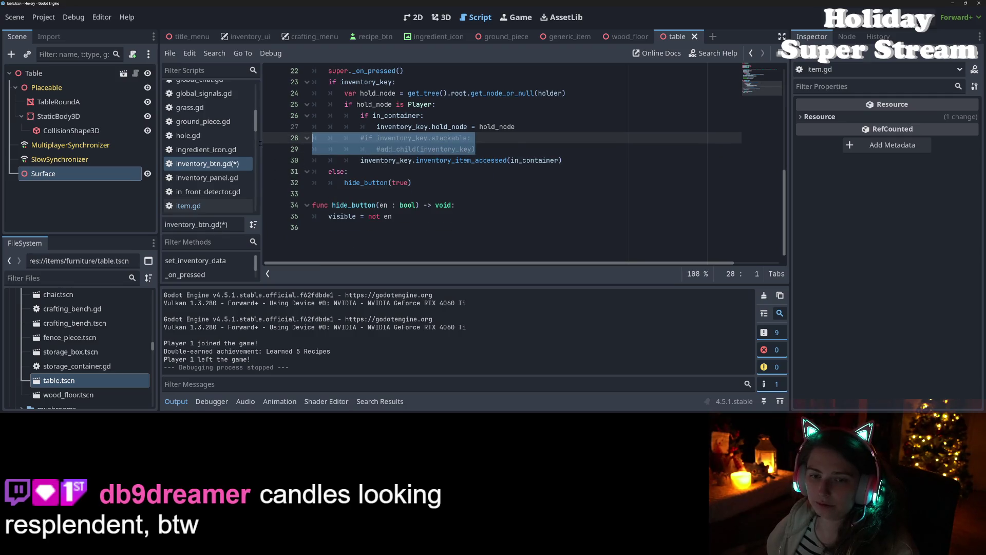
pyautogui.press('BackSpace')
pyautogui.press('BackSpace')
pyautogui.hotkey('ctrl', 's')
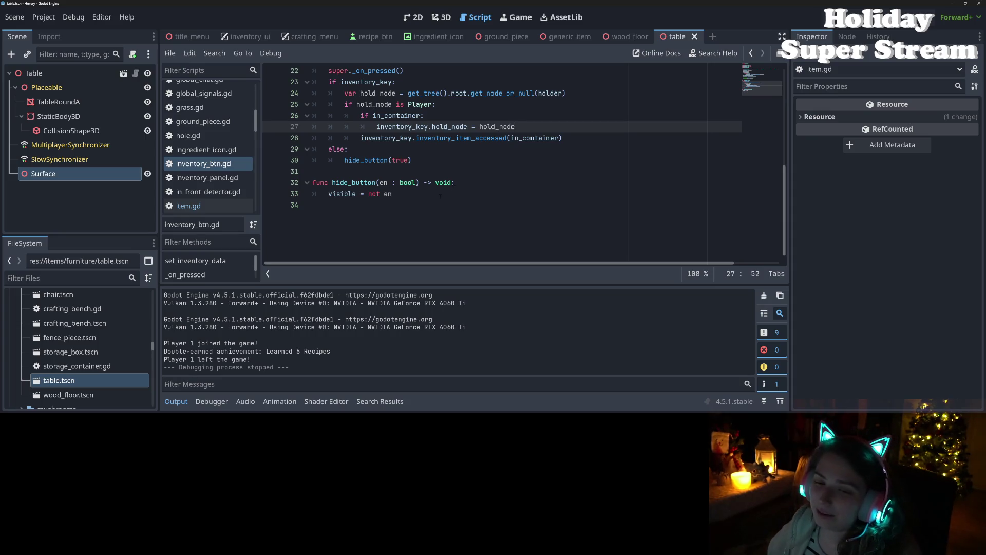
pyautogui.scroll(7, 431, 200)
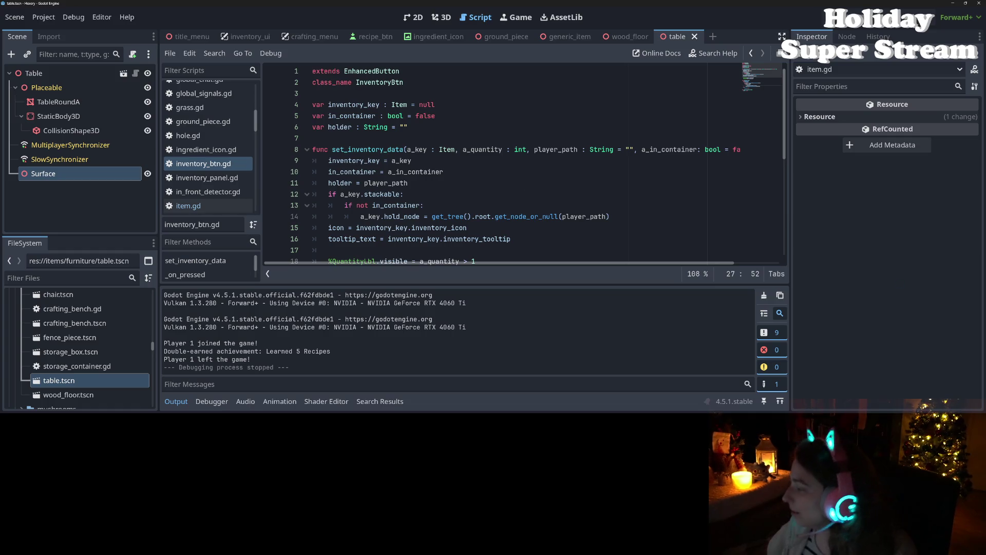
pyautogui.hotkey('alt', 'Tab')
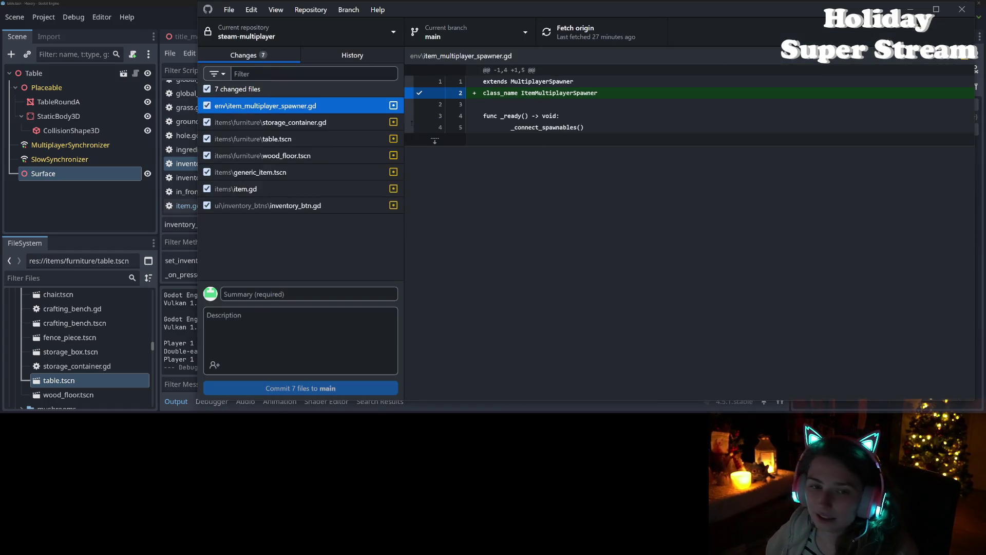
# - Review the diffs of all seven changed files, from storage_container.gd to inventory_btn.gd
pyautogui.click(311, 123)
pyautogui.click(311, 139)
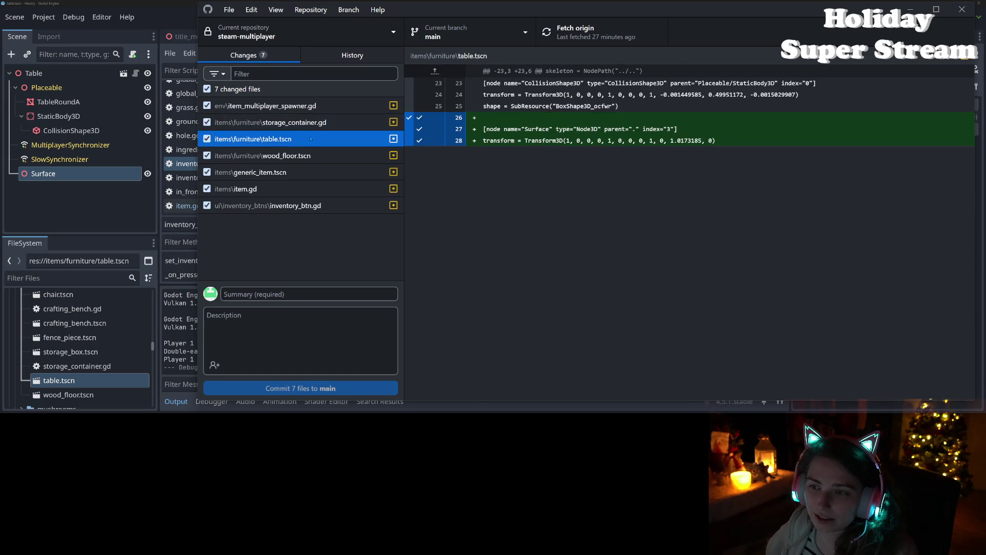
pyautogui.click(312, 155)
pyautogui.click(314, 173)
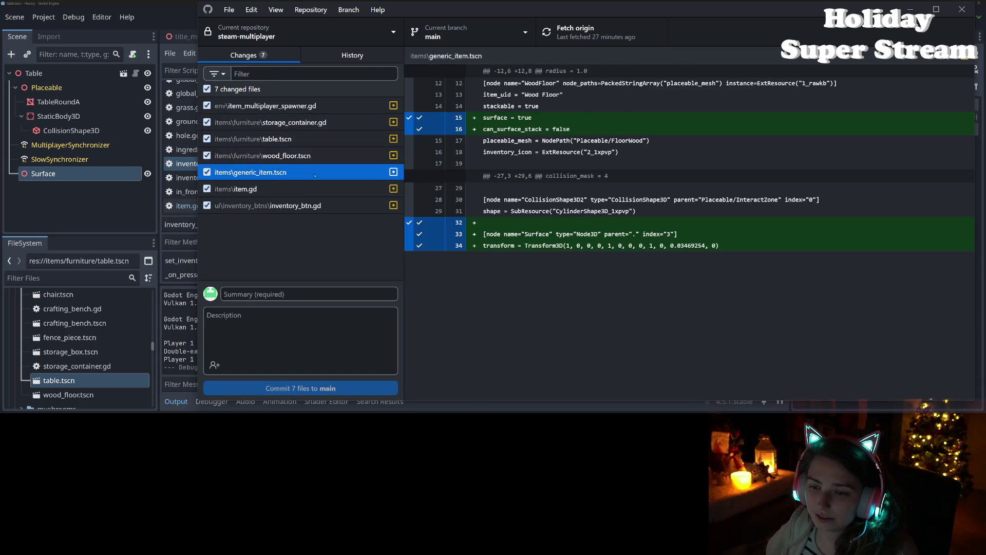
pyautogui.click(319, 190)
pyautogui.scroll(-10, 498, 251)
pyautogui.scroll(-10, 498, 251)
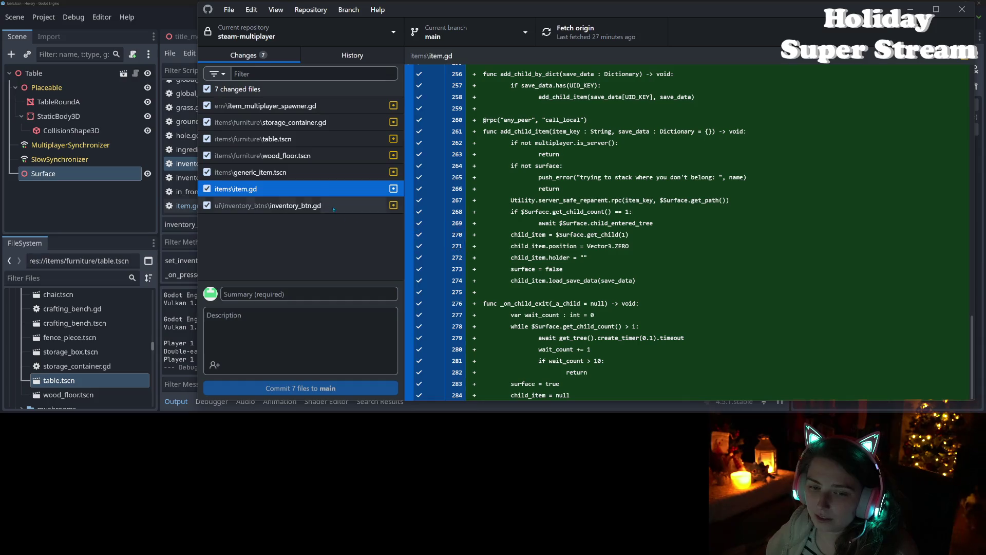
pyautogui.click(339, 206)
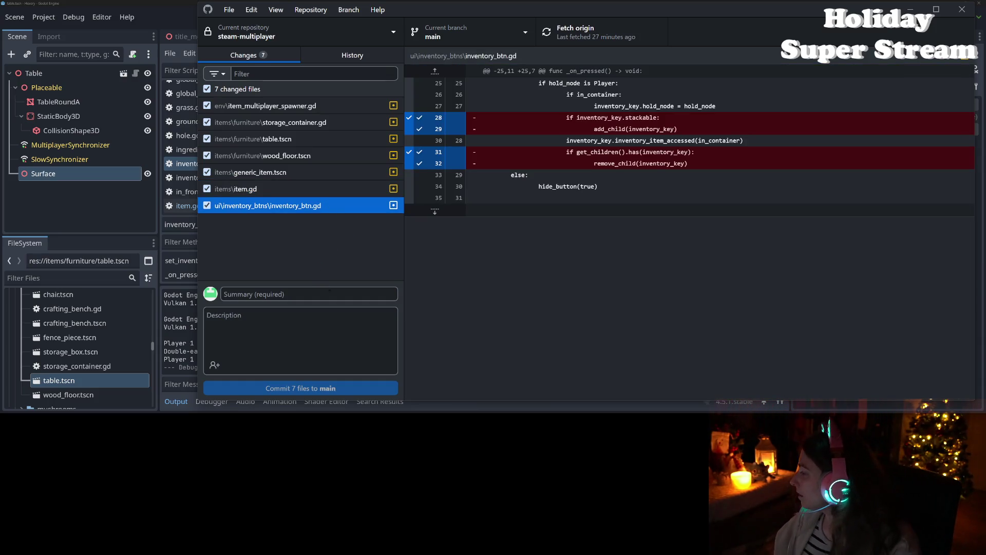
# - Commit the seven files to main as "adds ability to stack objects" and push to origin
pyautogui.click(286, 294)
pyautogui.write('adds ability to stack objects')
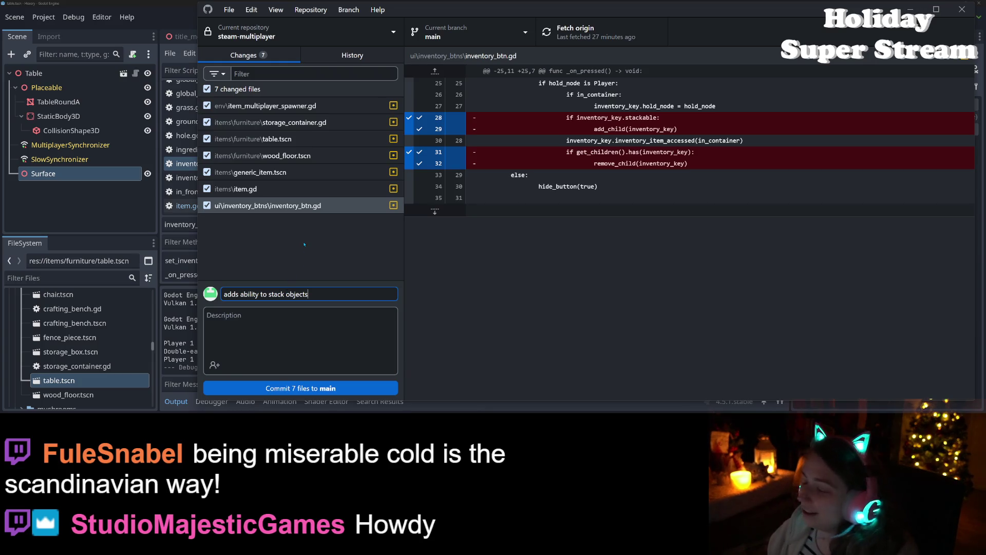
pyautogui.click(303, 388)
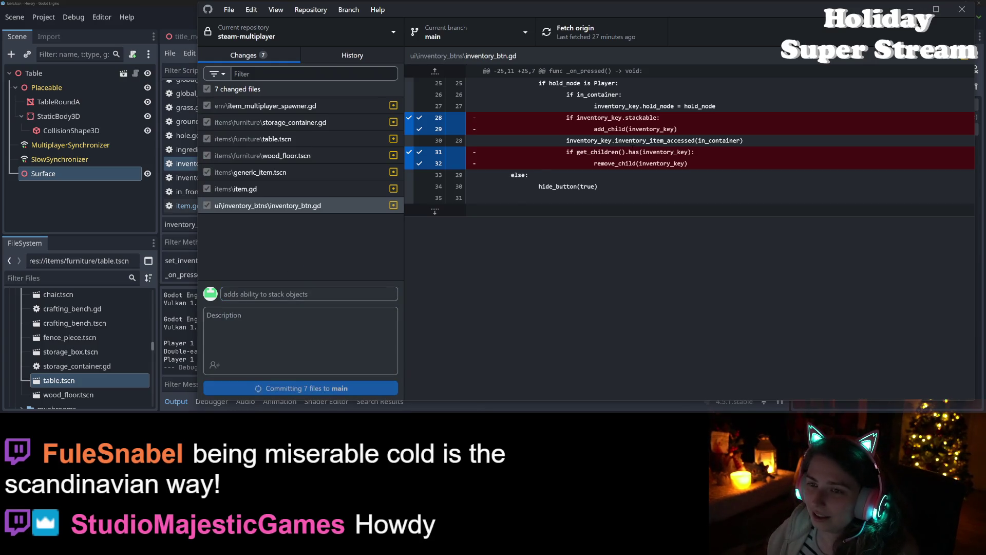
pyautogui.click(591, 33)
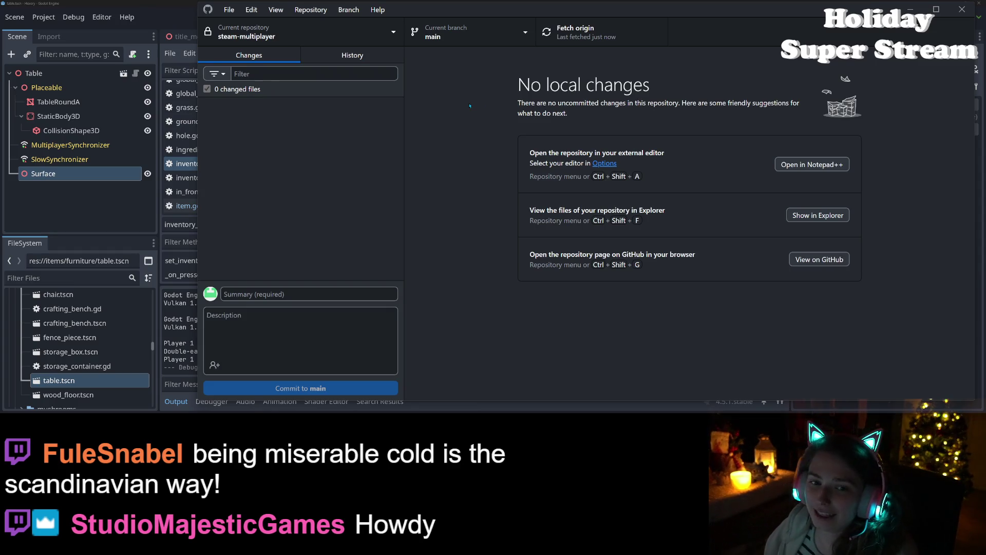
pyautogui.hotkey('alt', 'Tab')
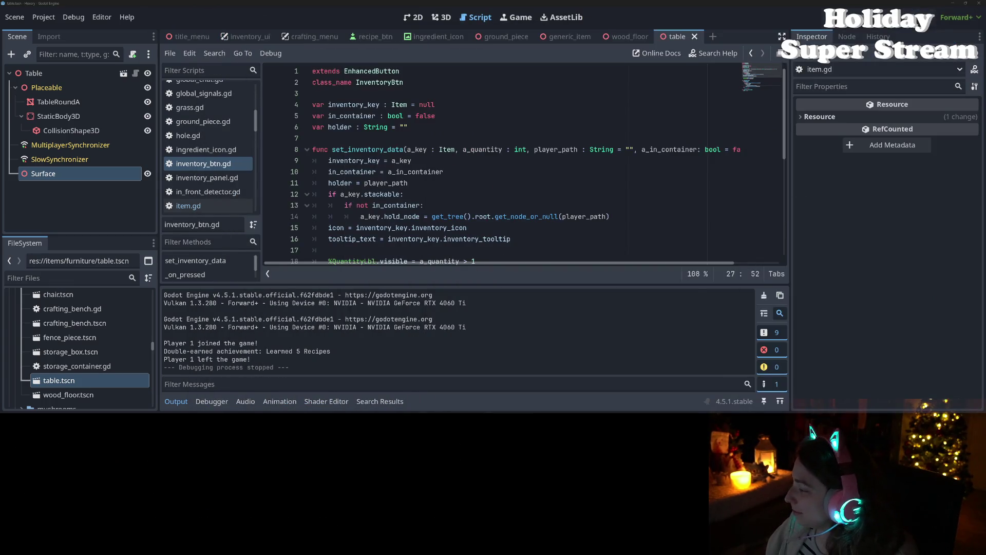
# - Move the "Make stackable objects" Trello card from To Do into Done
pyautogui.hotkey('alt', 'Tab')
pyautogui.moveTo(490, 143); pyautogui.dragTo(655, 146)
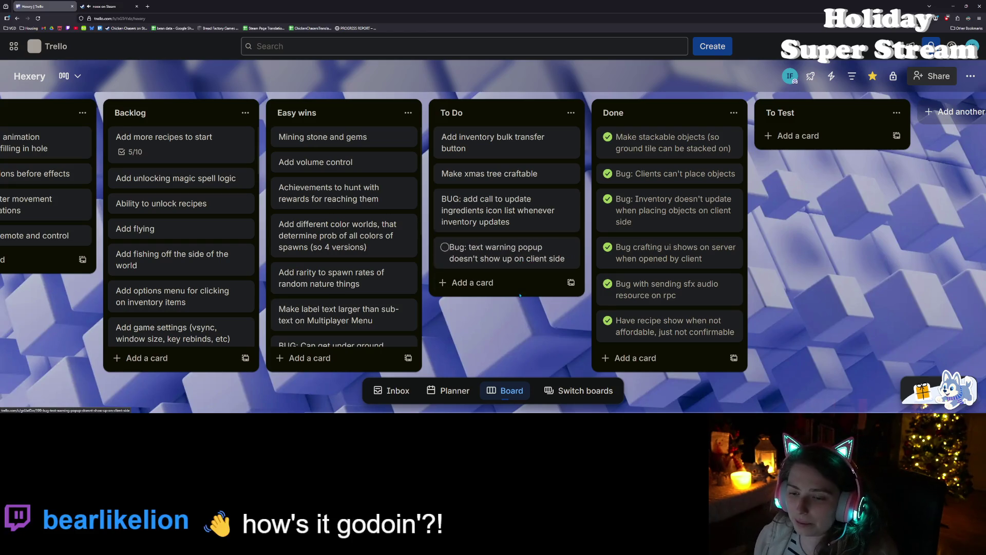
# - Minimize Trello and collapse Godot's output panel to enlarge the inventory_btn.gd code
pyautogui.click(953, 6)
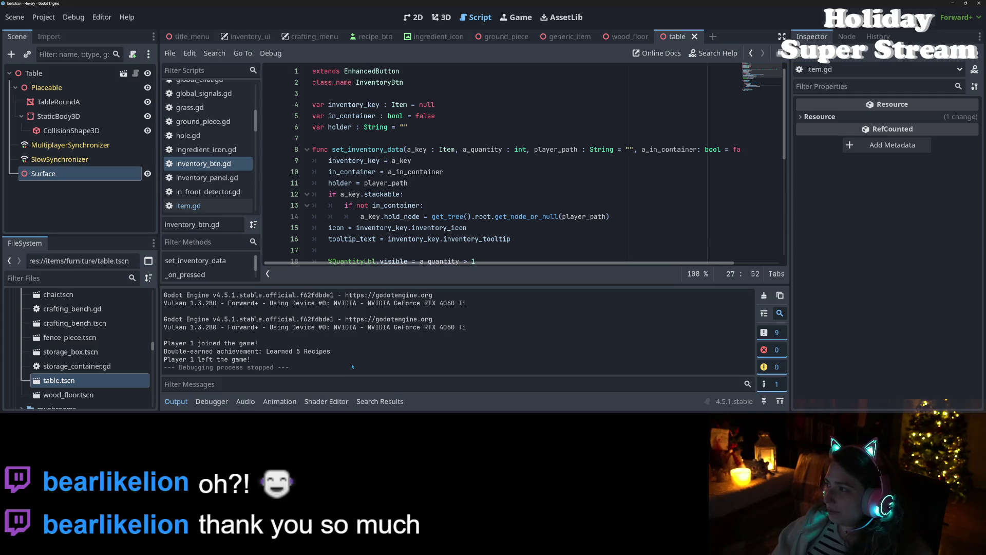
pyautogui.click(184, 403)
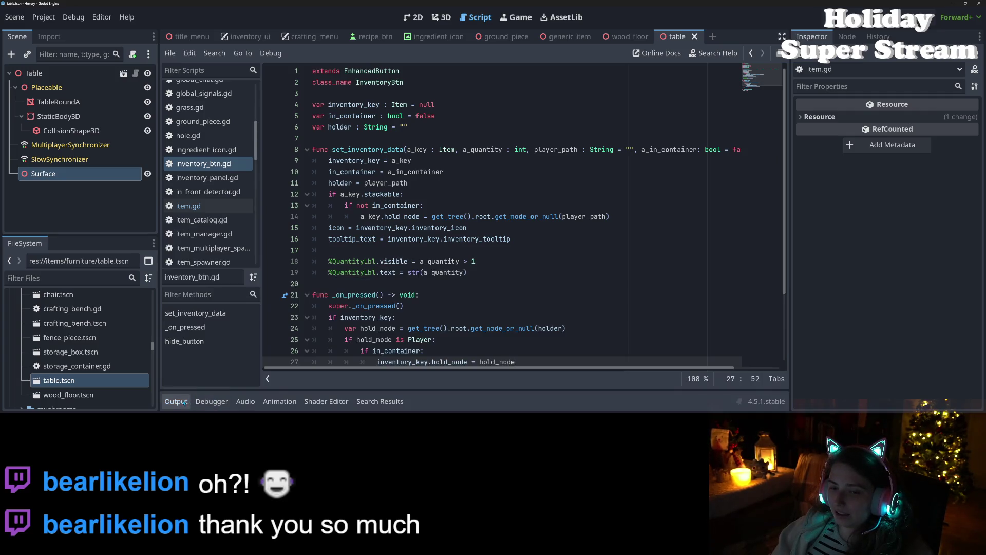
# - Scroll through inventory_btn.gd and read the get_tree documentation popup, then dismiss it
pyautogui.scroll(-3, 497, 304)
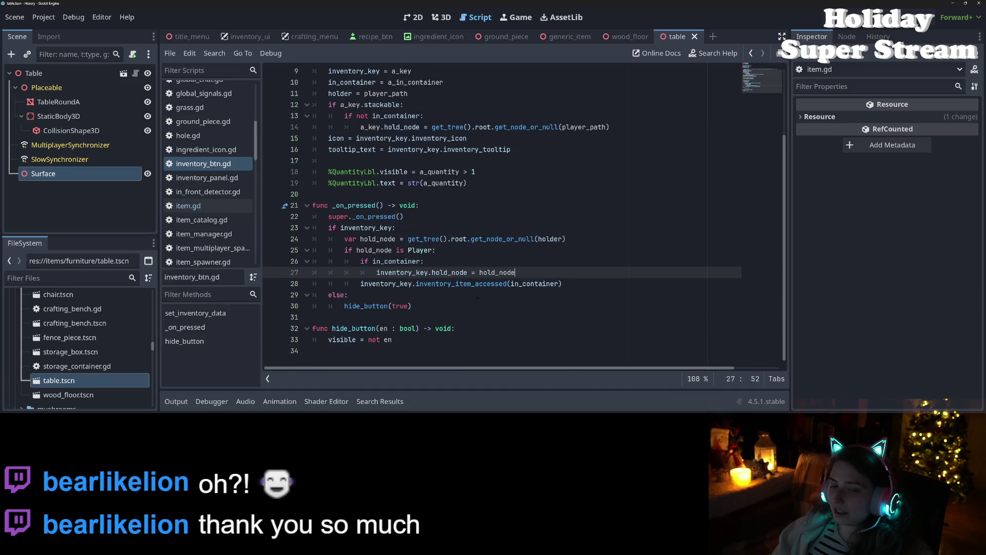
pyautogui.scroll(1, 478, 298)
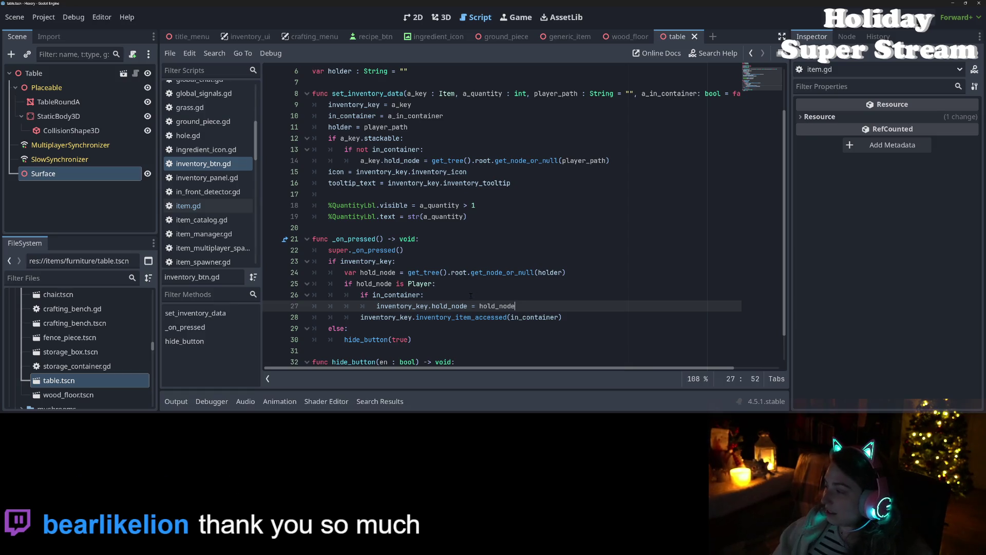
pyautogui.moveTo(451, 302)
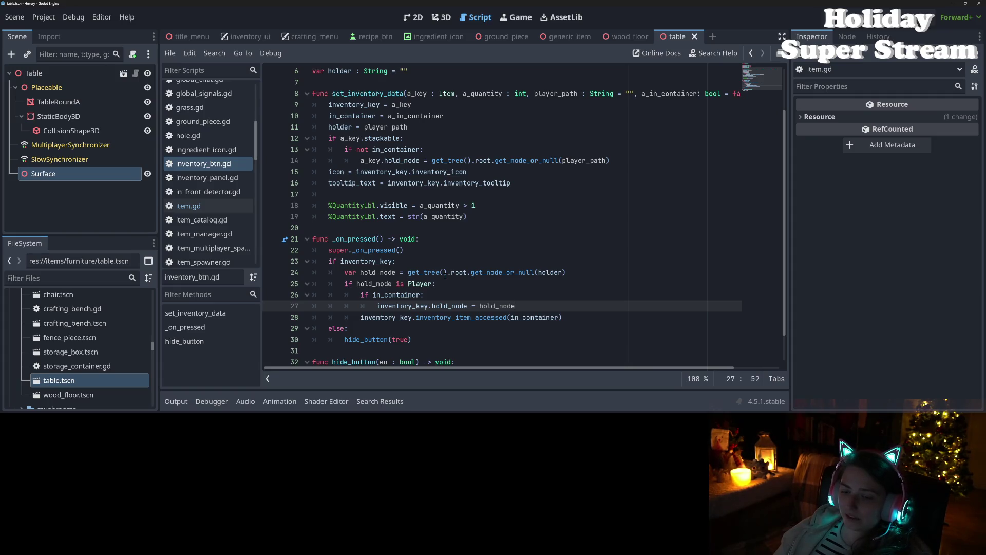
pyautogui.moveTo(445, 272)
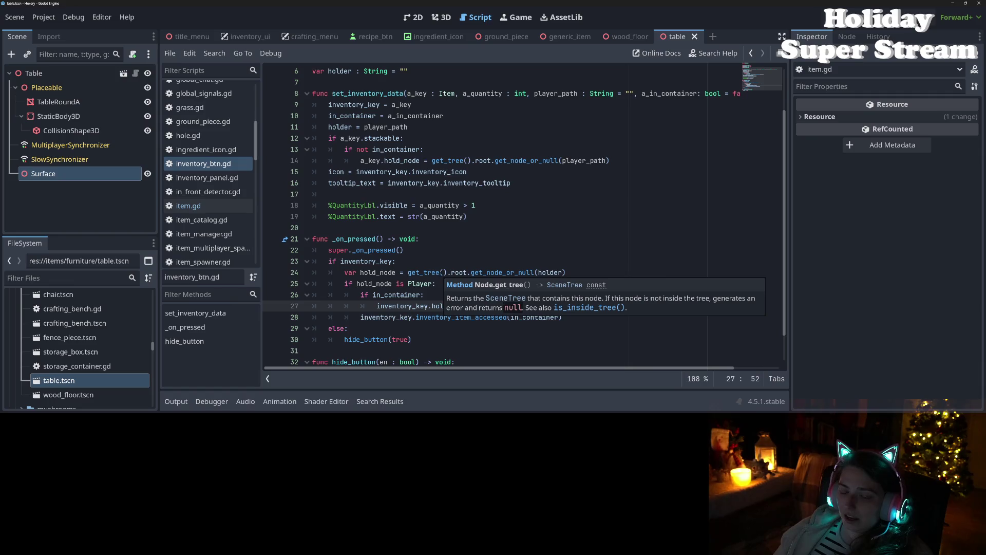
pyautogui.click(560, 242)
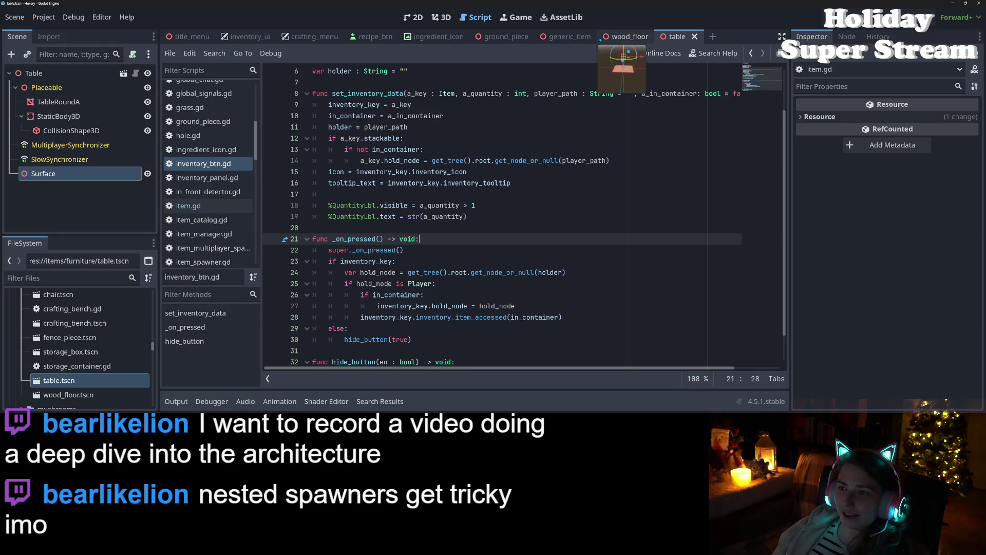
# - Open the wood_floor and ground_piece scenes and inspect the ItemSpawner node's script
pyautogui.click(609, 37)
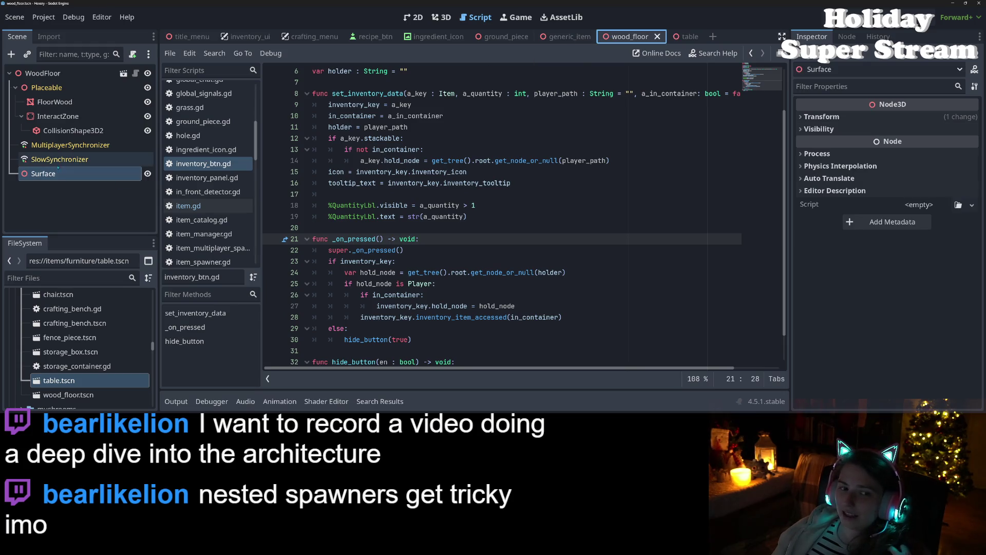
pyautogui.click(506, 36)
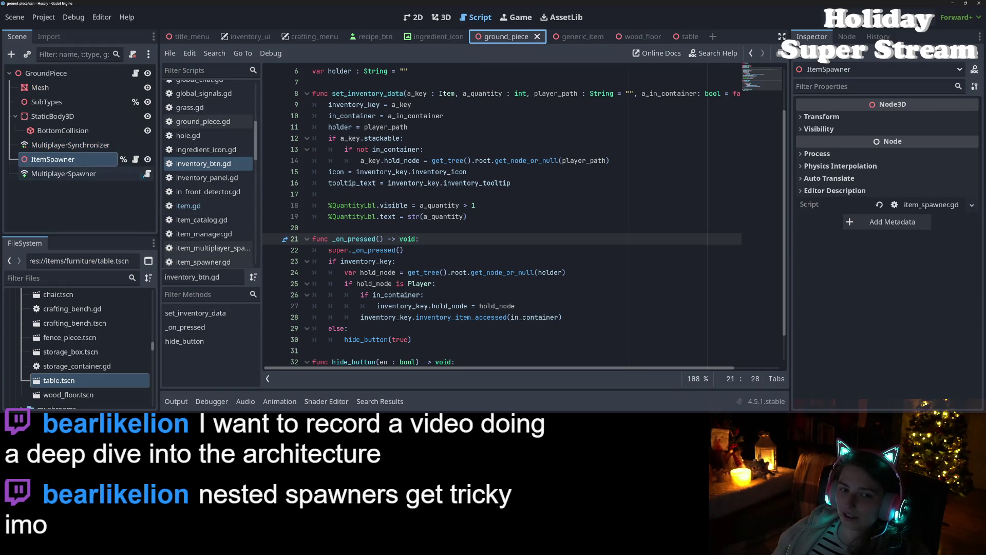
pyautogui.click(148, 173)
pyautogui.click(461, 127)
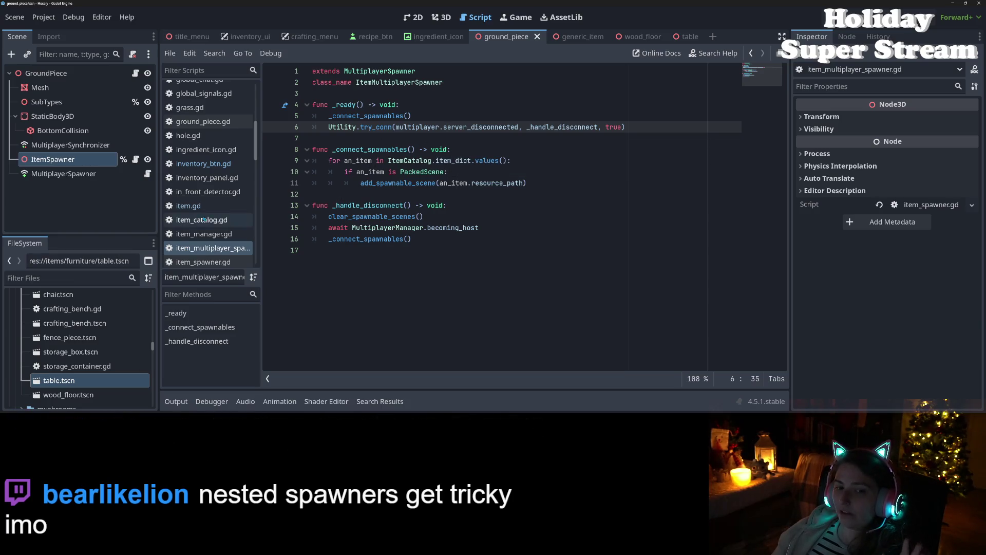
pyautogui.scroll(6, 212, 212)
pyautogui.scroll(2, 211, 211)
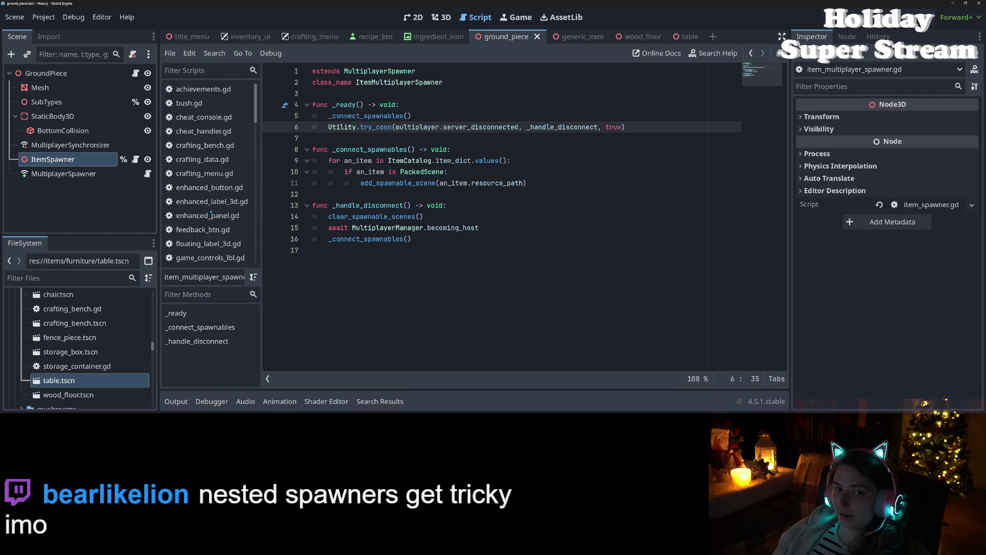
pyautogui.scroll(-4, 211, 212)
pyautogui.scroll(-3, 211, 213)
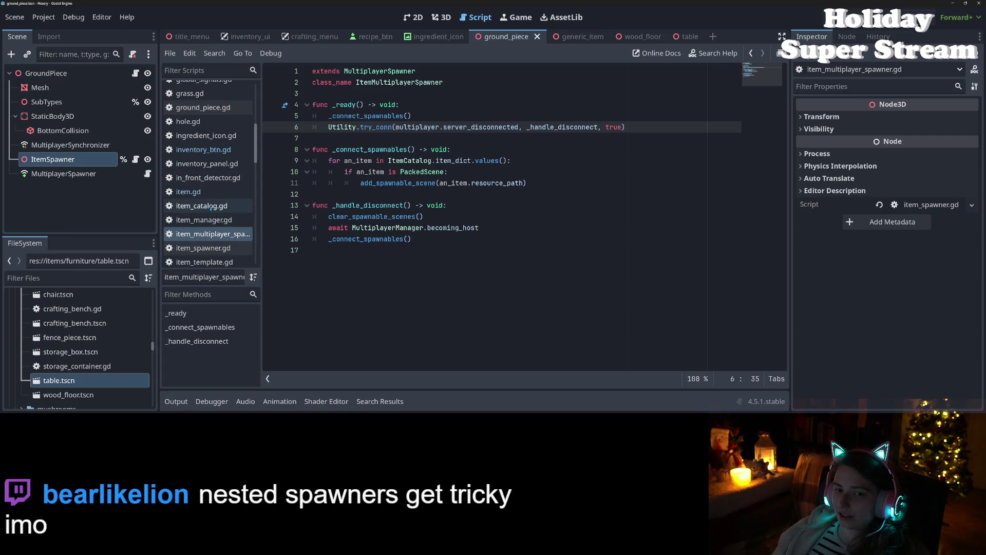
# - Check item_catalog.gd's item list, review the spawner's add_spawnable_scene loop, then open utility.gd
pyautogui.click(202, 205)
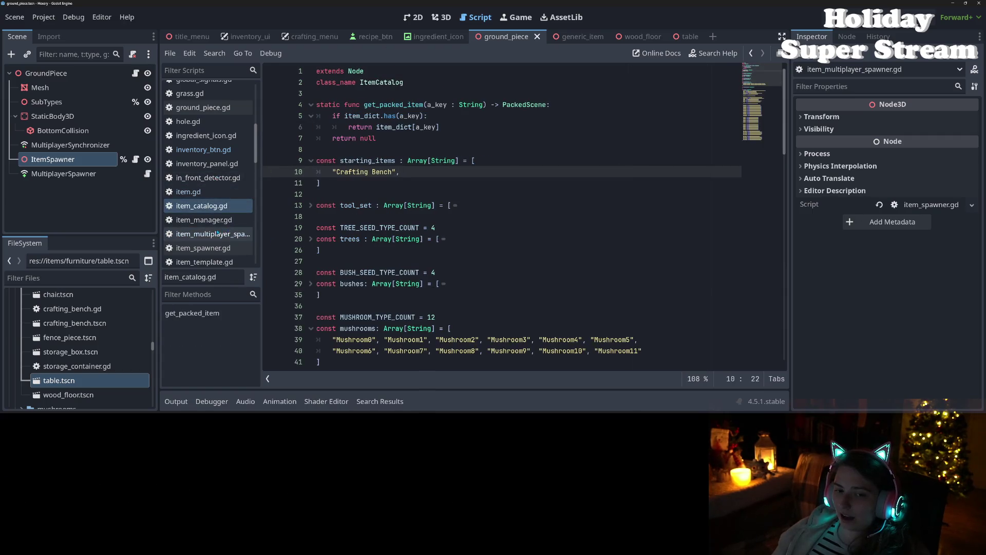
pyautogui.click(211, 234)
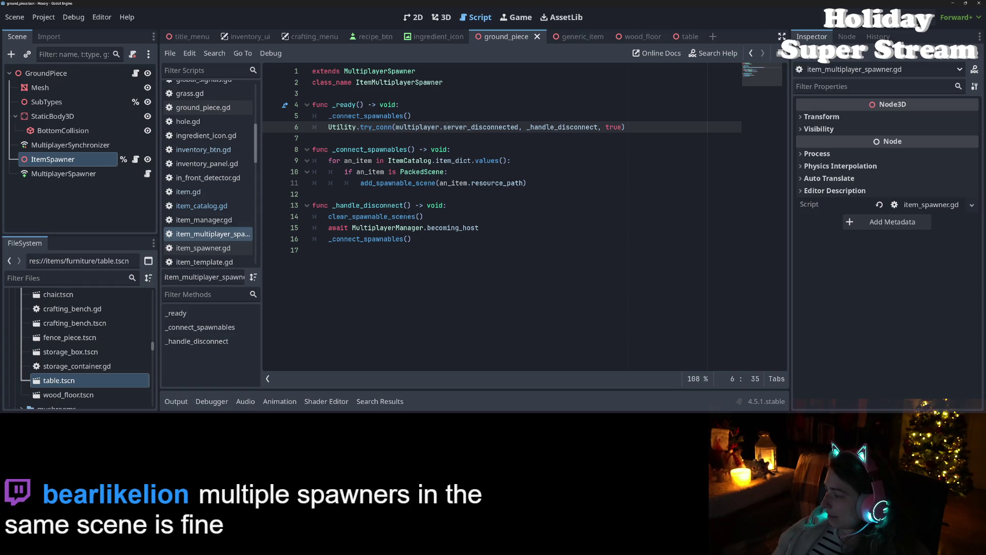
pyautogui.moveTo(406, 212)
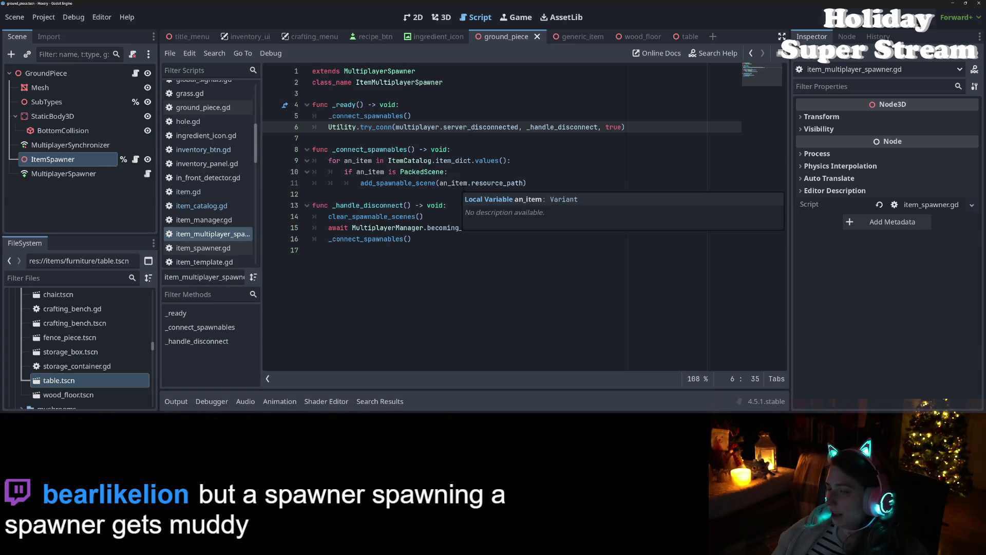
pyautogui.click(454, 183)
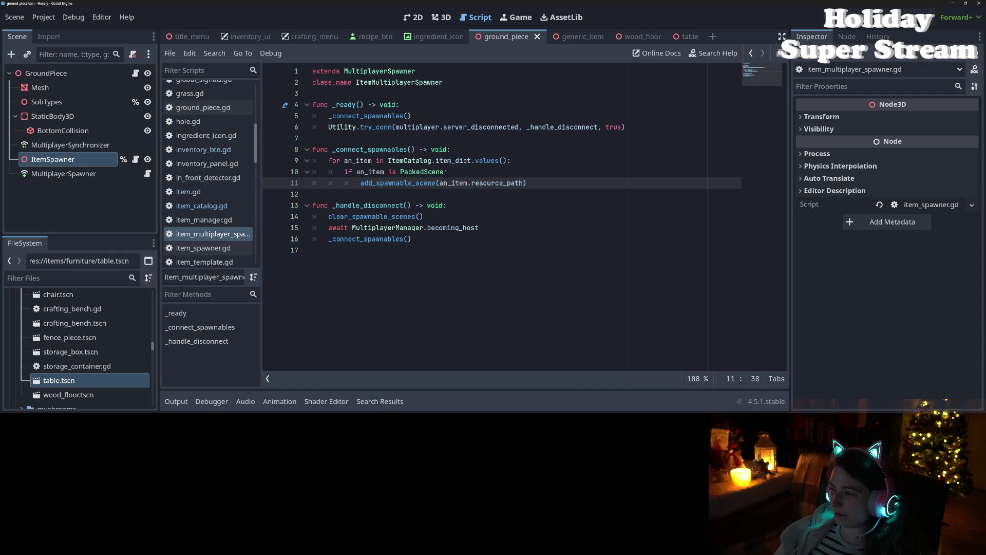
pyautogui.click(608, 183)
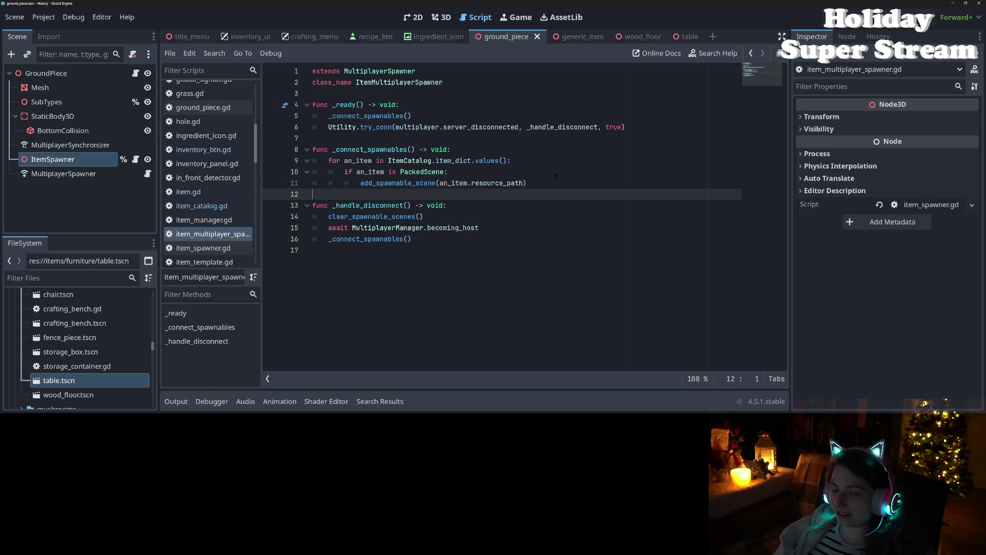
pyautogui.click(522, 173)
pyautogui.click(540, 165)
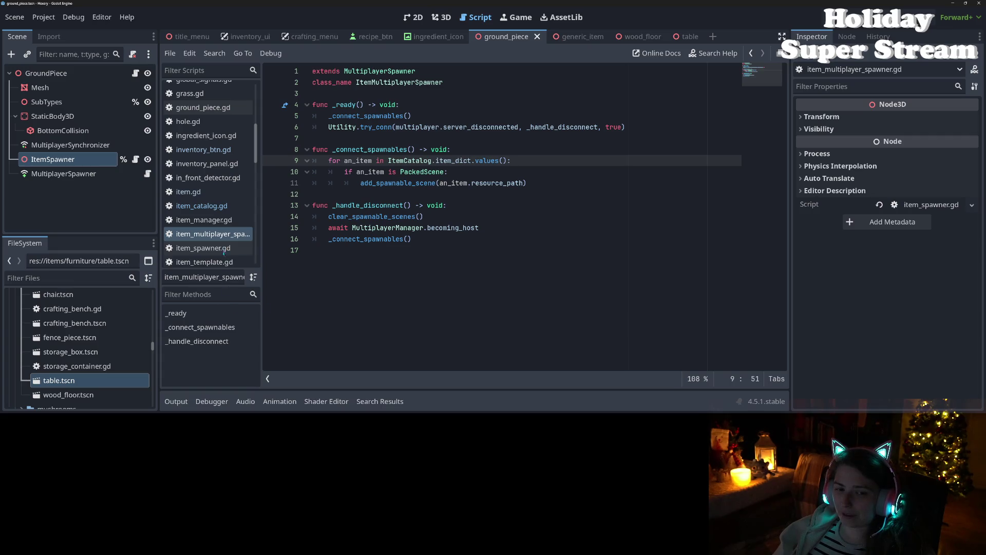
pyautogui.scroll(-10, 216, 205)
pyautogui.click(195, 145)
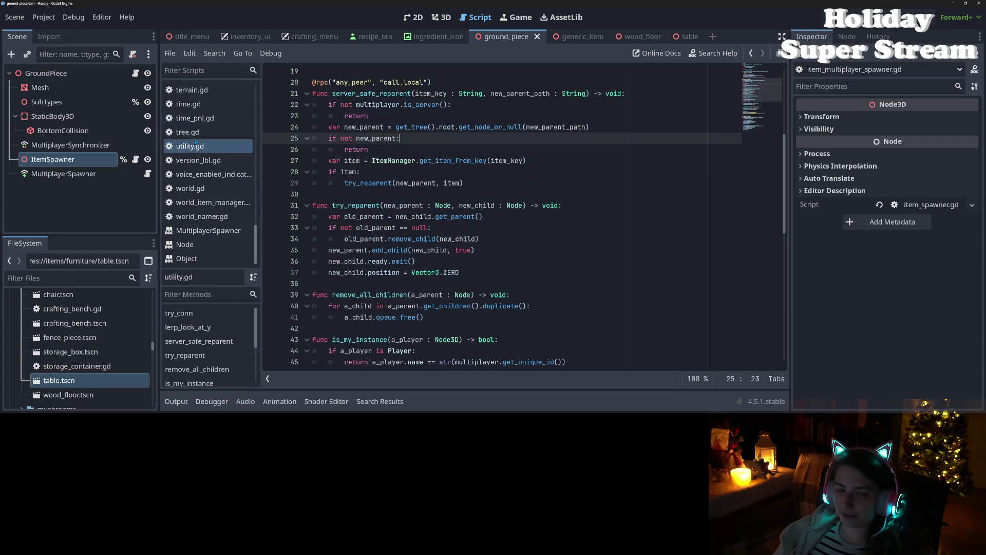
# - Close the other open documentation pages (MultiplayerSpawner, Node, Object)
pyautogui.rightClick(224, 235)
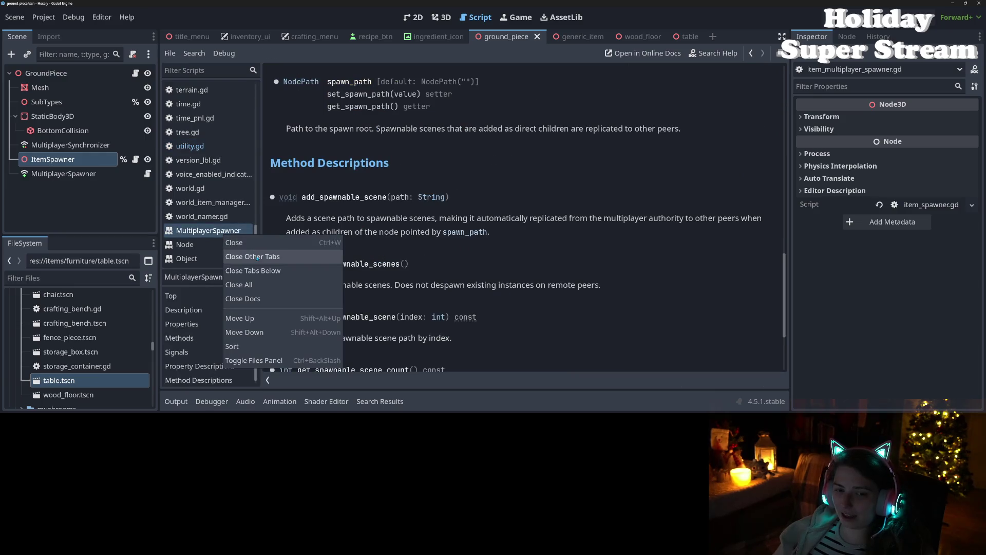
pyautogui.click(247, 299)
pyautogui.click(206, 188)
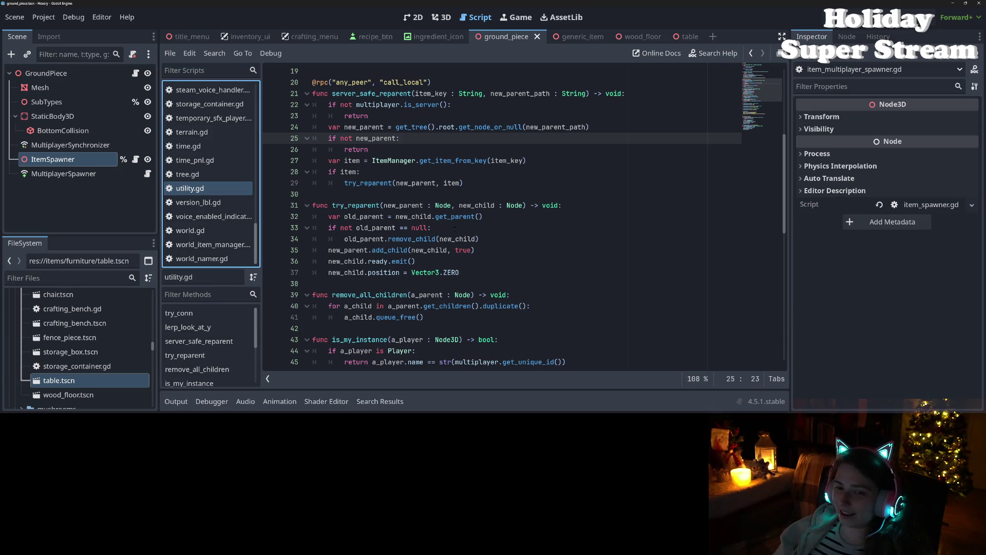
# - Select spawn_floating_label in utility.gd and start a project-wide Find in Files for it
pyautogui.scroll(-7, 455, 227)
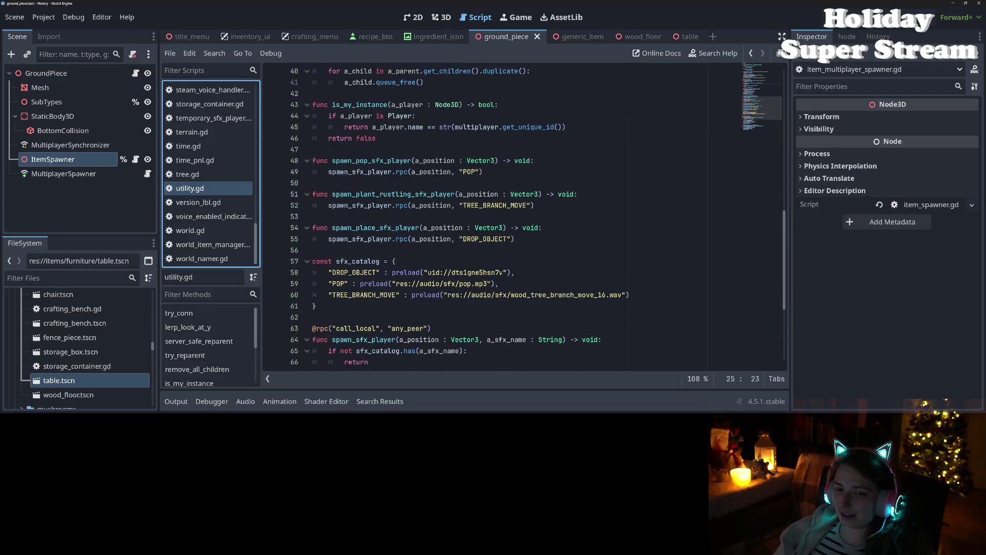
pyautogui.moveTo(501, 272)
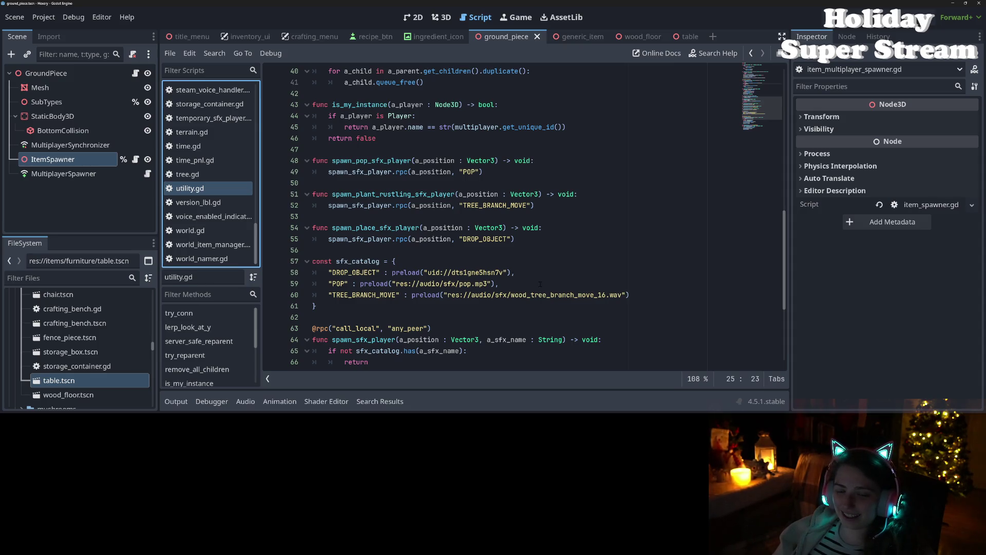
pyautogui.scroll(-5, 519, 280)
pyautogui.click(541, 283)
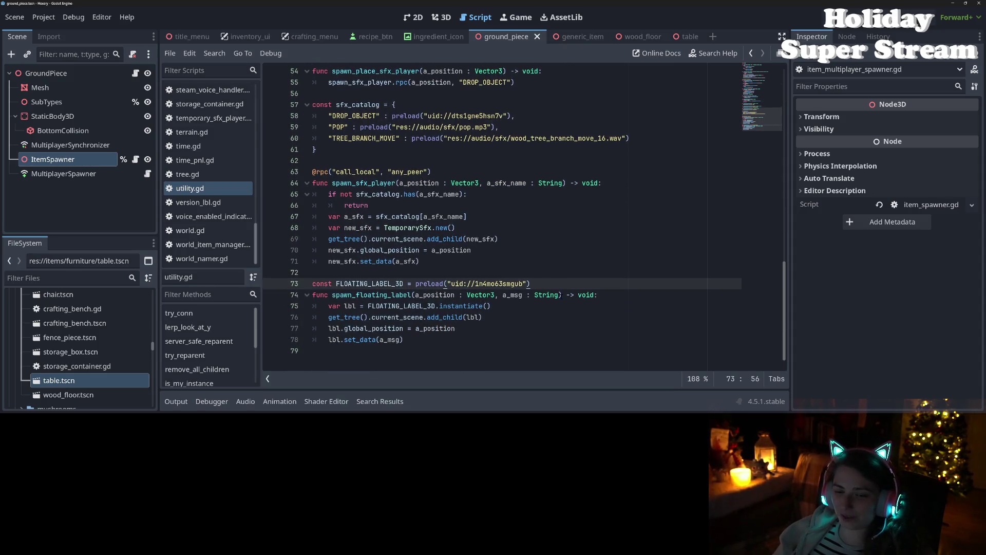
pyautogui.doubleClick(369, 294)
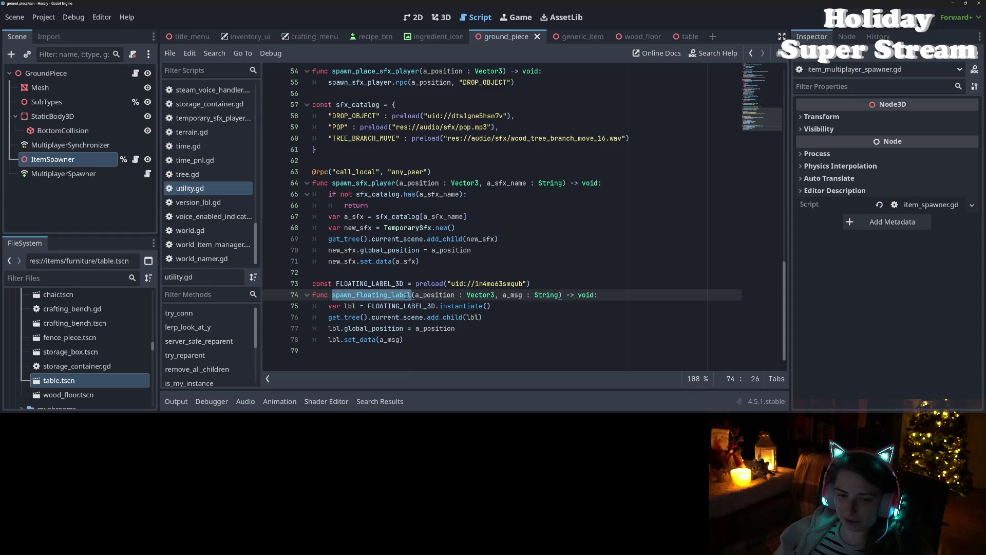
pyautogui.hotkey('ctrl', 'shift', 'f')
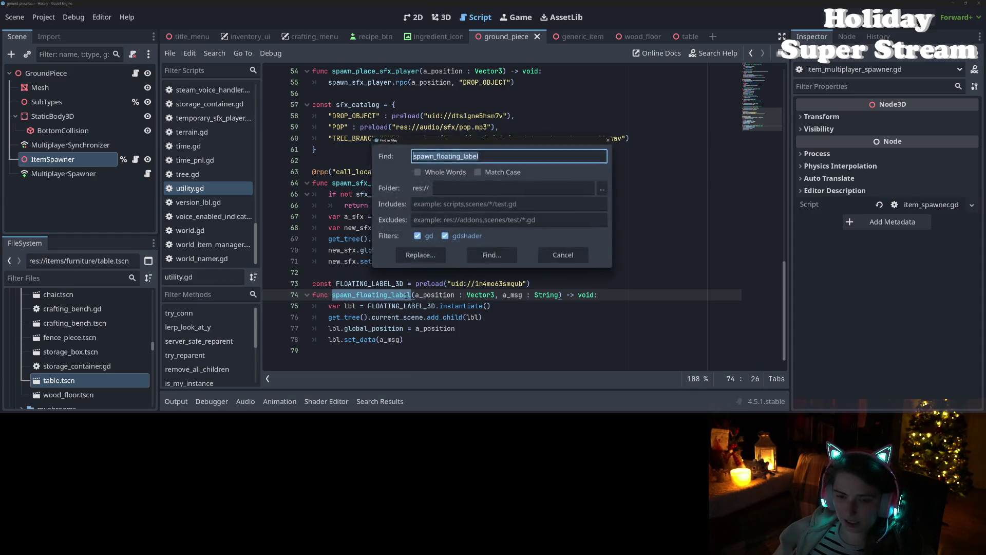
# - Run the spawn_floating_label search (5 matches, 3 files) and open ground_piece.gd's line 103 result
pyautogui.click(492, 257)
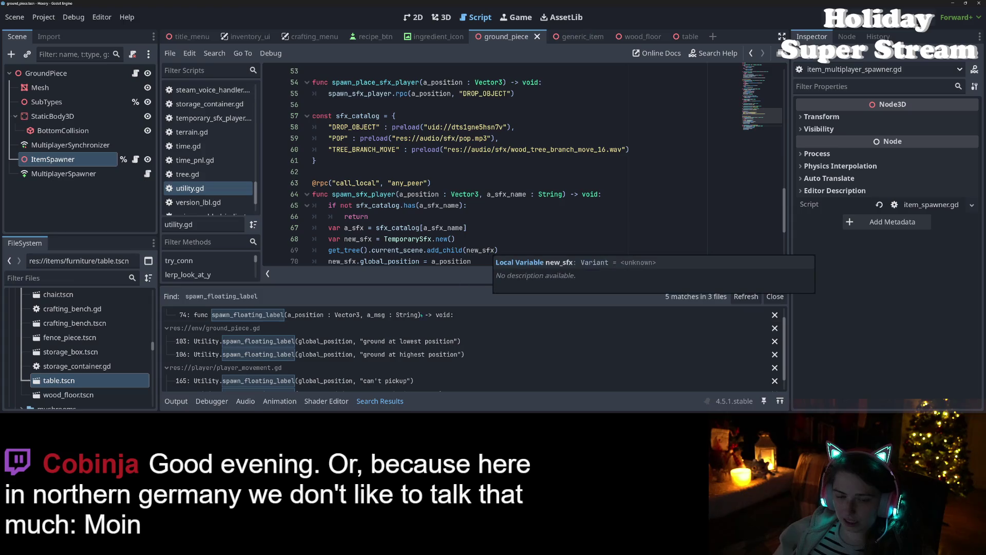
pyautogui.scroll(1, 378, 339)
pyautogui.scroll(-2, 378, 339)
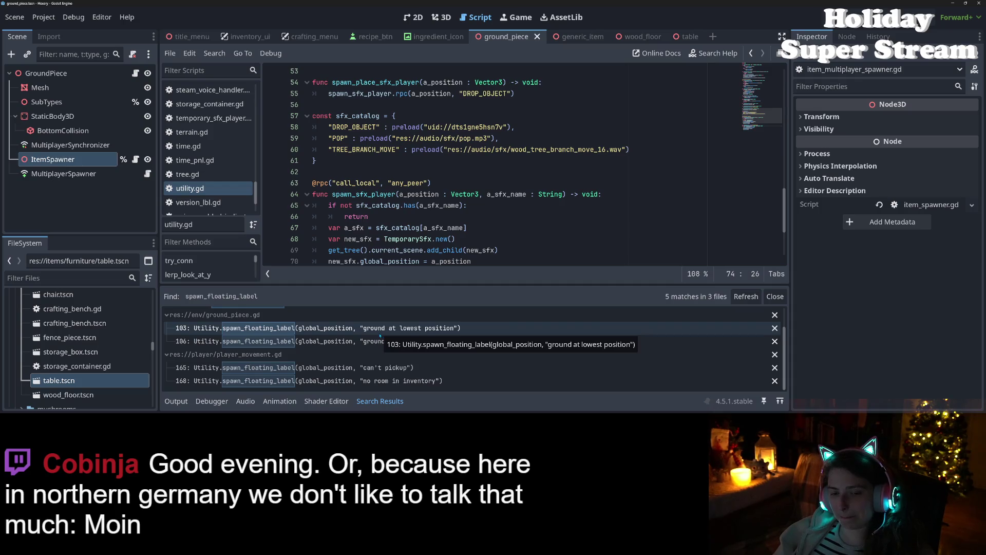
pyautogui.click(353, 329)
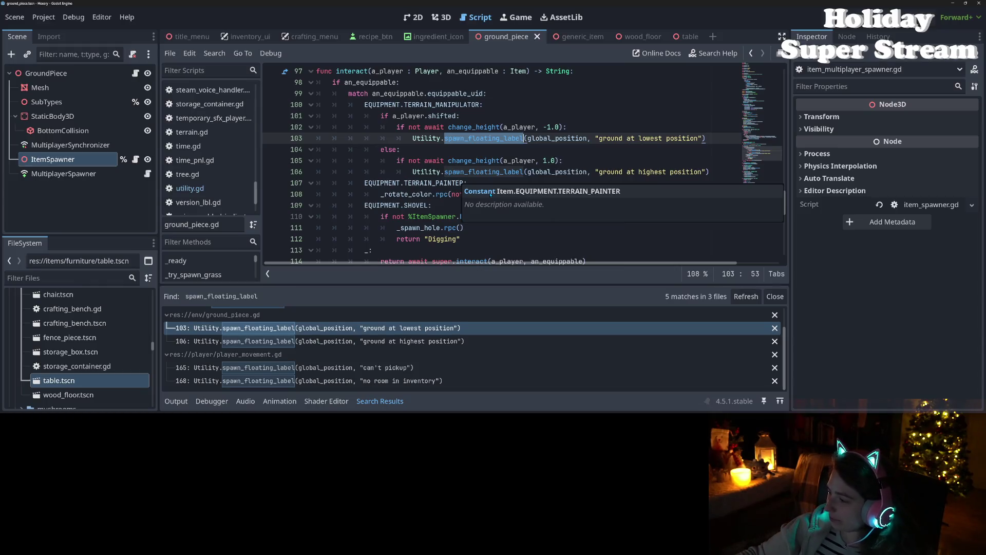
# - Change the line 103 call to Utility.spawn_floating_label.rpc(a_player.name, ...)
pyautogui.press('F3')
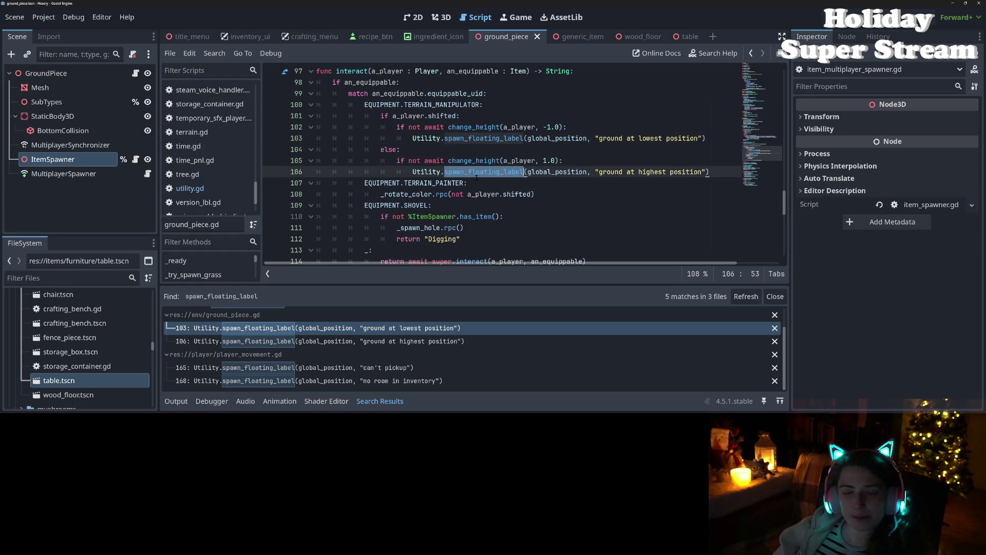
pyautogui.click(529, 172)
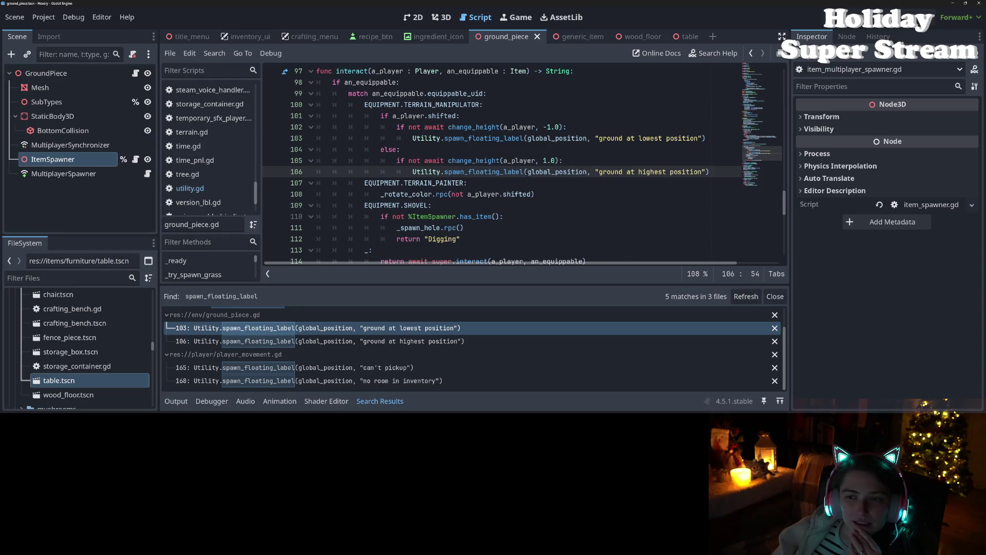
pyautogui.press('Up')
pyautogui.press('Up')
pyautogui.press('Up')
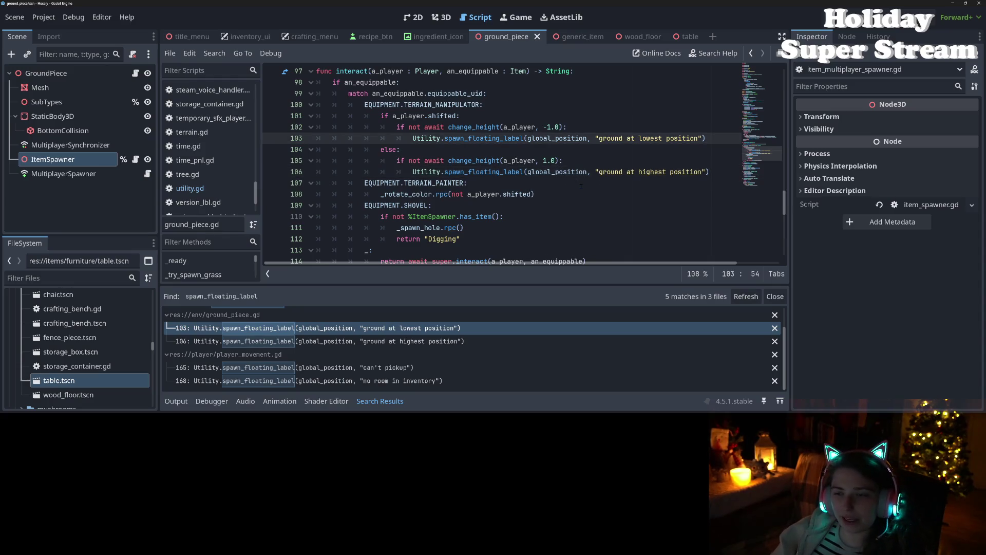
pyautogui.write('_p')
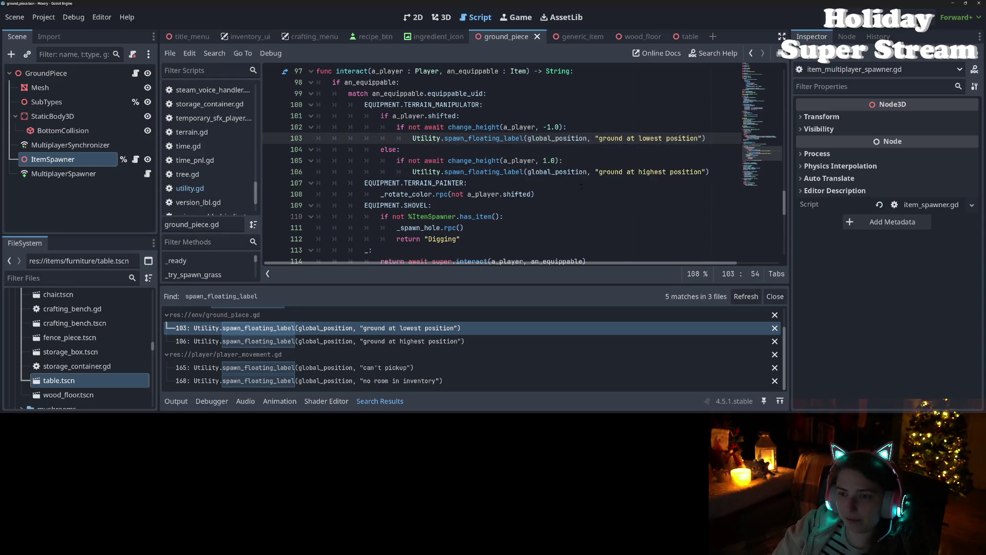
pyautogui.write('layer.name')
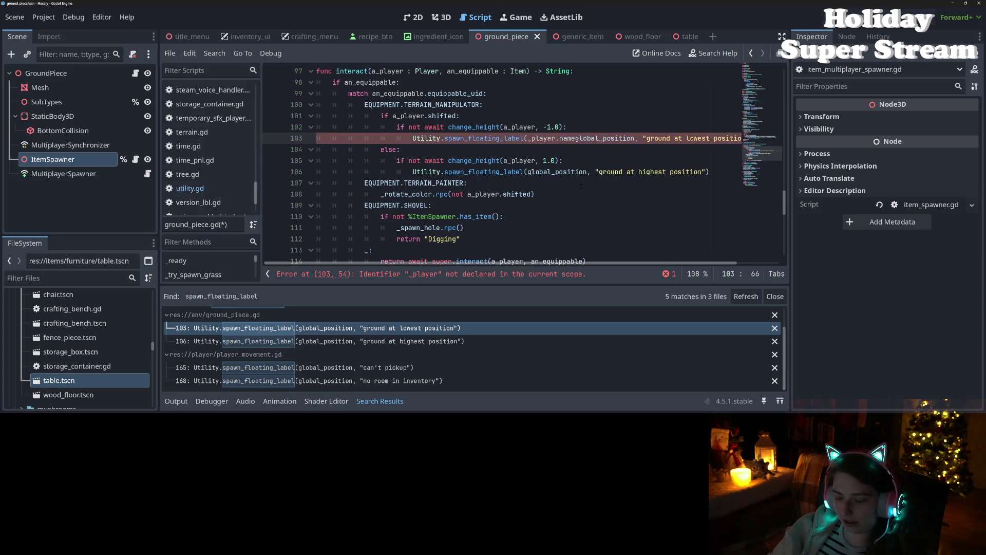
pyautogui.write(',')
pyautogui.hotkey('ctrl', 'Left')
pyautogui.hotkey('ctrl', 'Left')
pyautogui.hotkey('ctrl', 'Left')
pyautogui.write('a')
pyautogui.press('Right')
pyautogui.write('a')
pyautogui.press('Left')
pyautogui.press('Left')
pyautogui.press('BackSpace')
pyautogui.write('.rpc')
pyautogui.press('Right')
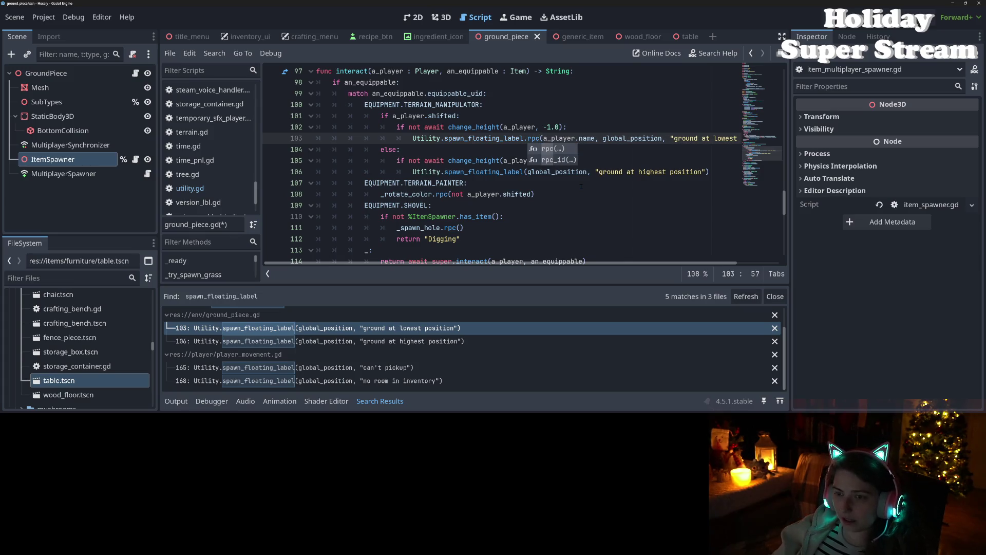
# - Change line 106 to .rpc(a_player.name, ...), save ground_piece.gd, and open player_movement.gd line 165
pyautogui.click(532, 172)
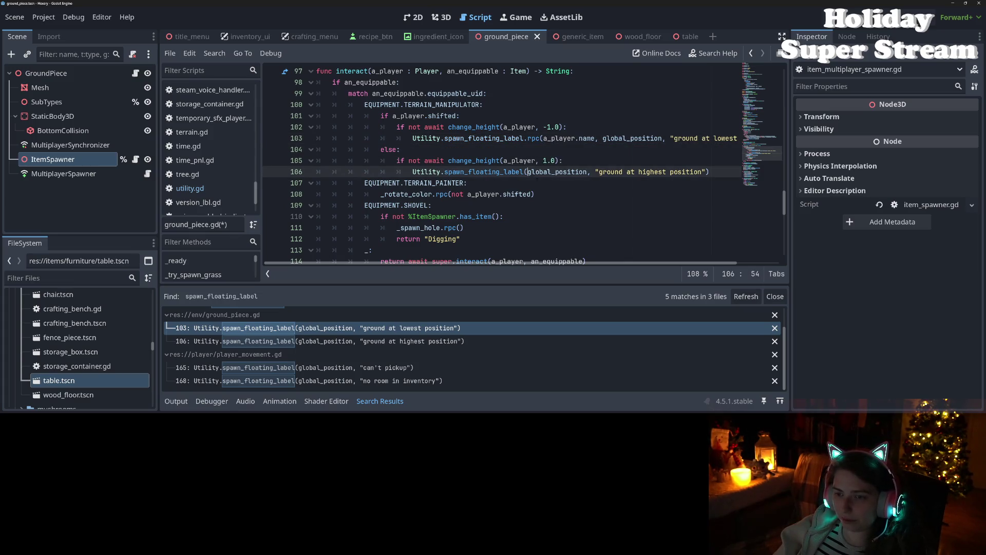
pyautogui.write('.r')
pyautogui.press('BackSpace')
pyautogui.press('BackSpace')
pyautogui.press('BackSpace')
pyautogui.write('.rpc(a_player,')
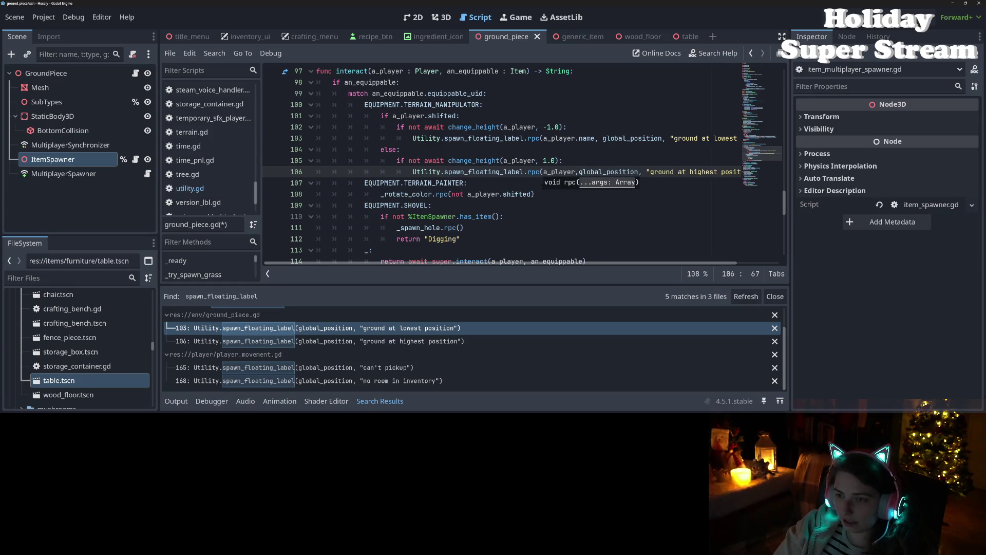
pyautogui.press('Left')
pyautogui.press('Left')
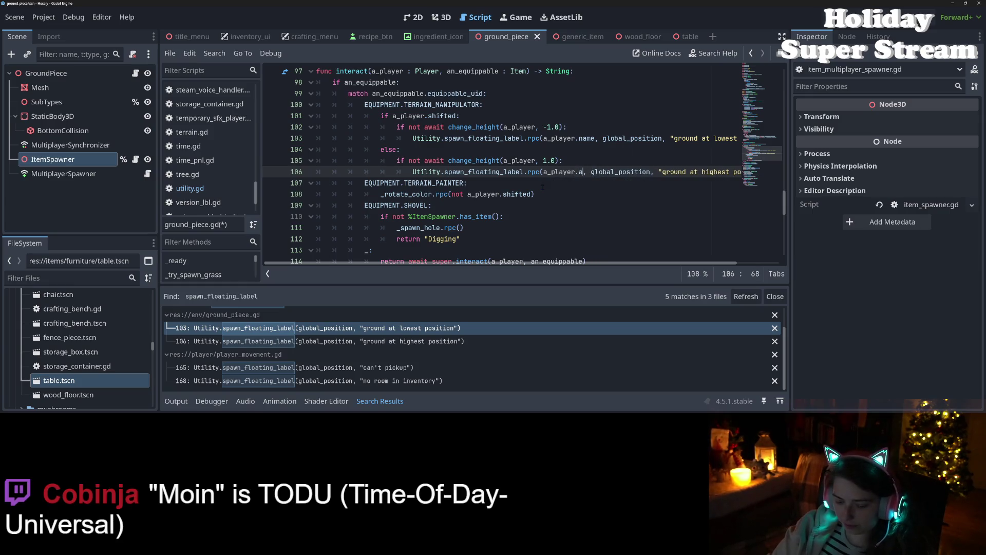
pyautogui.write('.')
pyautogui.write('name')
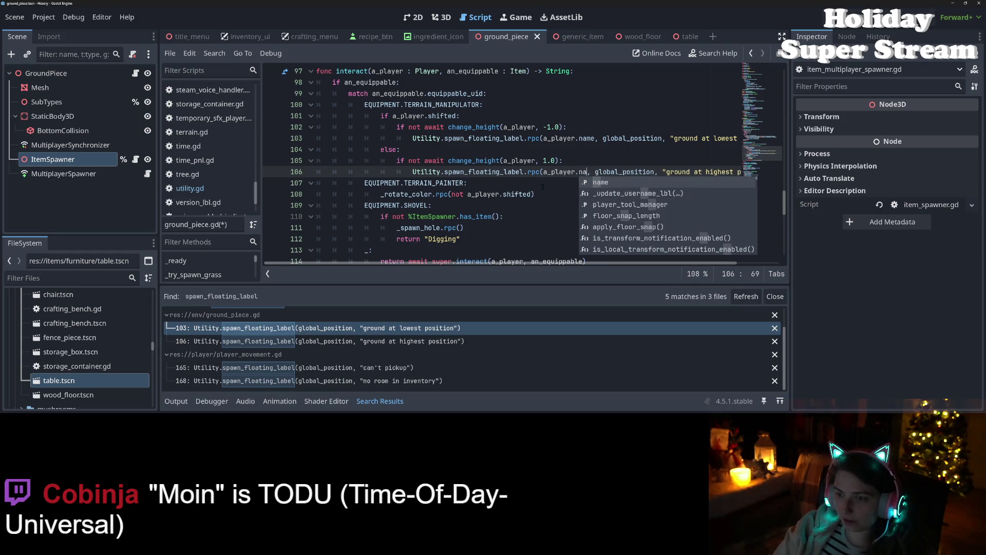
pyautogui.hotkey('ctrl', 's')
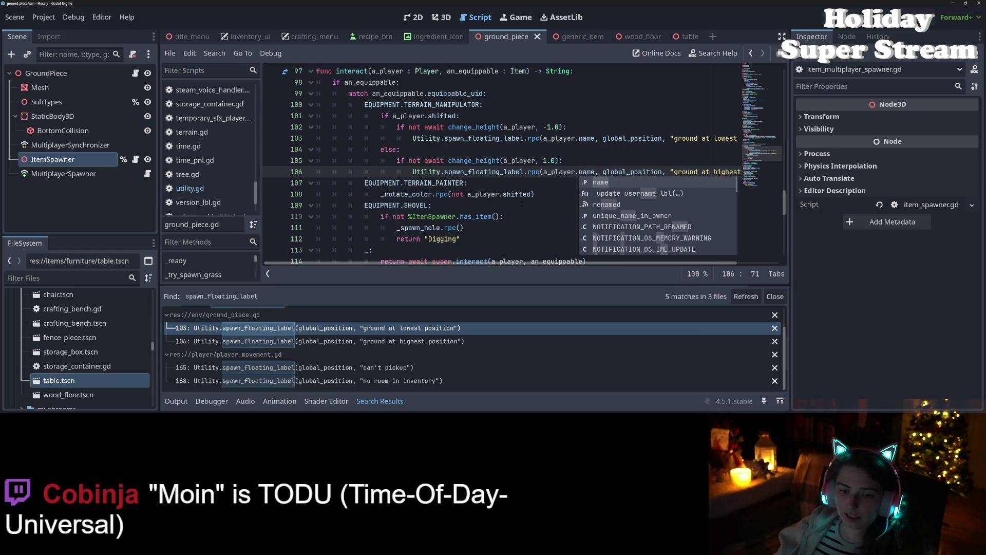
pyautogui.click(530, 205)
pyautogui.click(377, 374)
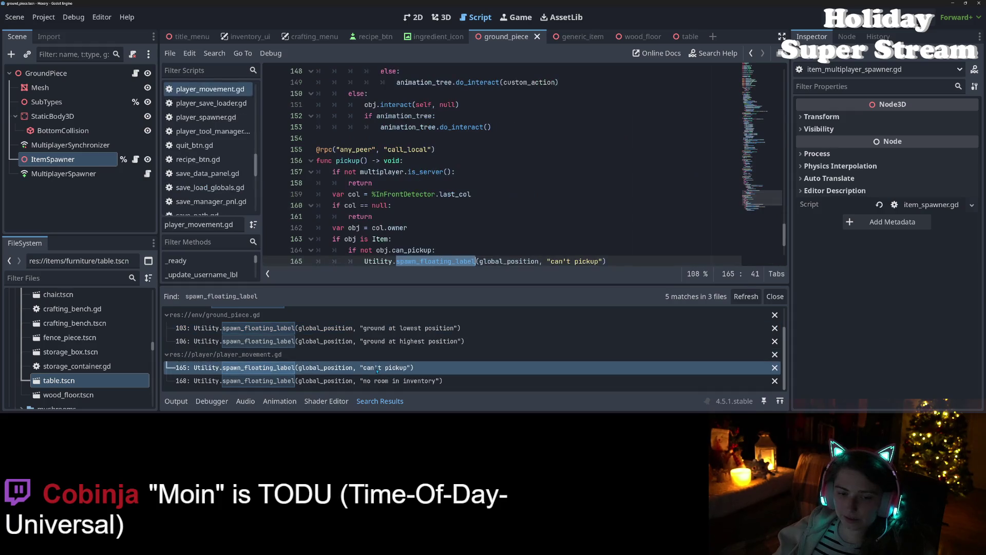
# - Add .rpc(name, ...) to the can't-pickup and no-room-in-inventory spawn_floating_label calls
pyautogui.scroll(-3, 385, 229)
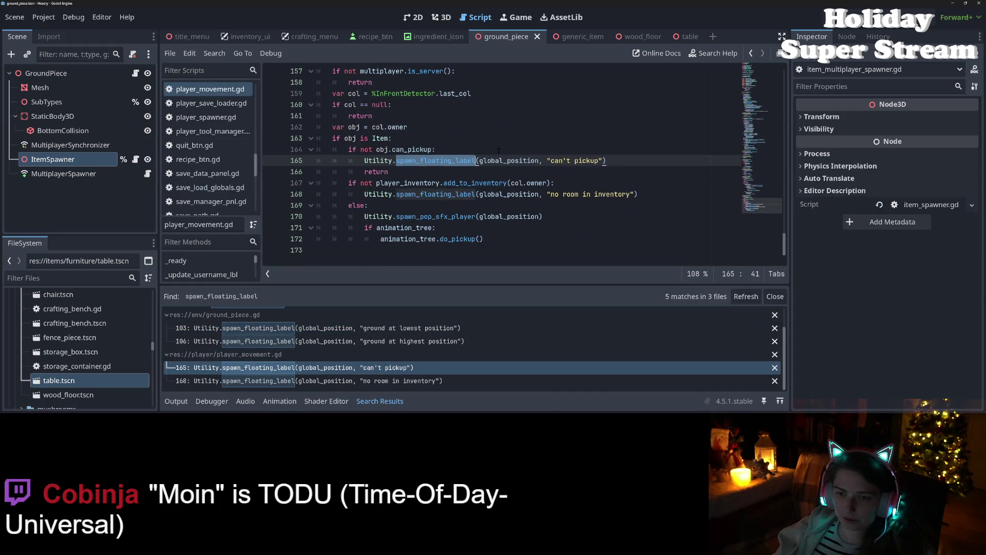
pyautogui.click(452, 169)
pyautogui.click(458, 160)
pyautogui.scroll(3, 459, 172)
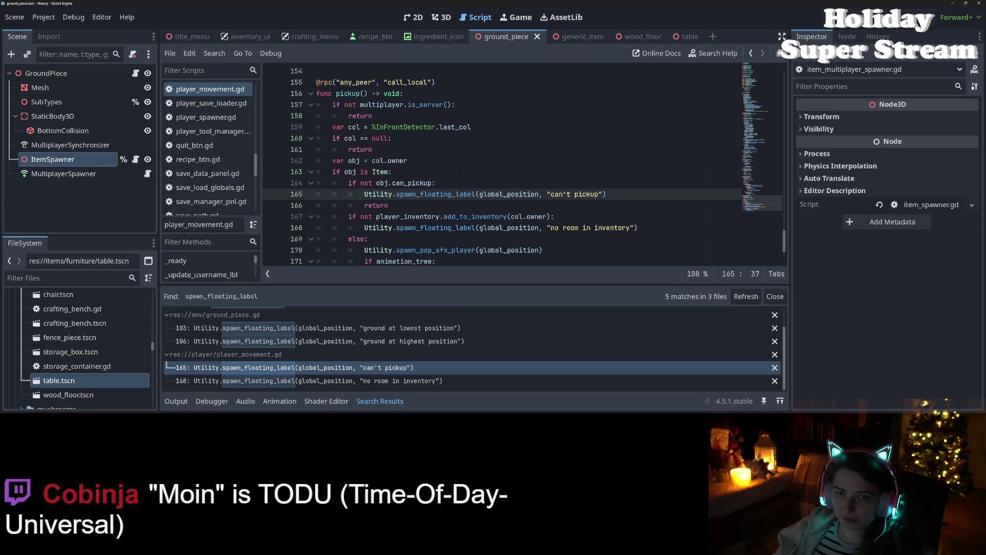
pyautogui.scroll(-3, 459, 172)
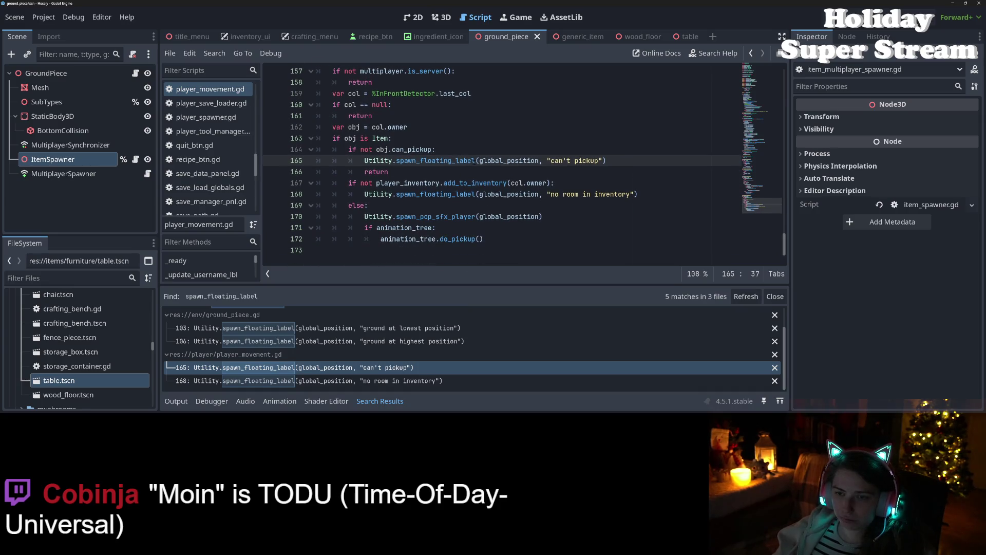
pyautogui.write('.rpc(name,')
pyautogui.click(477, 195)
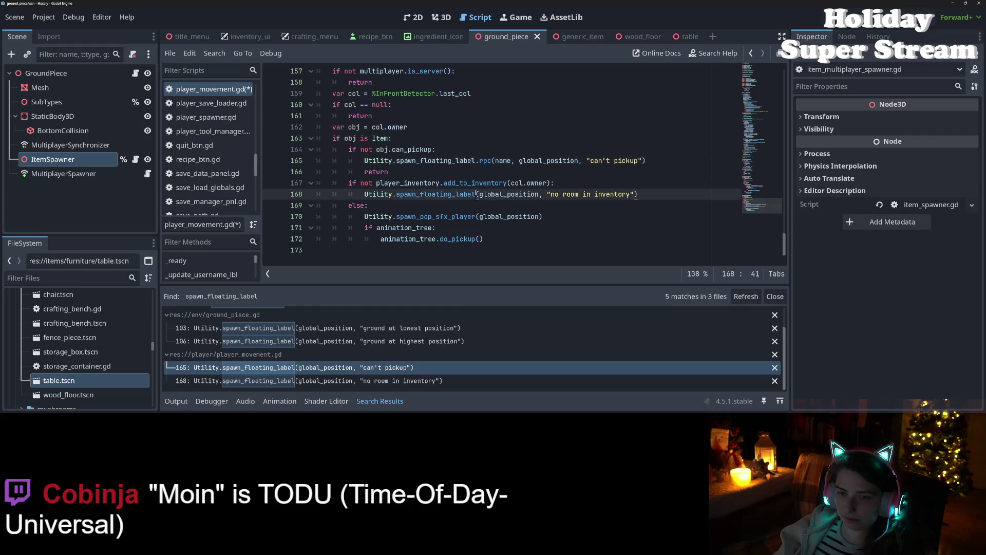
pyautogui.write('.rpc(')
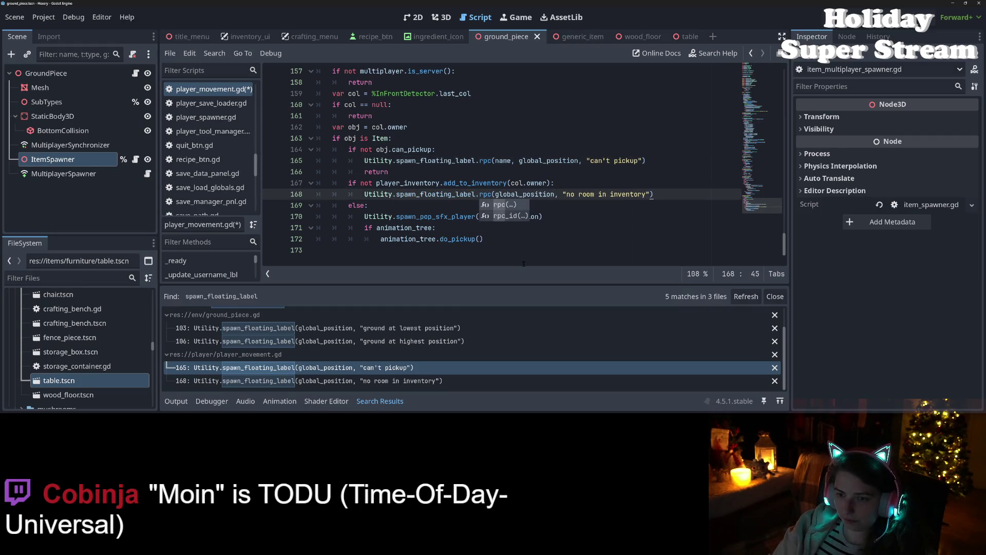
pyautogui.write('name,')
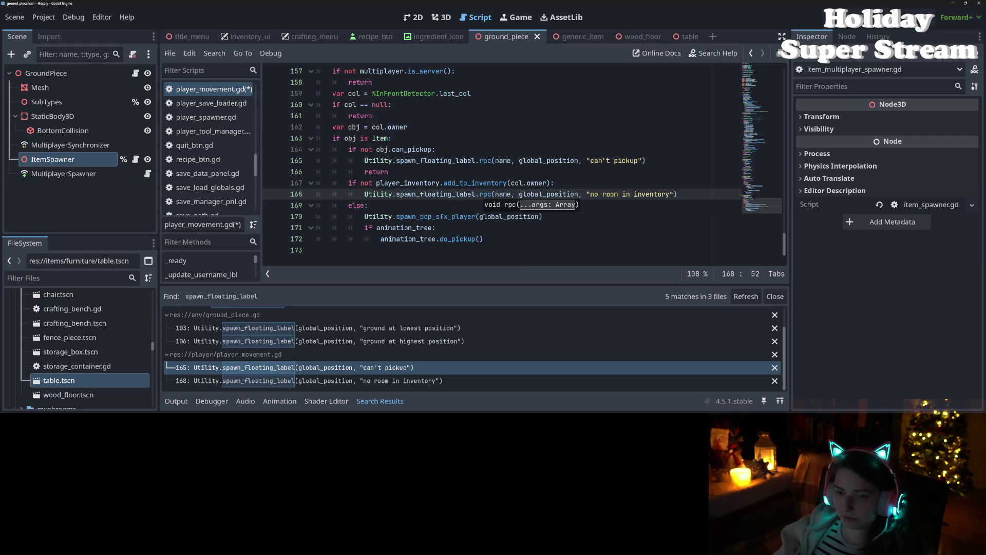
# - Save player_movement.gd and jump to the spawn_pop_sfx_player definition in utility.gd
pyautogui.doubleClick(478, 183)
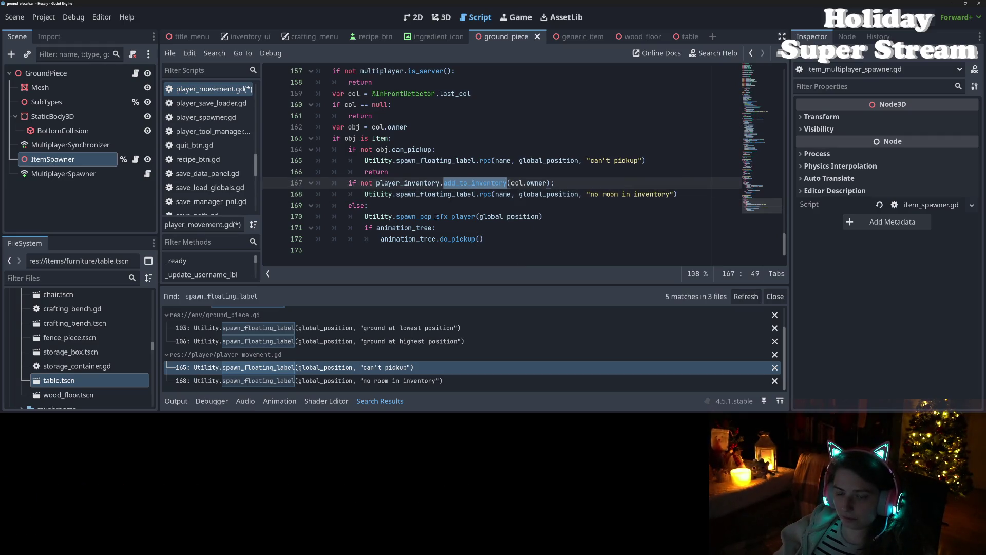
pyautogui.doubleClick(435, 216)
pyautogui.hotkey('ctrl', 's')
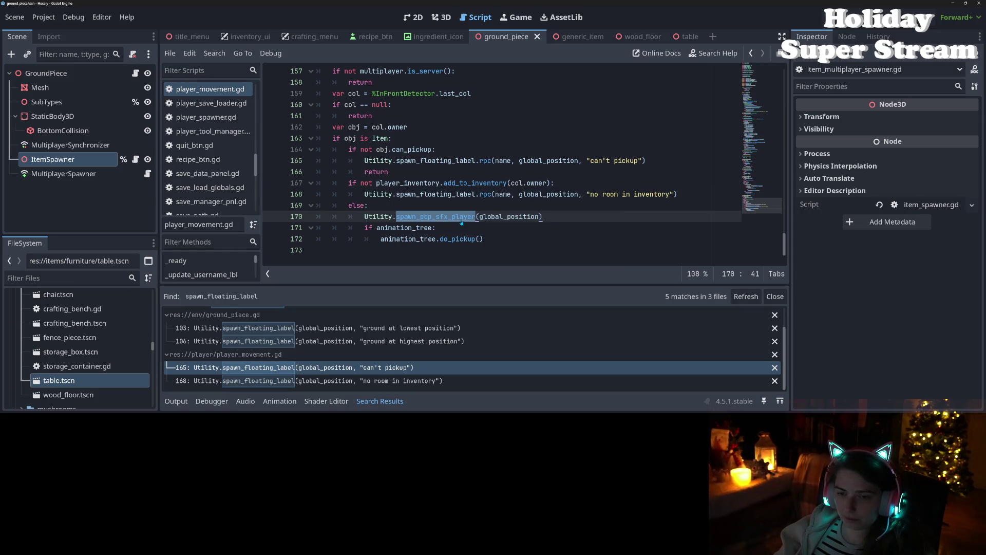
pyautogui.keyDown('ctrl'); pyautogui.click(461, 218); pyautogui.keyUp('ctrl')
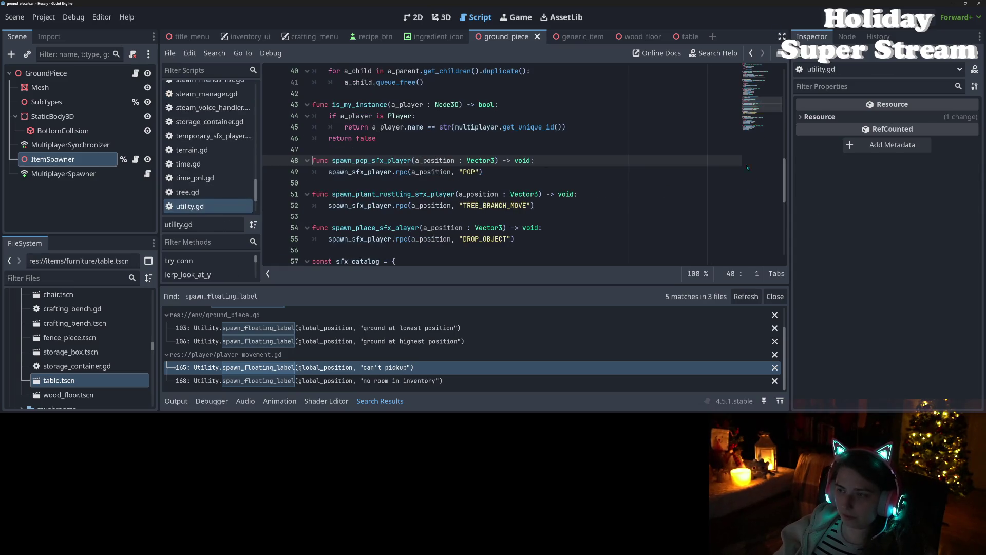
# - Jump to spawn_floating_label's definition in utility.gd and put the caret at the end of line 78
pyautogui.click(751, 53)
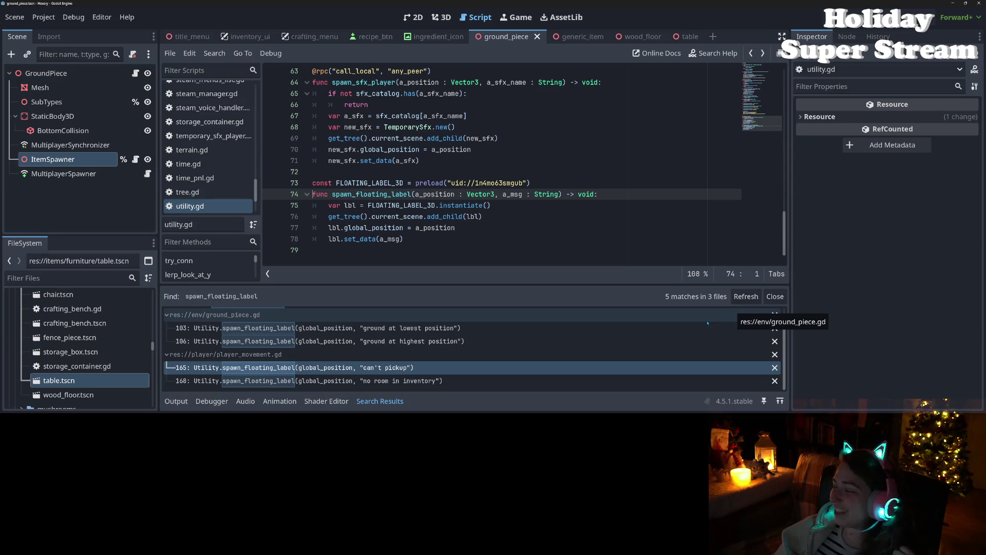
pyautogui.click(506, 248)
pyautogui.click(506, 244)
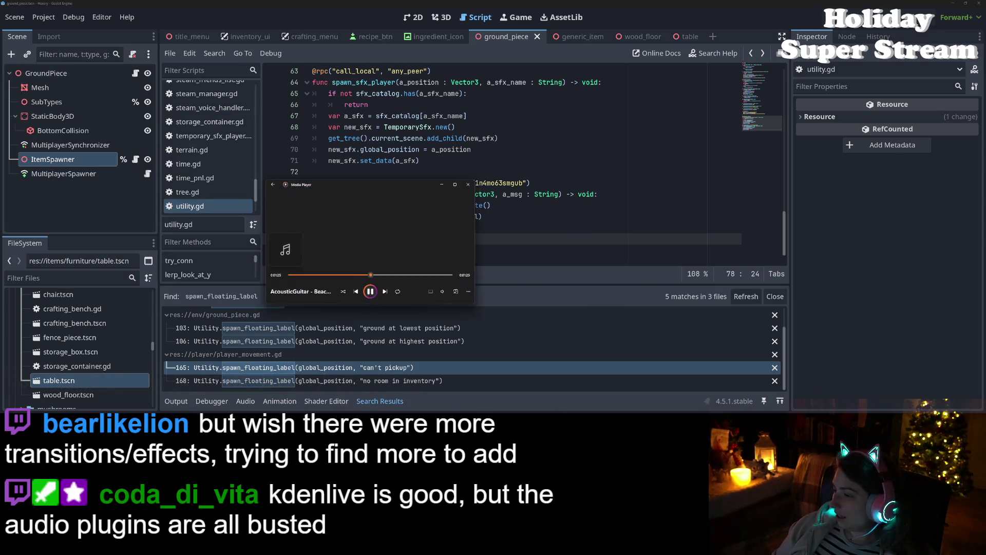
# - Adjust the background music volume and read the instantiate documentation popup in utility.gd
pyautogui.click(440, 293)
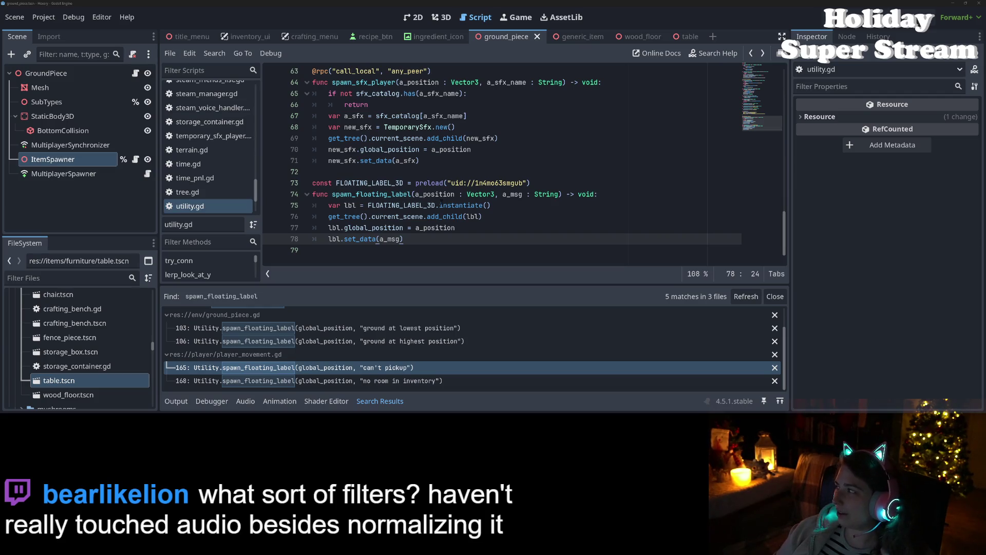
pyautogui.moveTo(442, 206)
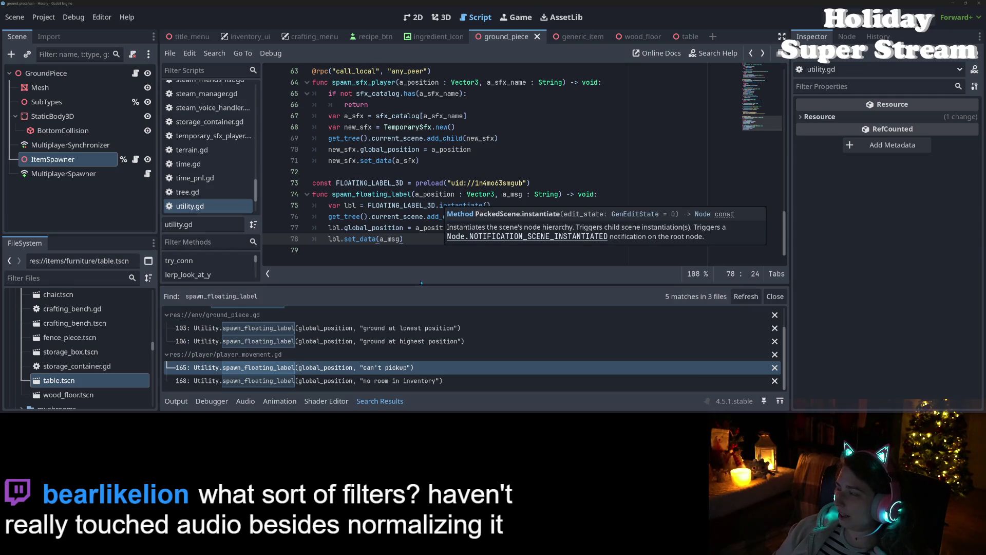
pyautogui.click(592, 217)
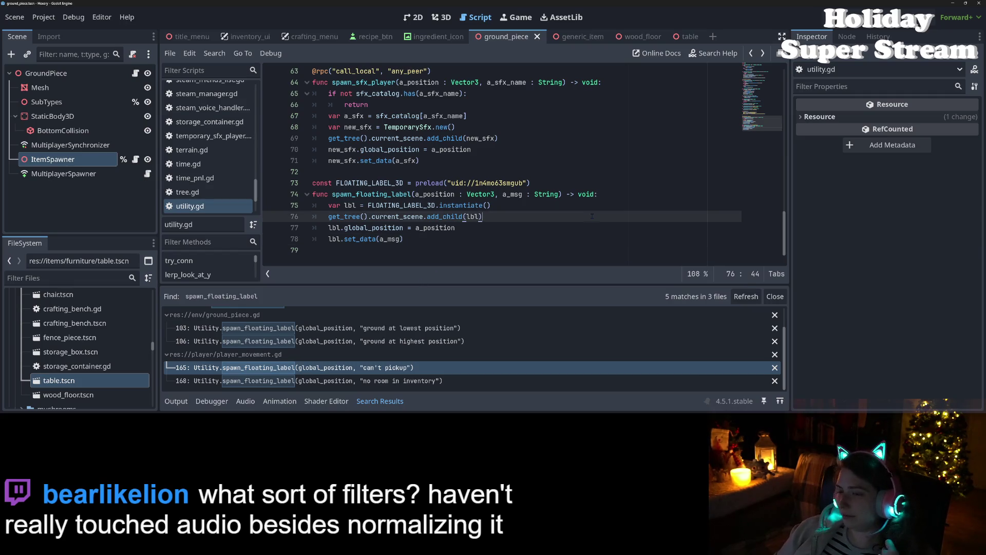
pyautogui.doubleClick(387, 194)
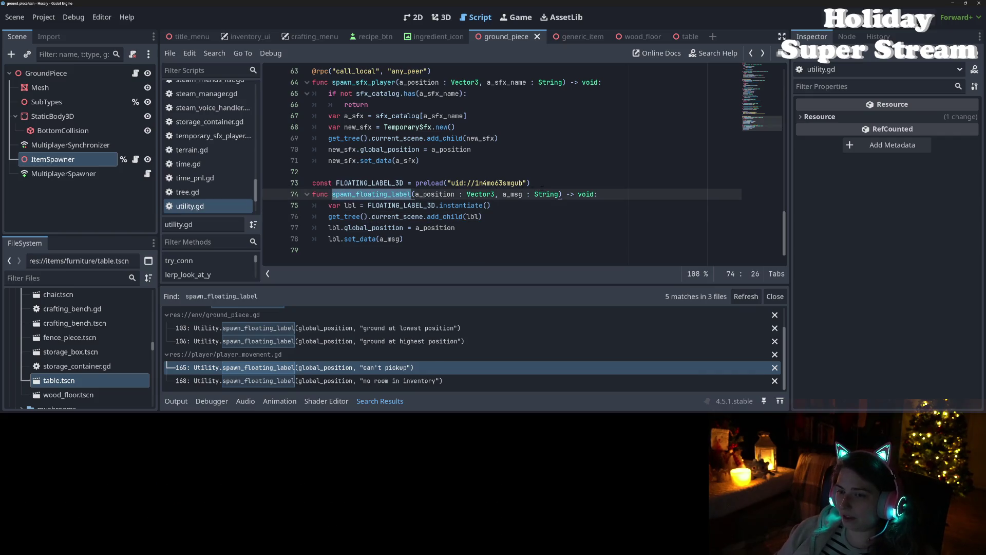
pyautogui.click(542, 184)
pyautogui.press('Return')
pyautogui.write('@')
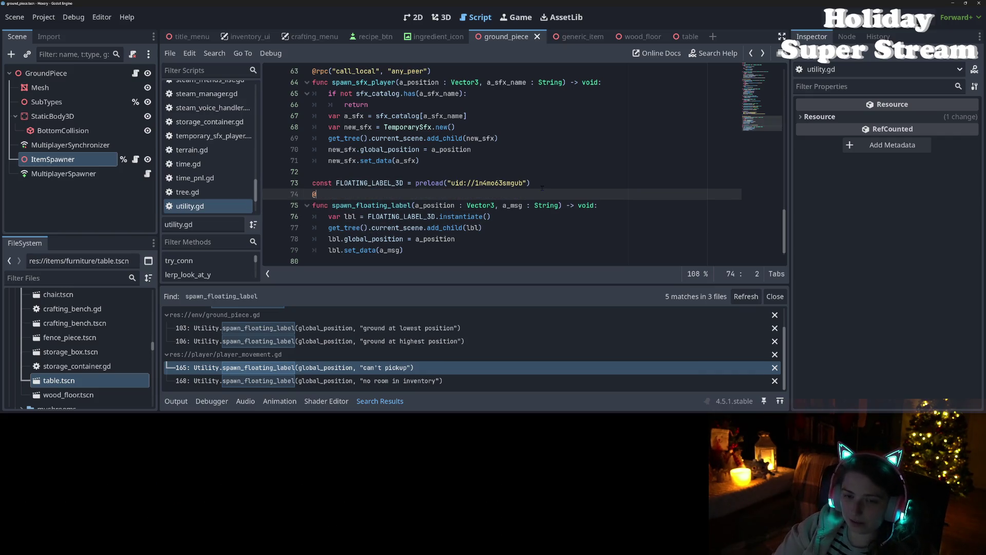
pyautogui.write('rpc')
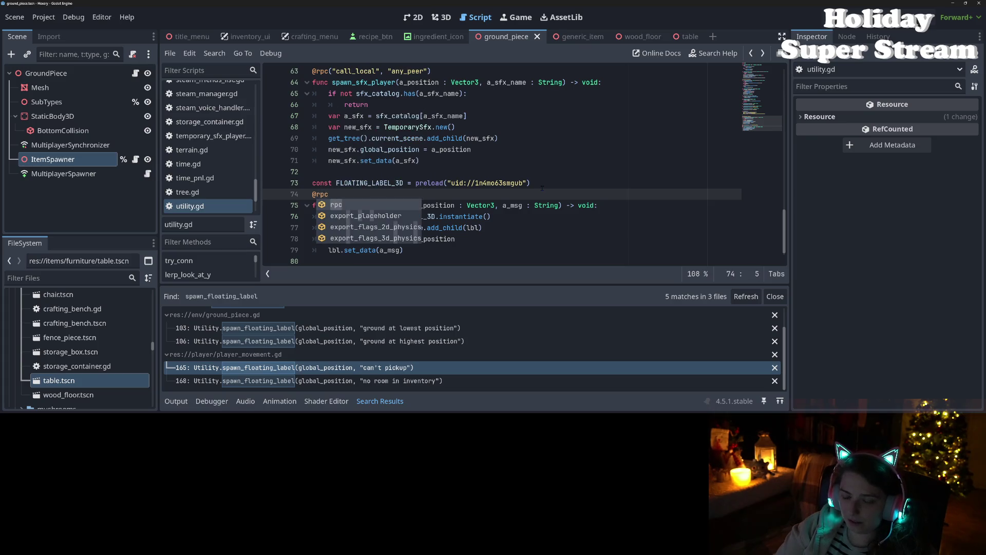
pyautogui.write('("call')
pyautogui.press('Return')
pyautogui.write(', "')
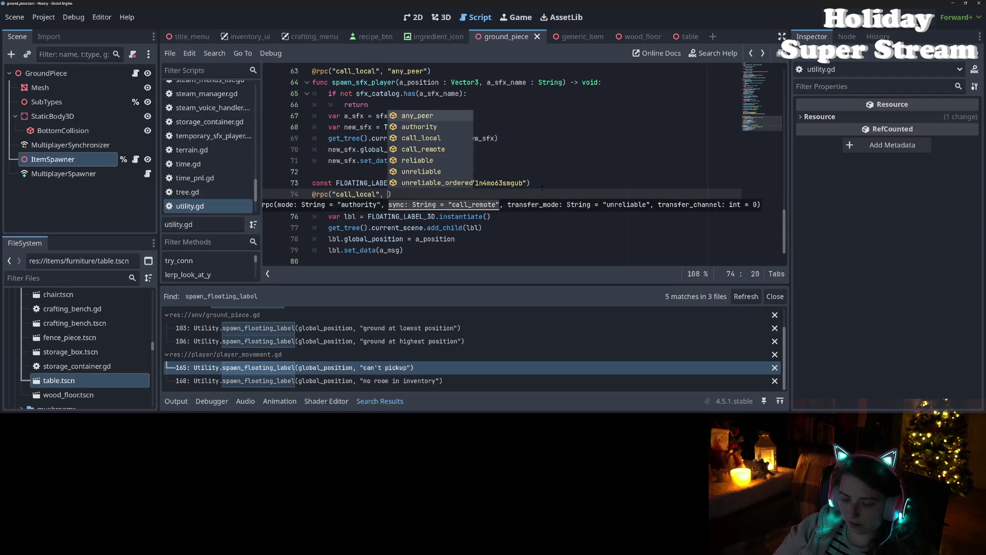
pyautogui.press('Return')
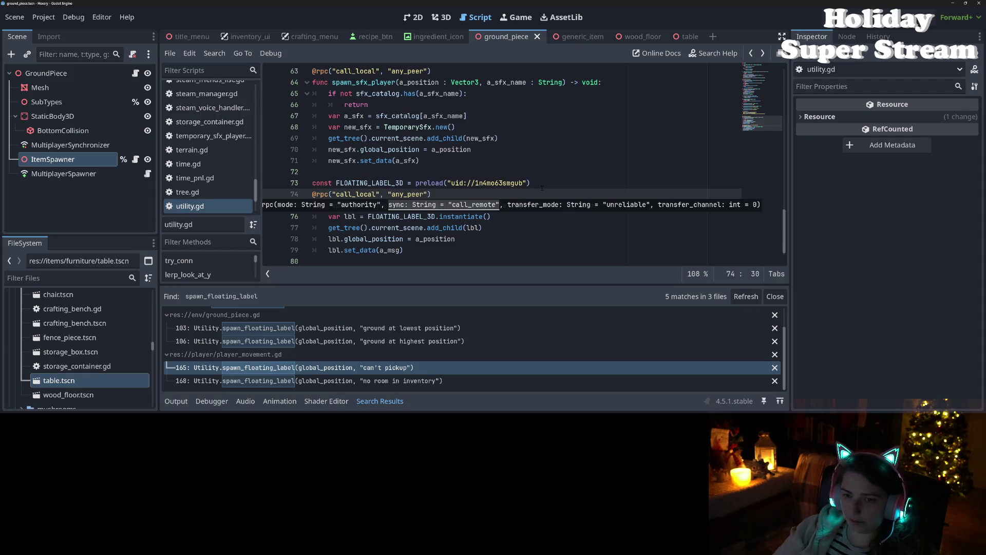
pyautogui.click(415, 205)
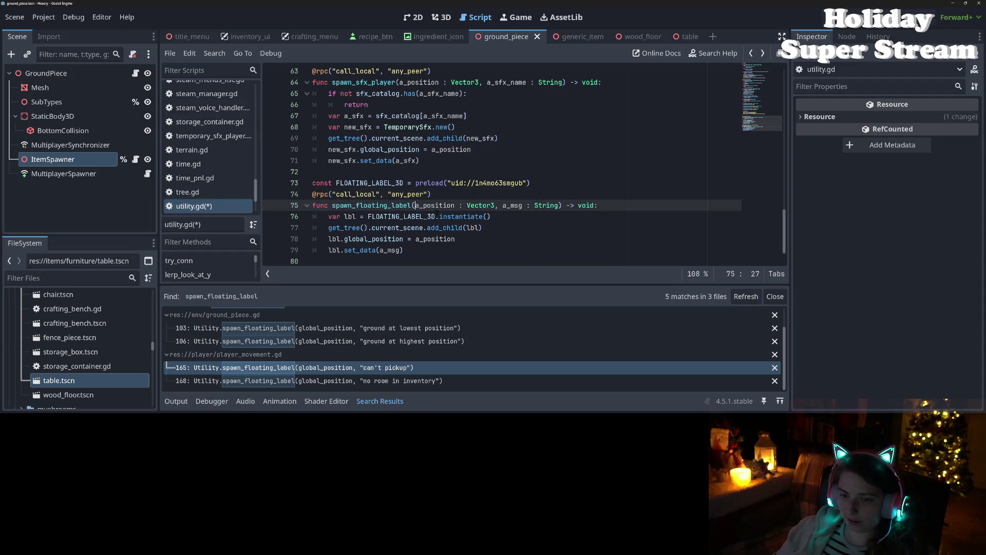
pyautogui.write('player_nam')
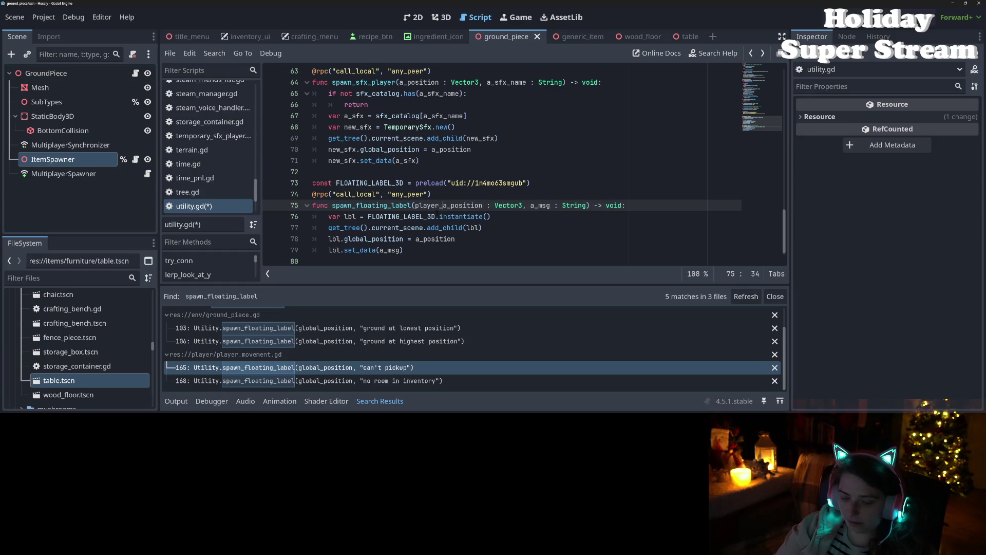
pyautogui.write('e, ')
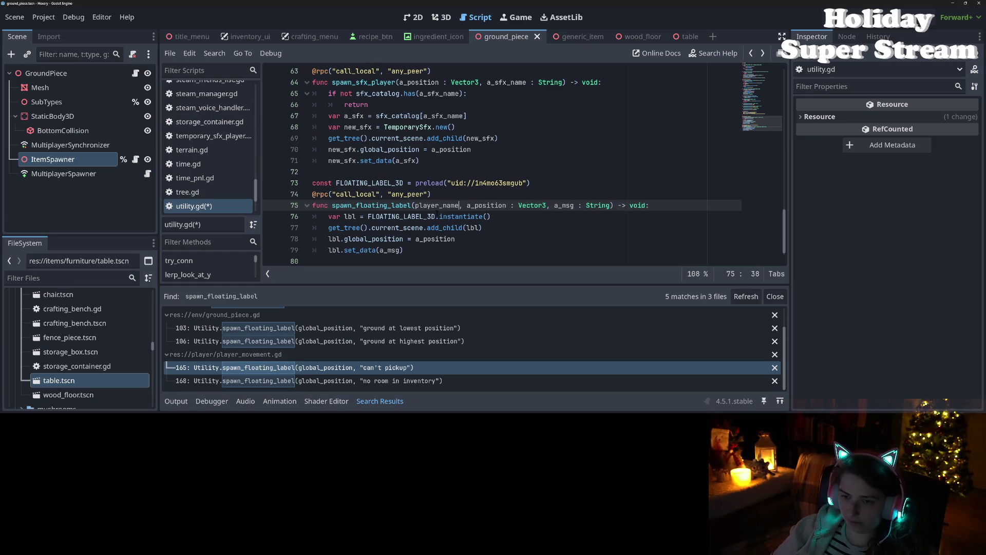
pyautogui.write(' : String')
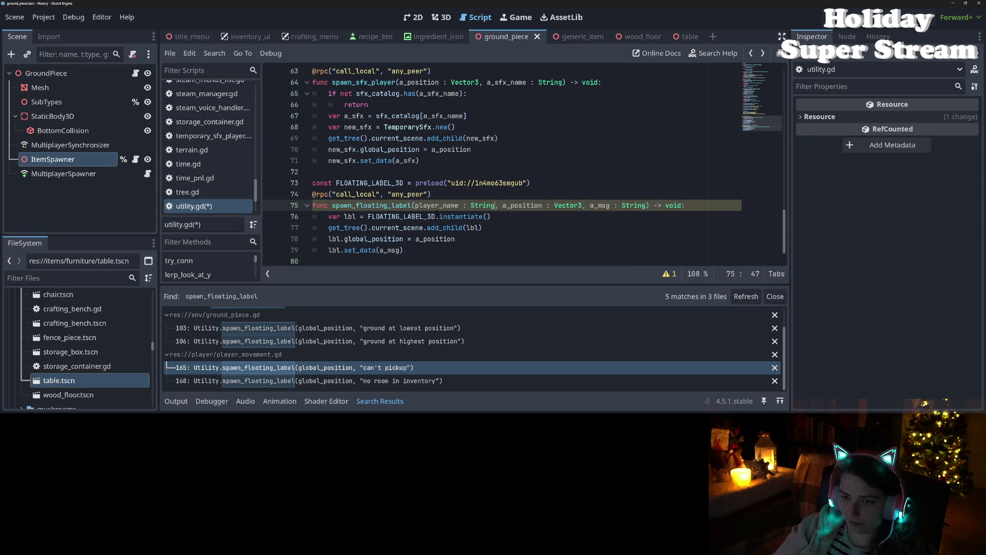
# - Add 'if not player_name == str(multiplayer.get_unique_id()): return', save utility.gd, and switch to Trello
pyautogui.click(692, 206)
pyautogui.press('Return')
pyautogui.write('if not player_name == ')
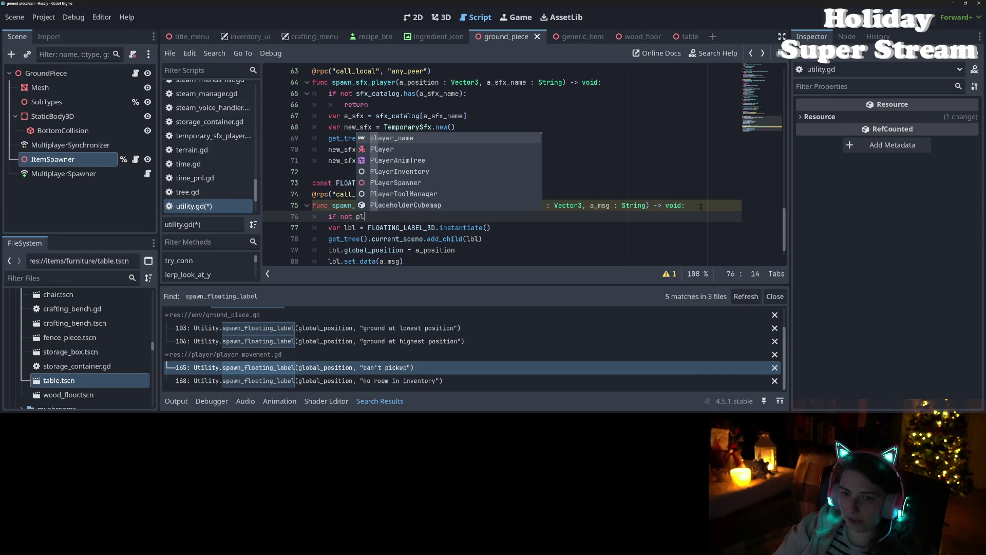
pyautogui.write('str(mul')
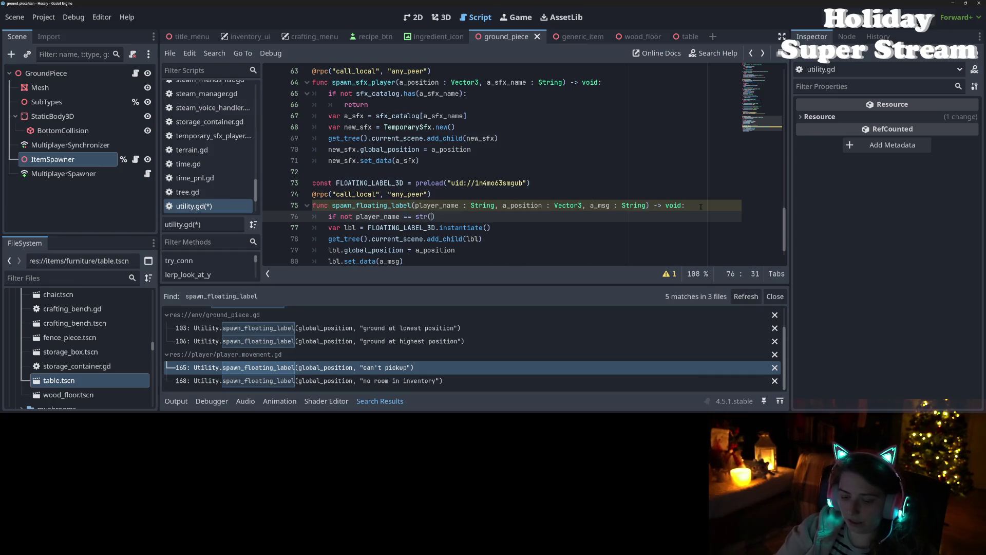
pyautogui.write('tiplayer.serv')
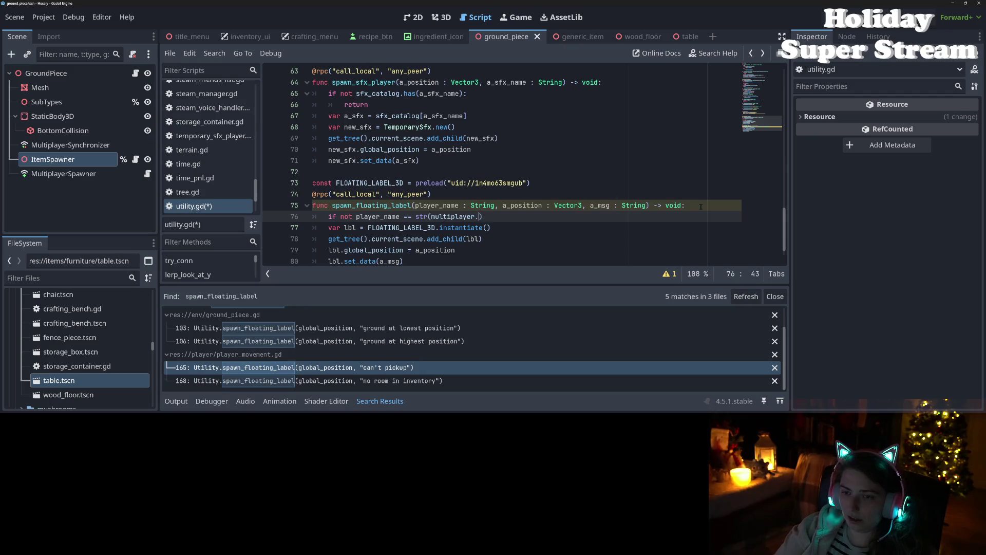
pyautogui.press('BackSpace')
pyautogui.press('BackSpace')
pyautogui.press('BackSpace')
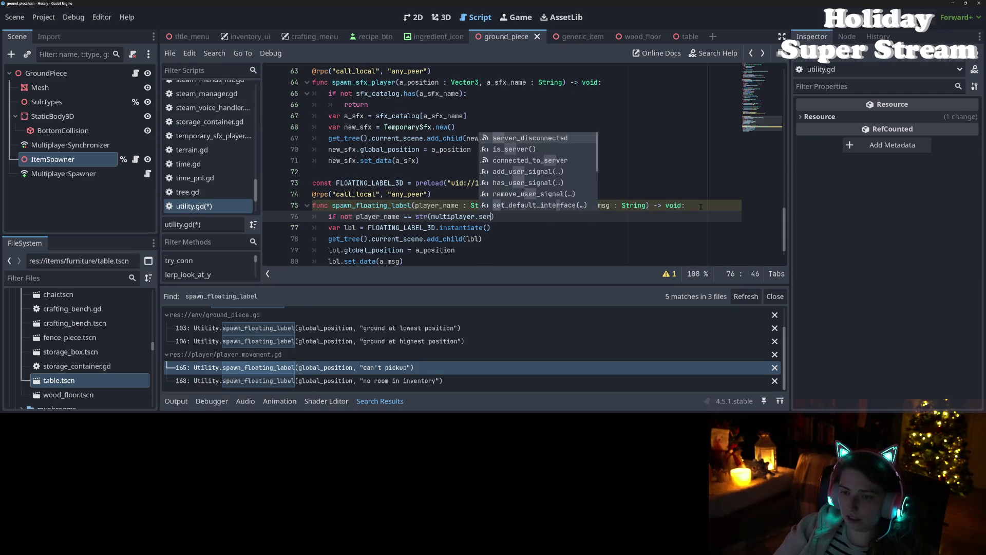
pyautogui.write('uid')
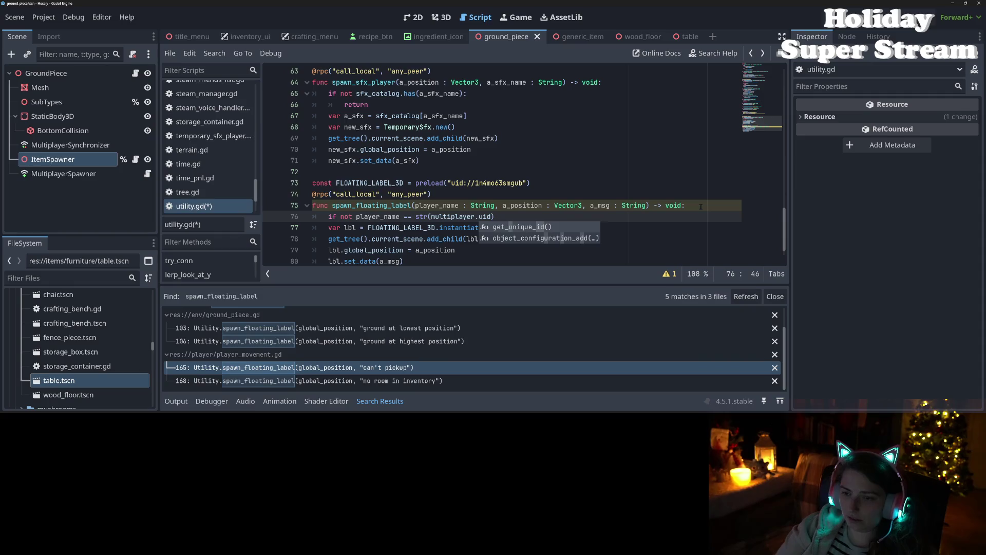
pyautogui.press('Return')
pyautogui.press('Return')
pyautogui.write('return')
pyautogui.hotkey('ctrl', 's')
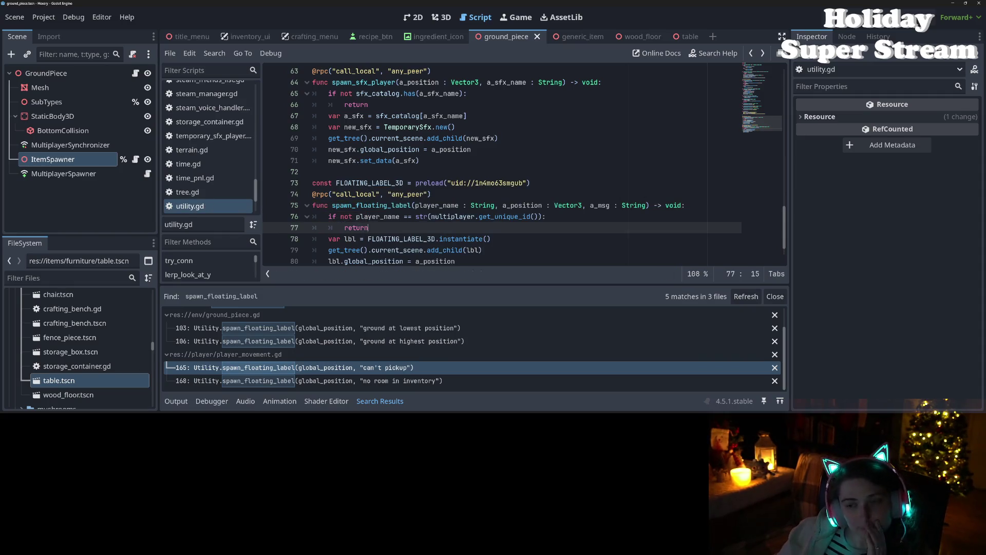
pyautogui.scroll(-1, 560, 195)
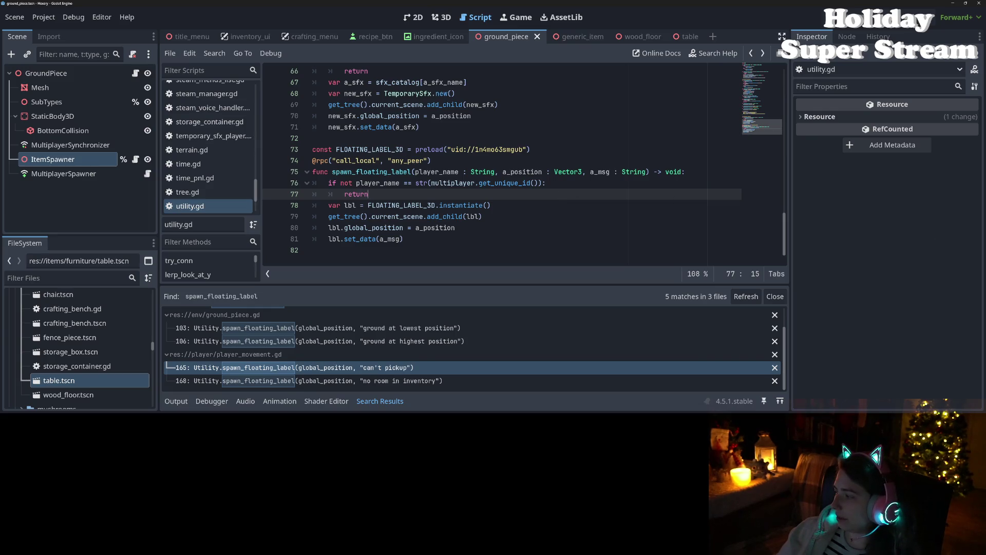
pyautogui.hotkey('alt', 'Tab')
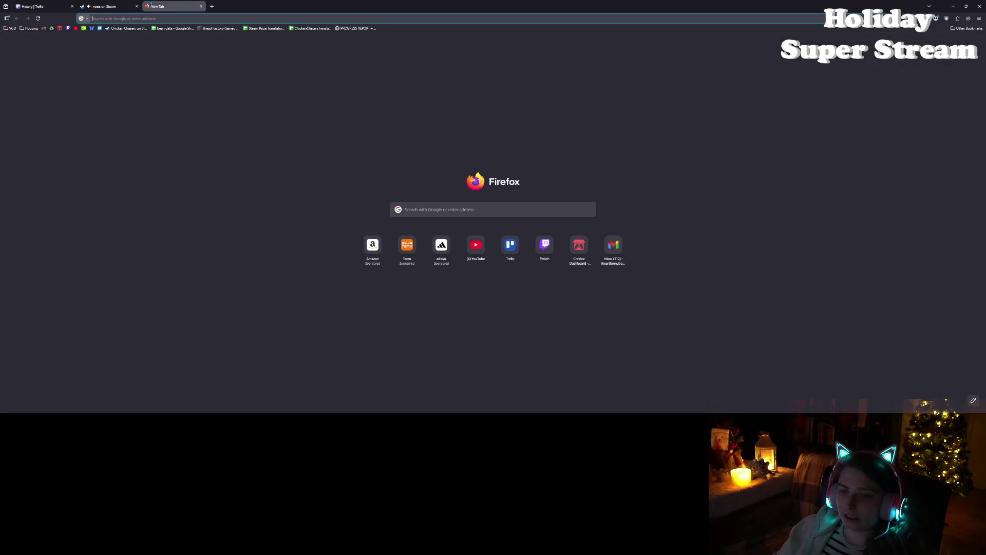
# - Google rpc_id in a new Firefox tab and open the Godot Docs High-level multiplayer result
pyautogui.click(147, 6)
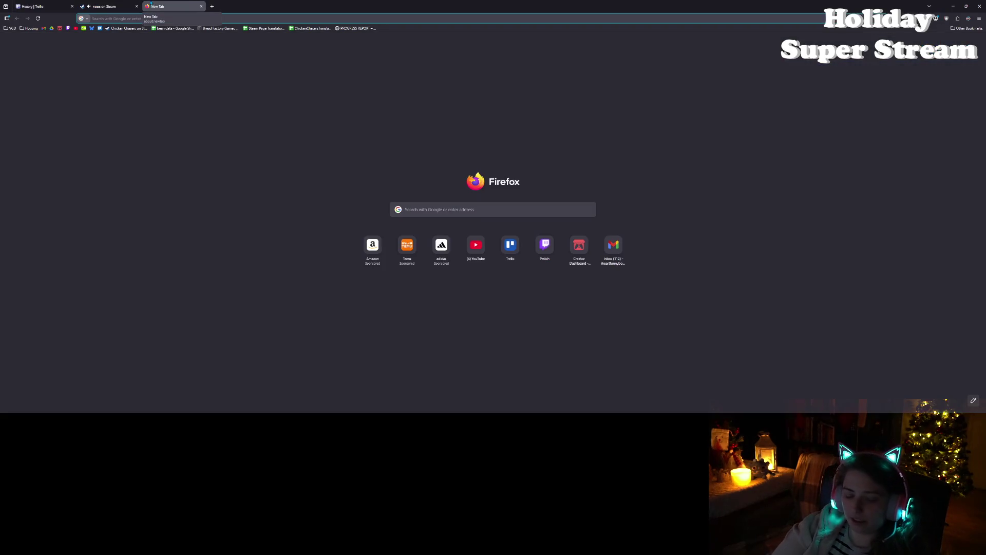
pyautogui.write('rp')
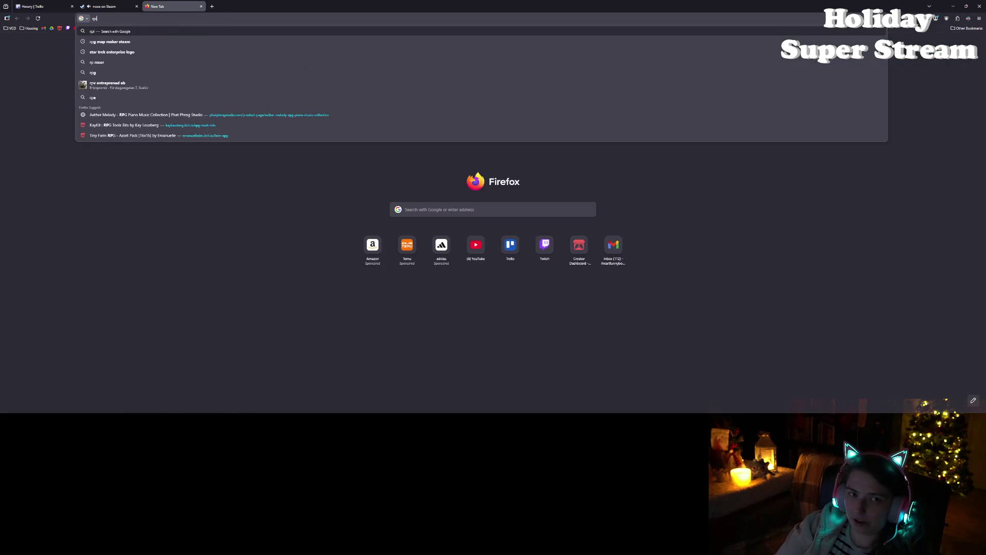
pyautogui.write('c_id')
pyautogui.press('Return')
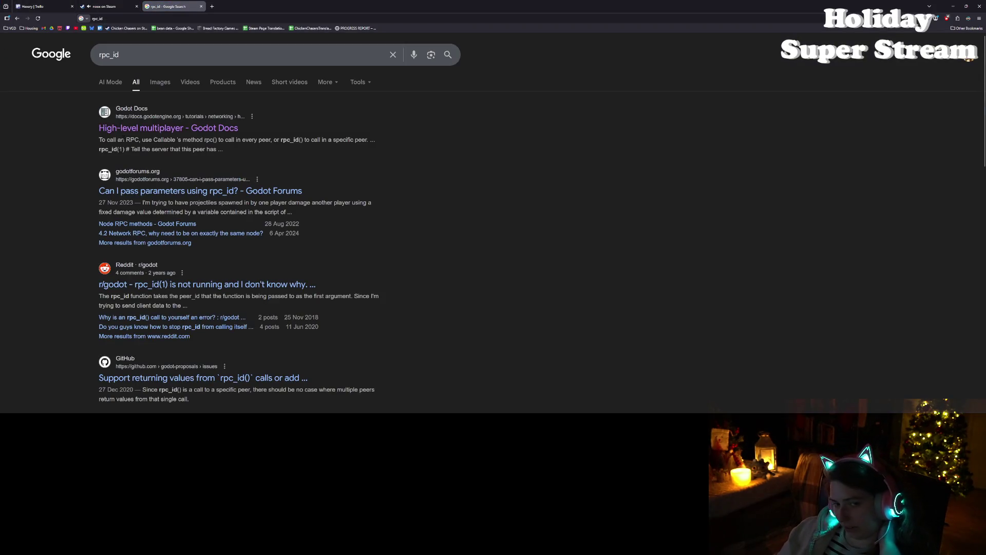
pyautogui.click(143, 129)
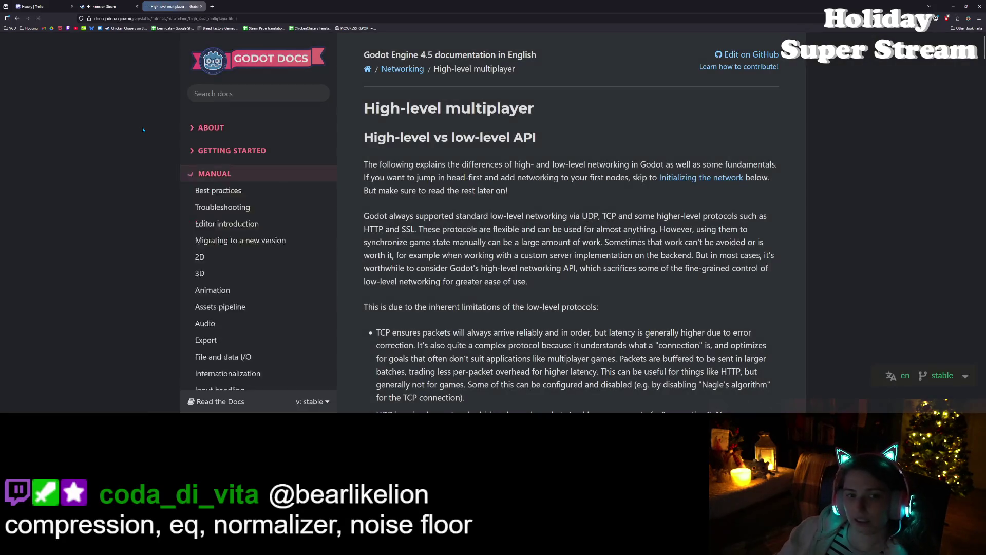
# - Find rpc_id on the docs page and scroll to the transfer_some_input.rpc_id(1) example
pyautogui.hotkey('ctrl', 'f')
pyautogui.write('rpc_id')
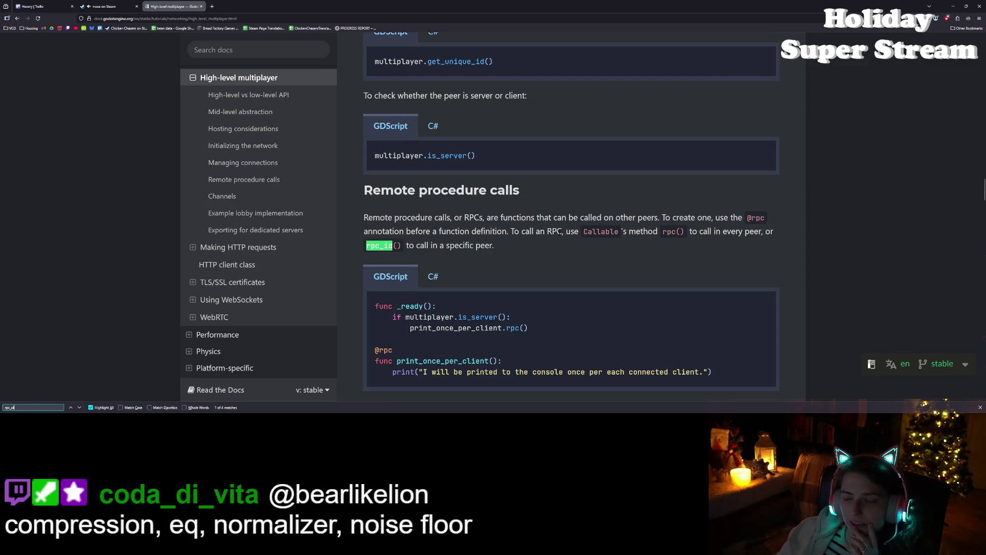
pyautogui.click(386, 244)
pyautogui.scroll(-2, 387, 243)
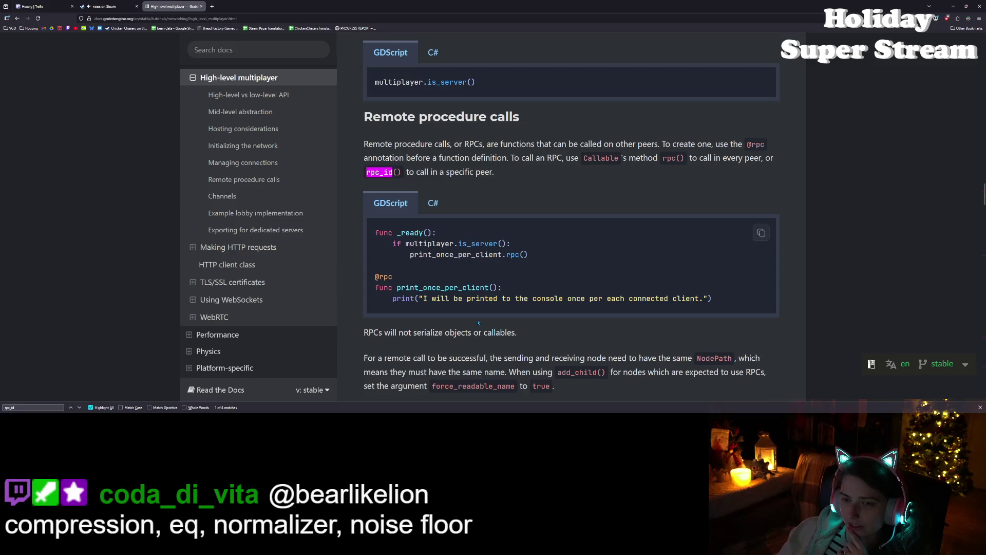
pyautogui.scroll(-2, 477, 311)
pyautogui.scroll(-4, 478, 310)
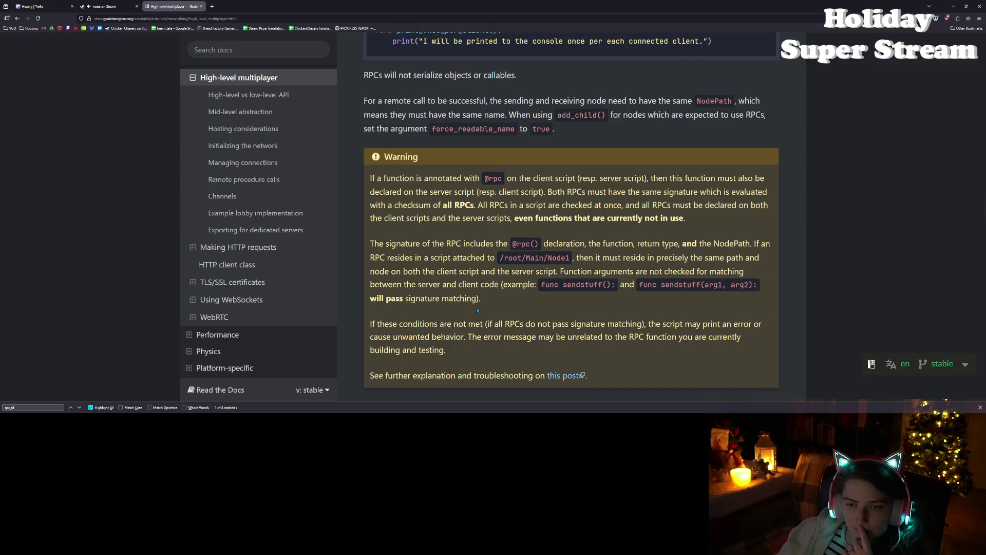
pyautogui.scroll(-3, 478, 310)
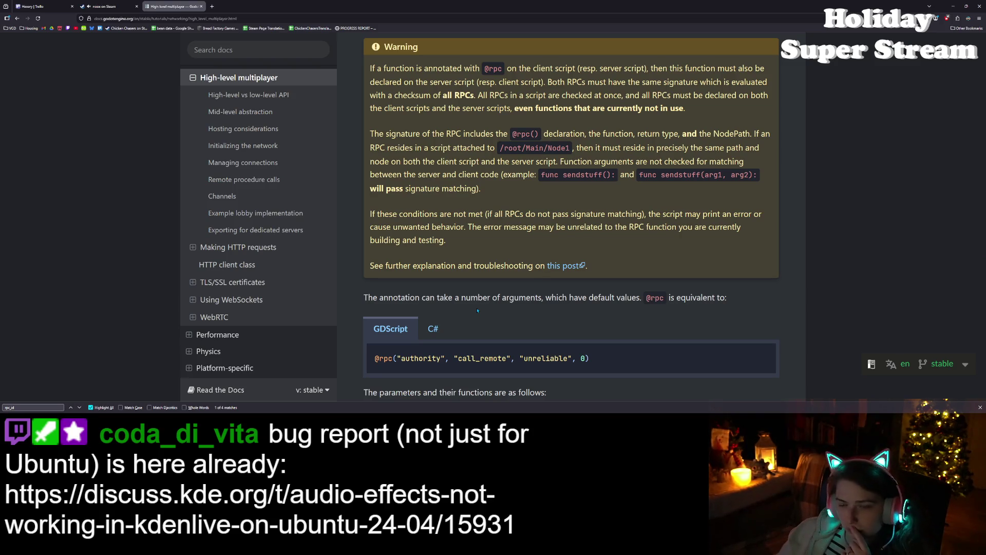
pyautogui.scroll(-5, 477, 310)
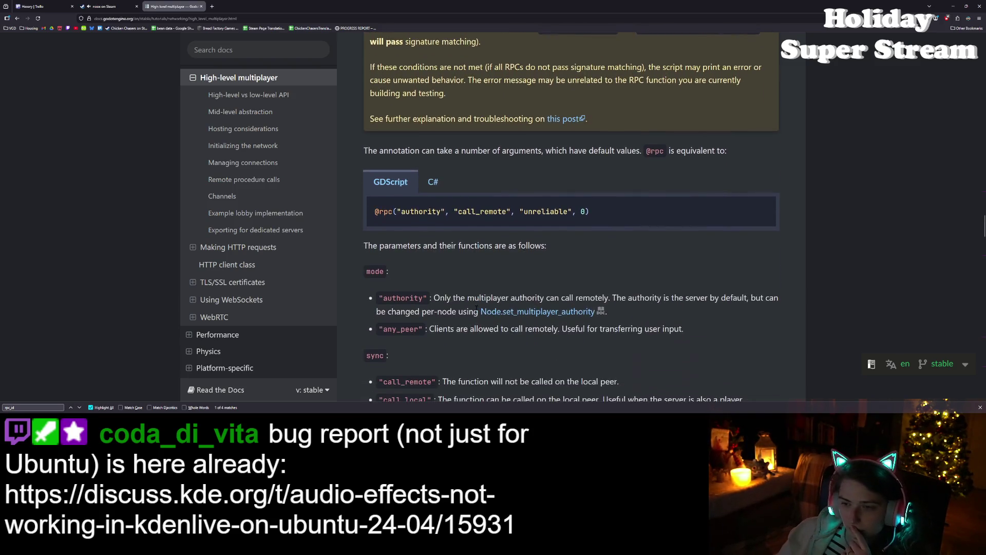
pyautogui.scroll(-5, 477, 307)
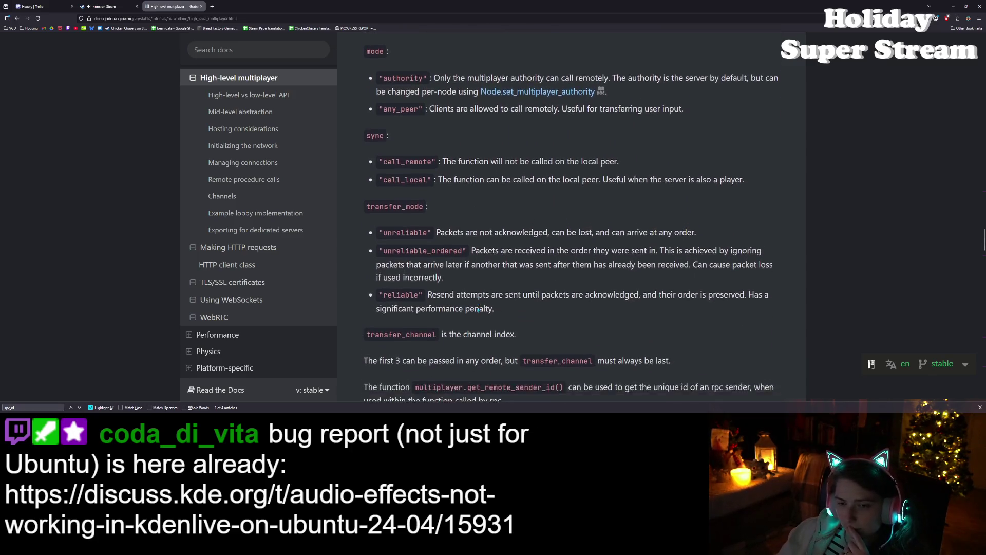
pyautogui.scroll(-3, 478, 310)
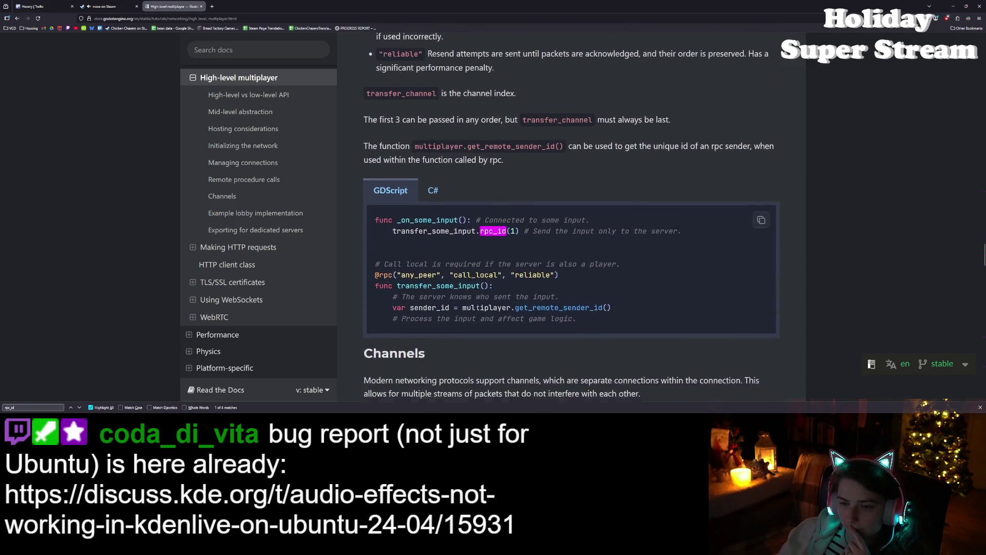
pyautogui.moveTo(487, 215); pyautogui.dragTo(678, 215)
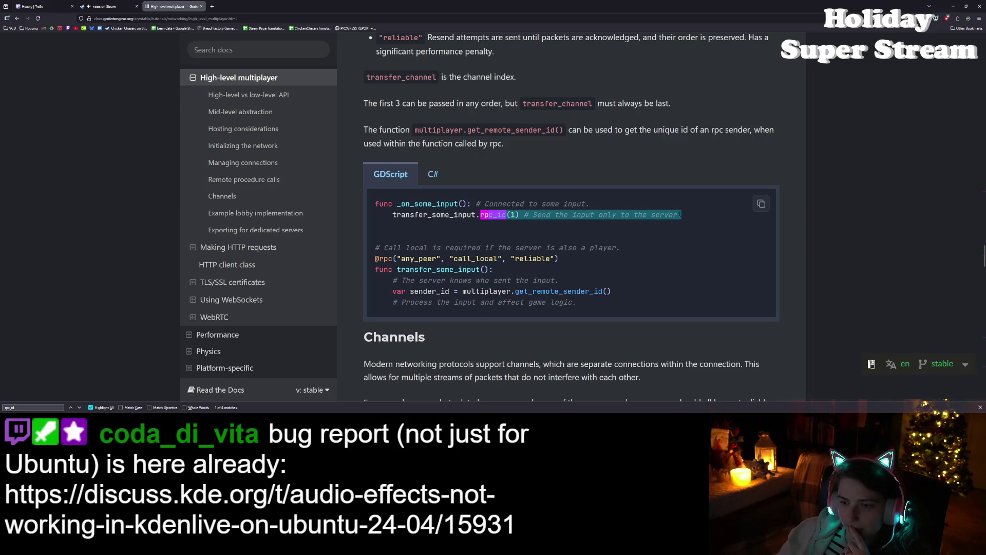
pyautogui.click(680, 215)
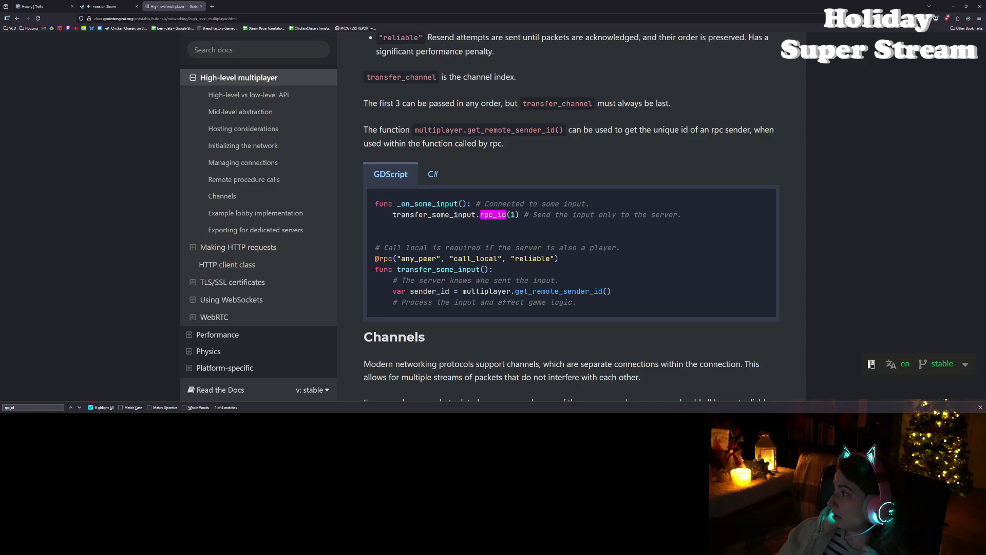
pyautogui.hotkey('alt', 'Tab')
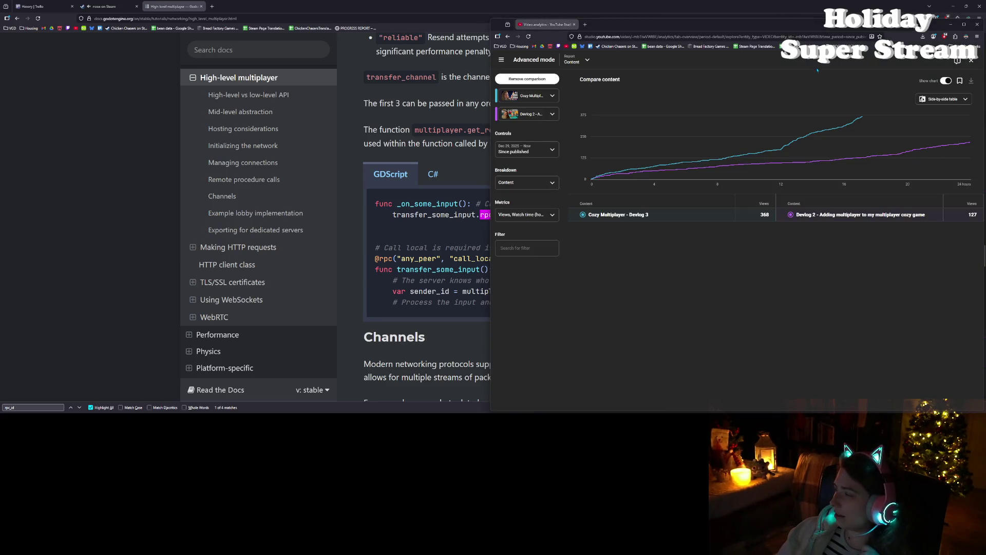
# - Maximize YouTube Studio, review the content comparison, then exit it to the 366-view overview
pyautogui.press('super+Up')
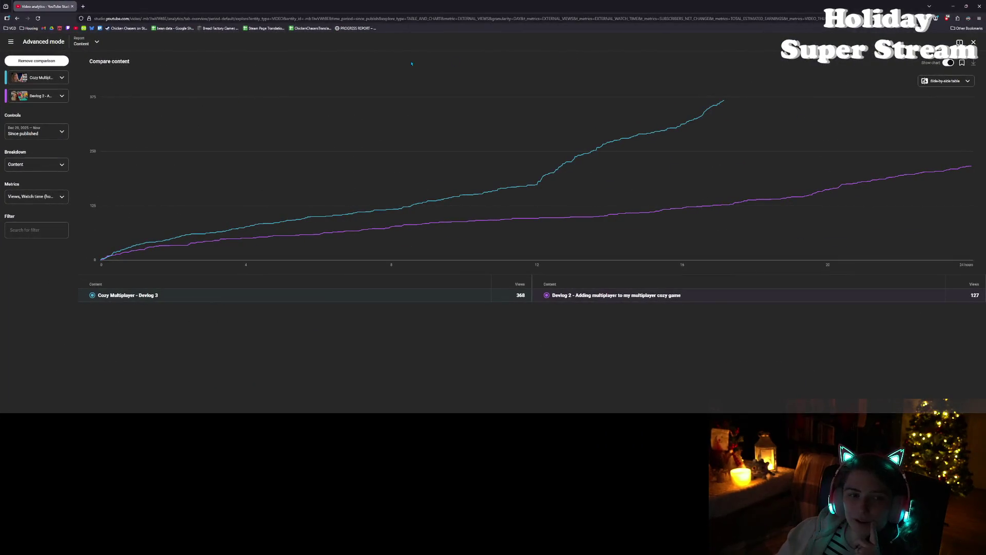
pyautogui.moveTo(517, 164)
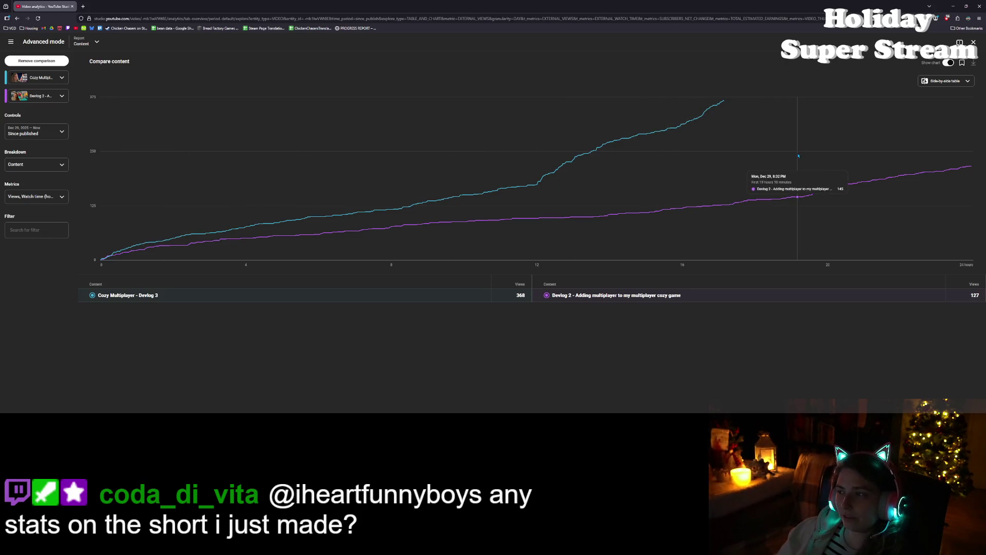
pyautogui.click(974, 43)
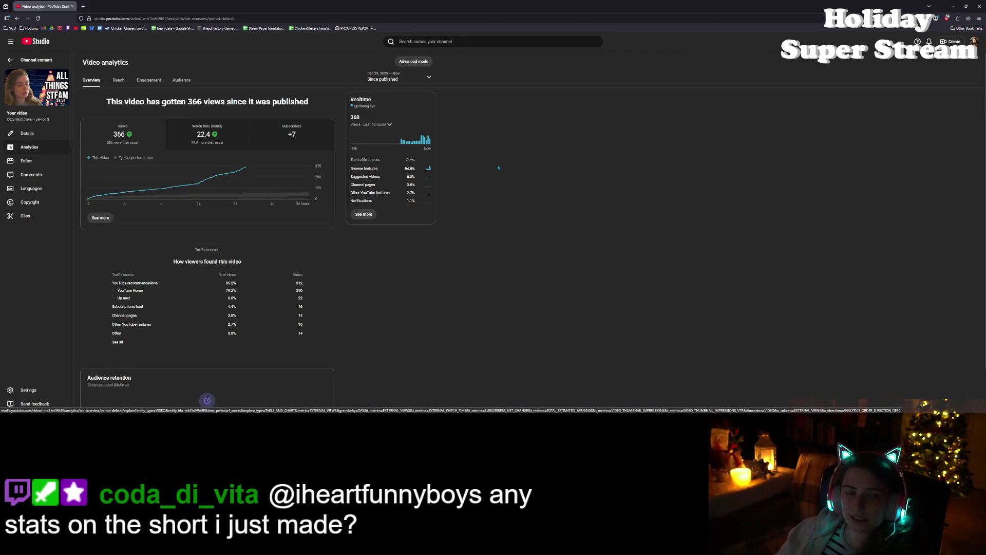
# - Check analytics for the newest Short, 'qa going crazy xD' (207 views), then return to the docs
pyautogui.click(21, 65)
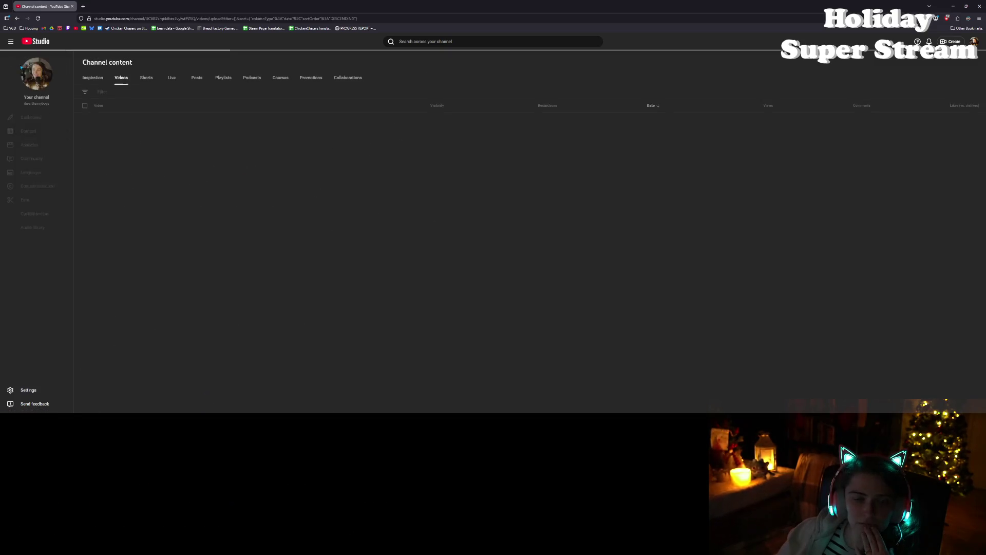
pyautogui.click(146, 78)
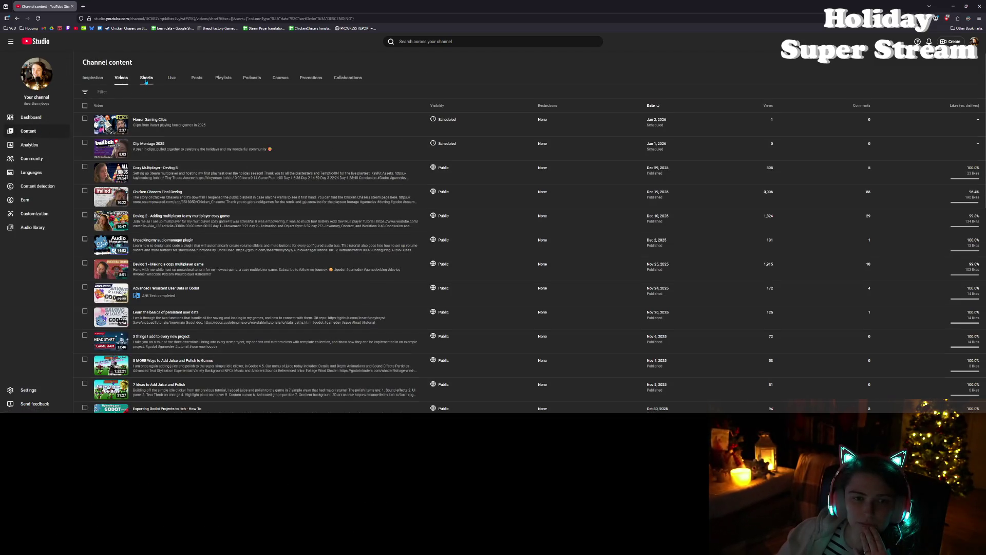
pyautogui.moveTo(147, 131)
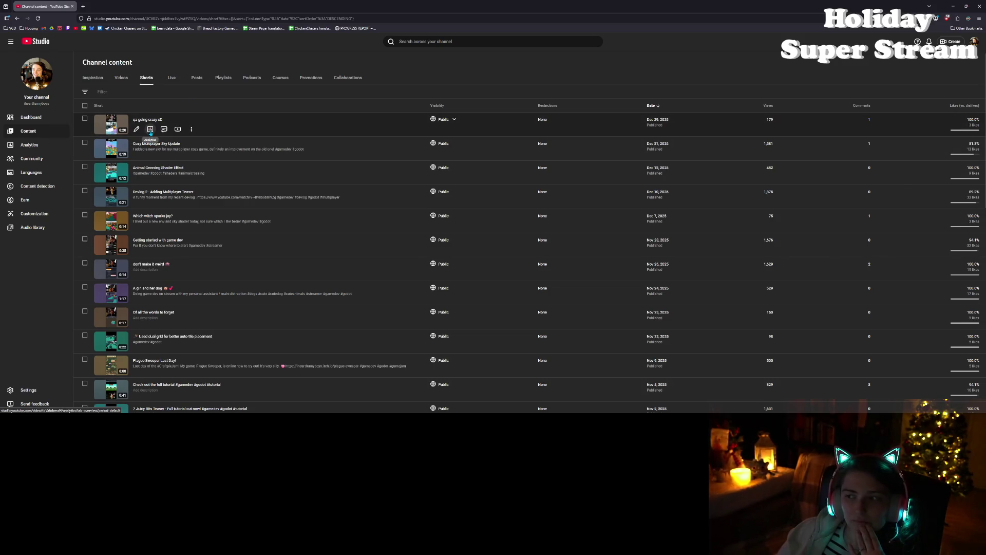
pyautogui.click(150, 130)
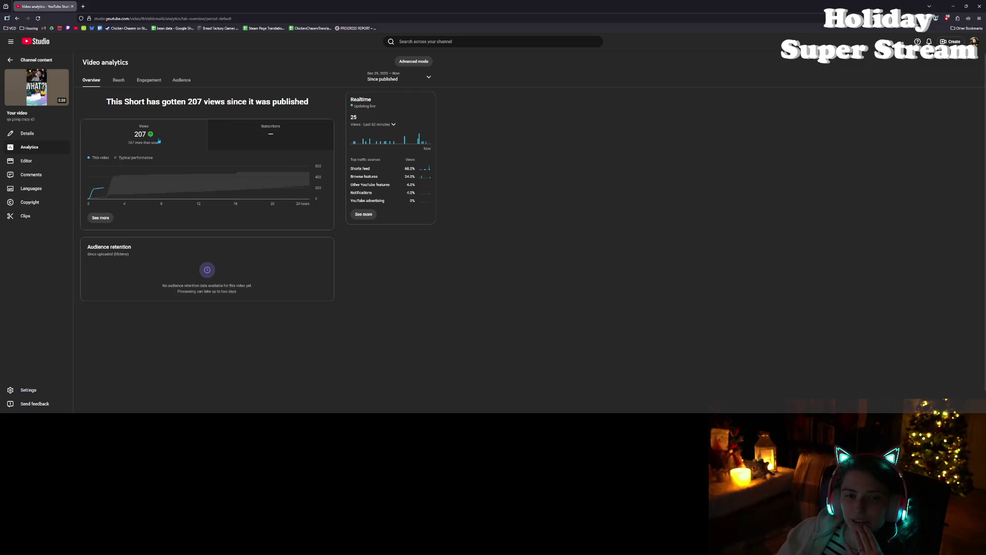
pyautogui.moveTo(105, 197)
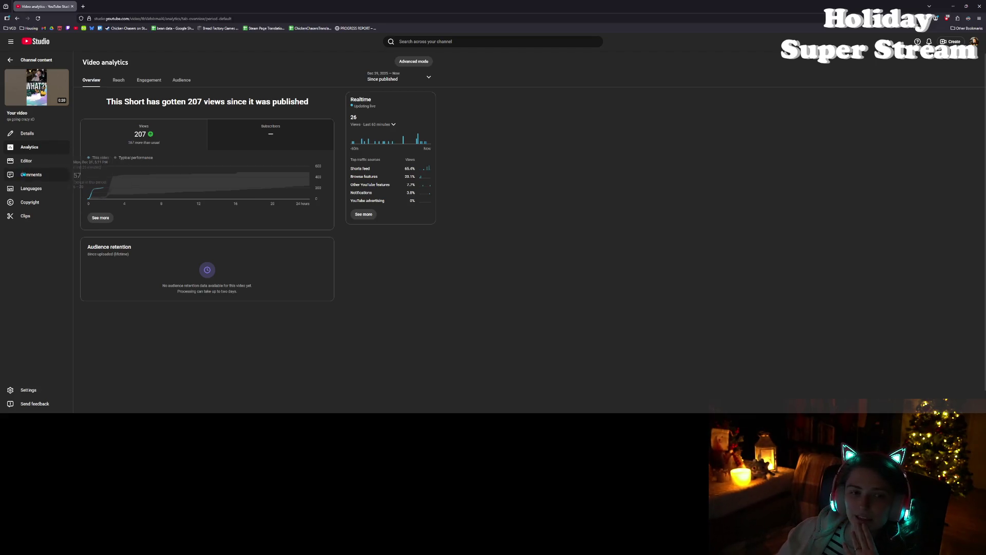
pyautogui.keyDown('ctrl'); pyautogui.scroll(5, 162, 252); pyautogui.keyUp('ctrl')
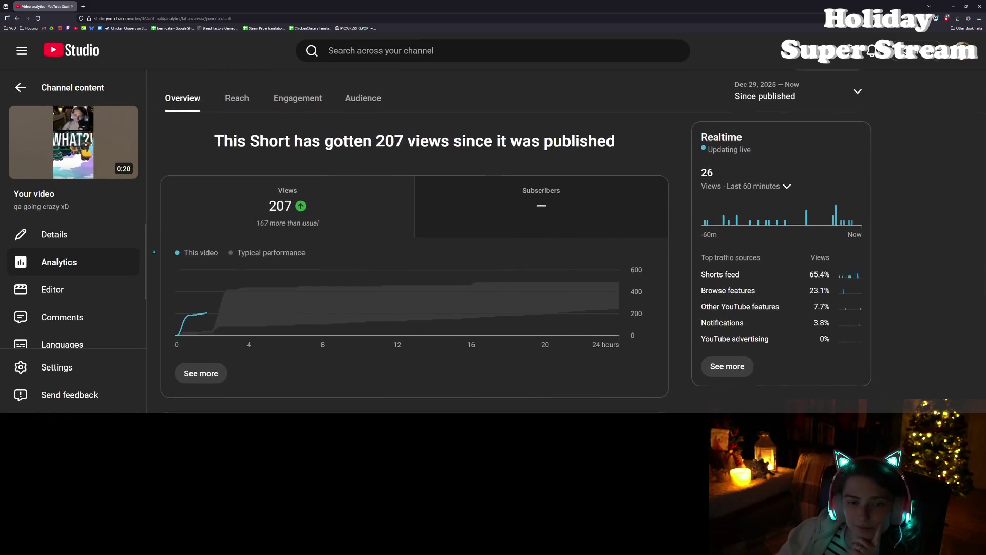
pyautogui.scroll(-2, 193, 239)
pyautogui.moveTo(205, 246)
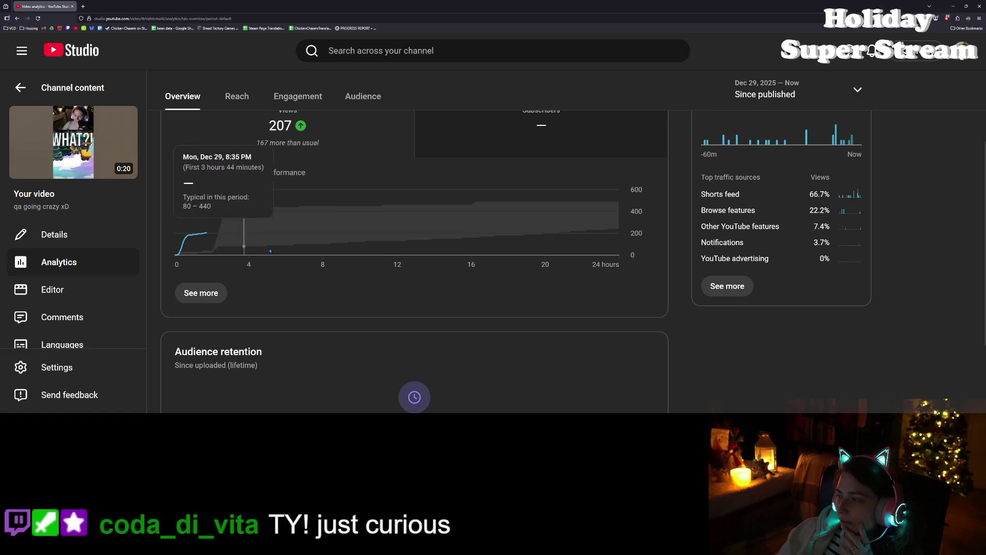
pyautogui.click(72, 88)
pyautogui.hotkey('alt', 'Tab')
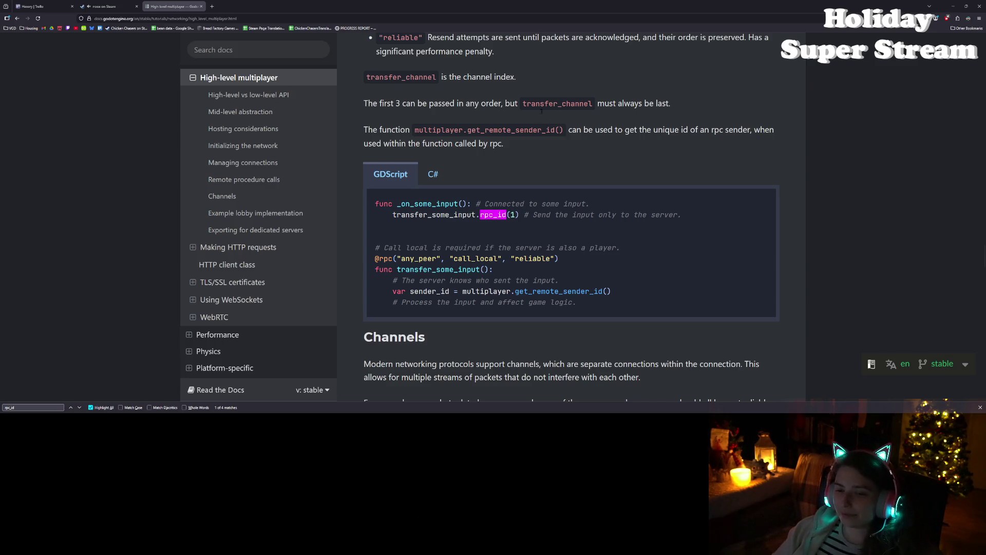
# - Switch back to the Godot editor showing utility.gd and the project search results
pyautogui.hotkey('alt', 'Tab')
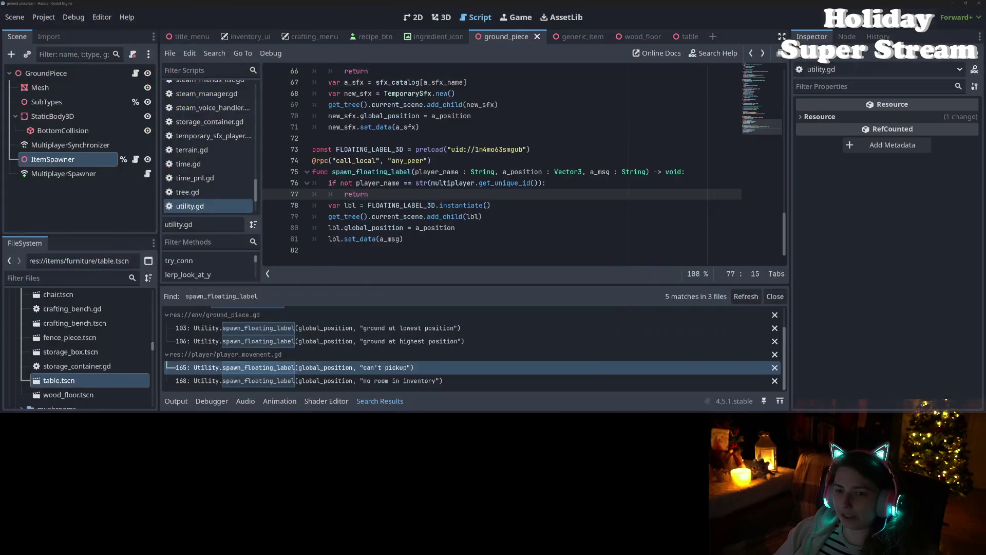
pyautogui.doubleClick(362, 173)
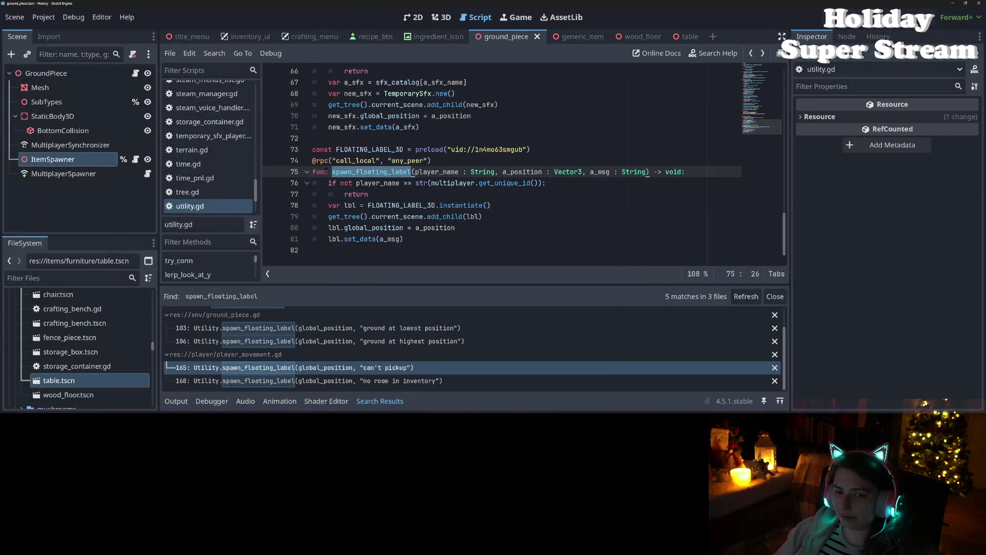
pyautogui.click(329, 161)
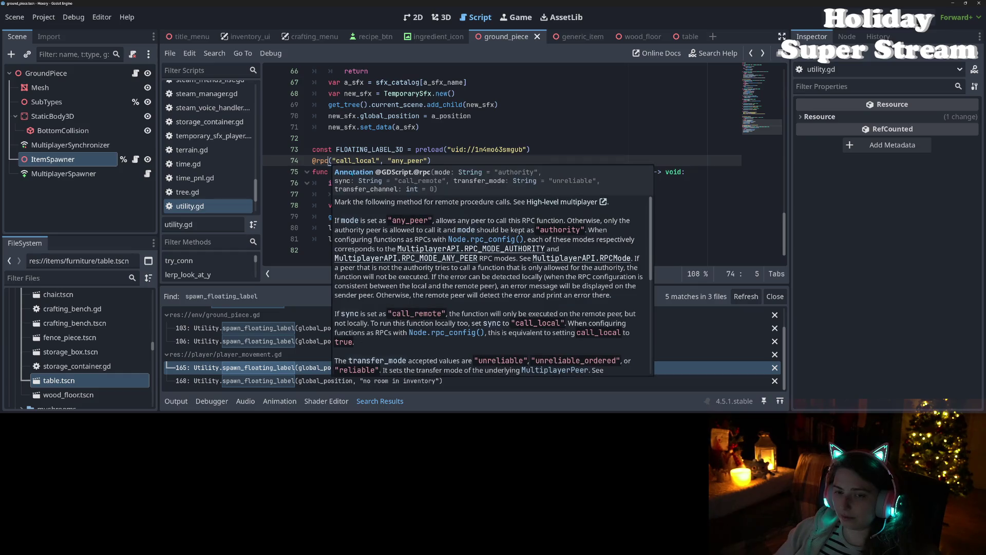
pyautogui.click(333, 330)
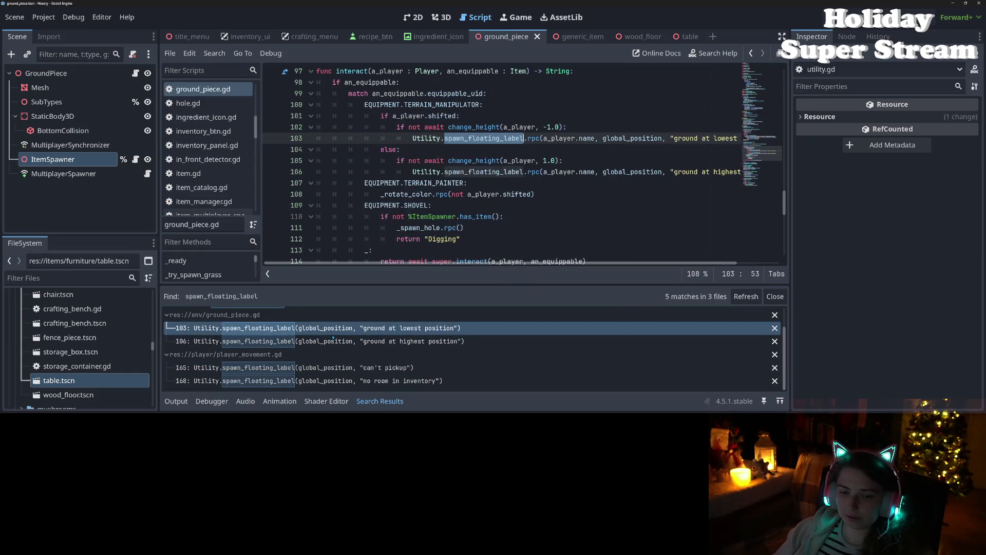
pyautogui.click(544, 127)
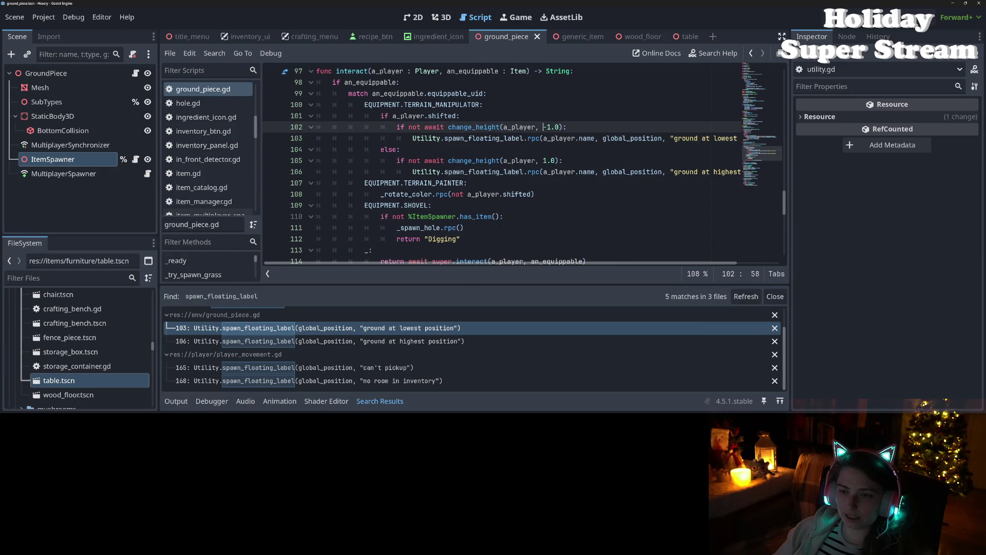
# - Change line 103 to rpc_id(int(a_player.name), a_player.name, ...) and save the script
pyautogui.scroll(1, 472, 350)
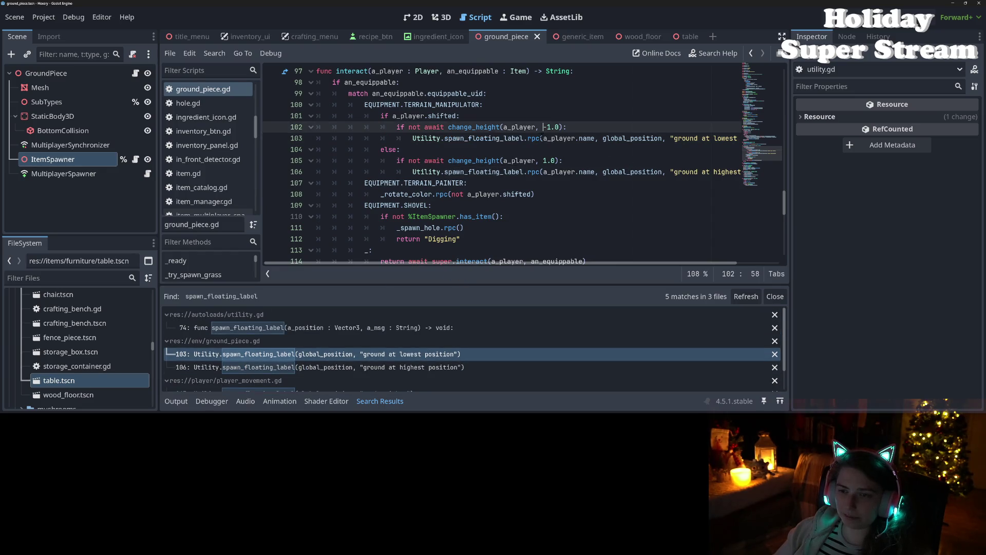
pyautogui.press('Down')
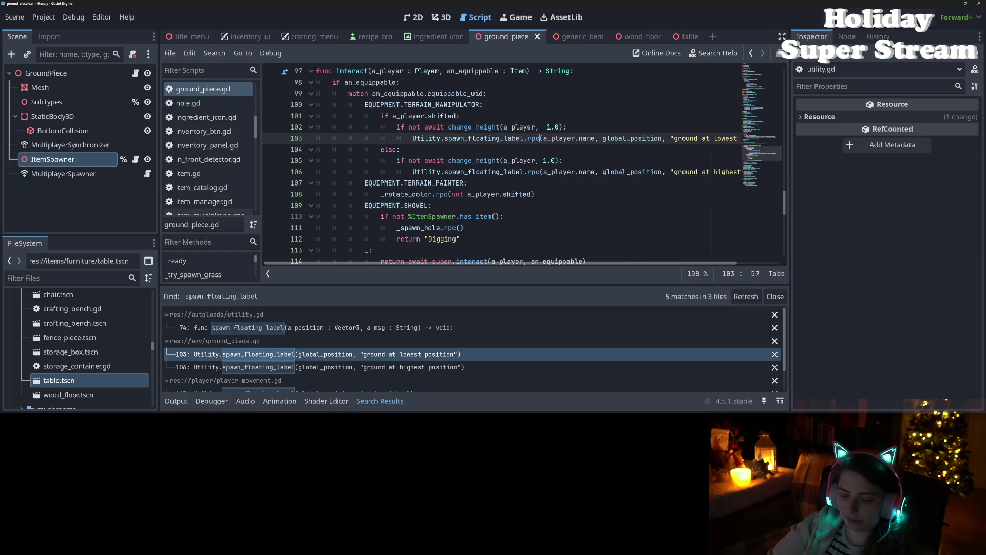
pyautogui.write('_id')
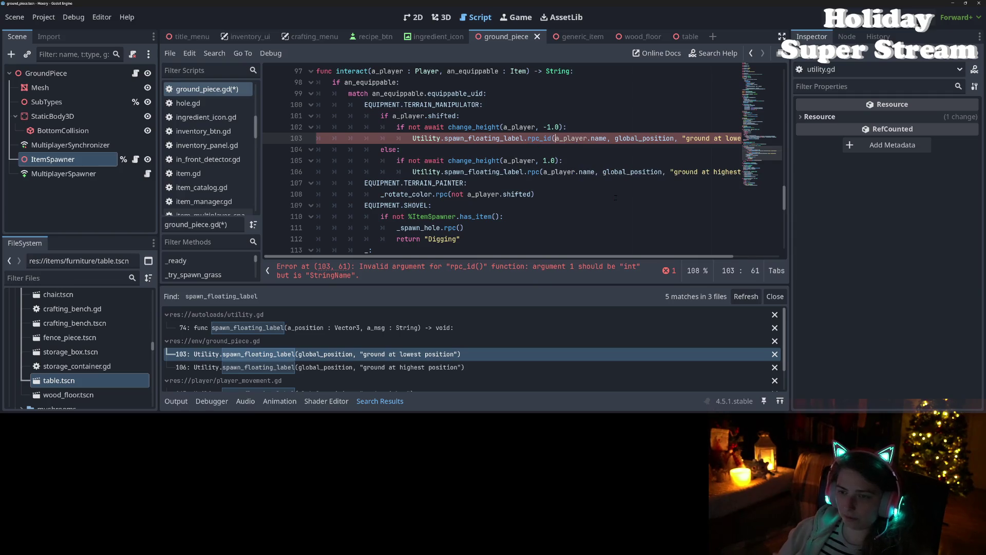
pyautogui.write('(int')
pyautogui.write('(a)')
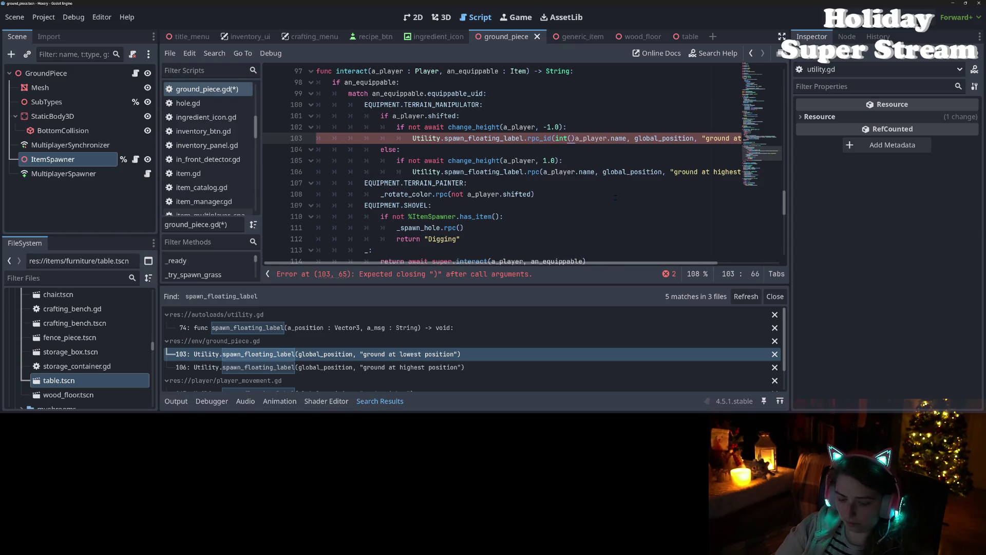
pyautogui.write(',')
pyautogui.press('Left')
pyautogui.press('Left')
pyautogui.press('Left')
pyautogui.write('a_player.')
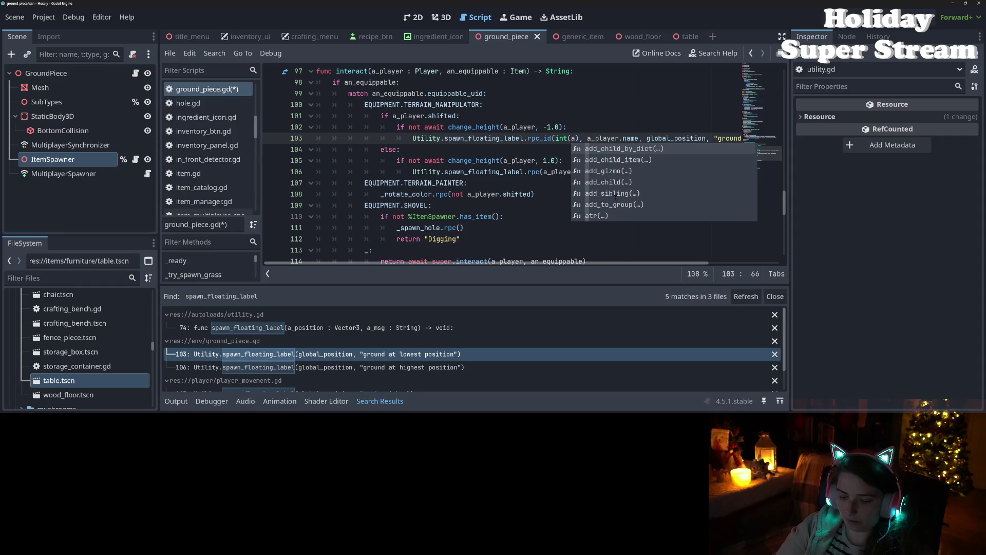
pyautogui.write('name')
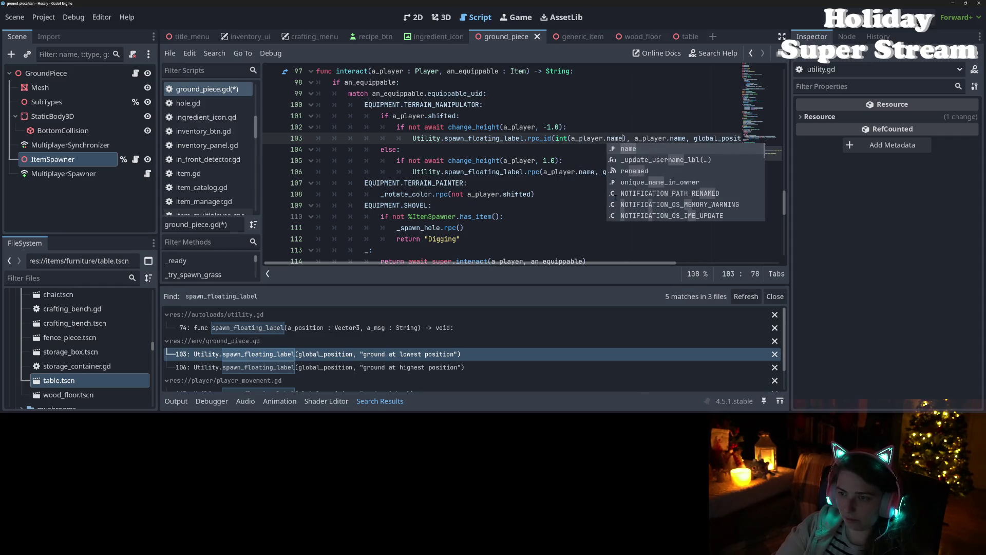
pyautogui.click(563, 212)
pyautogui.hotkey('ctrl', 's')
# - Copy the rpc_id(int(a_player.name), ... call text from line 103 over line 106's rpc call
pyautogui.click(555, 138)
pyautogui.moveTo(540, 138); pyautogui.dragTo(631, 138)
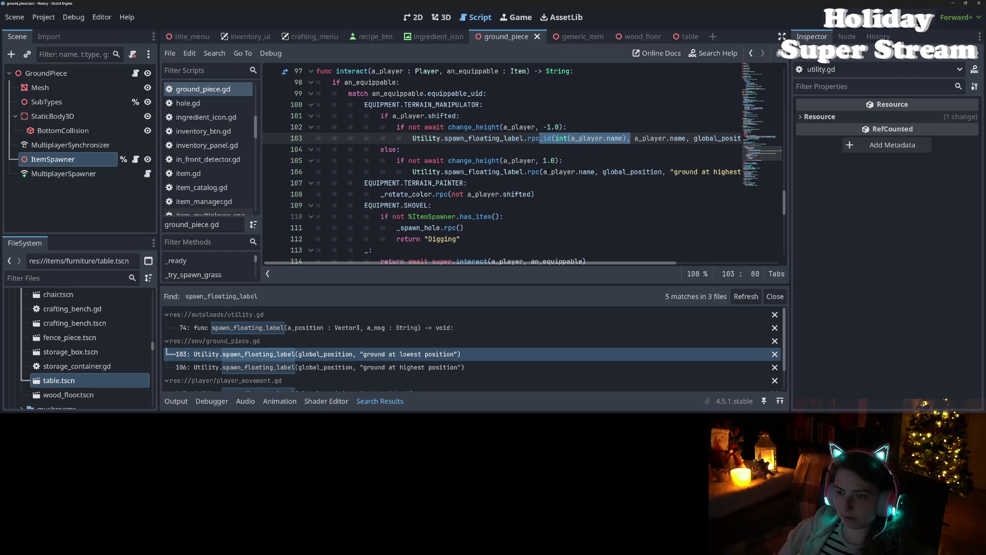
pyautogui.hotkey('ctrl', 'c')
pyautogui.moveTo(529, 171); pyautogui.dragTo(544, 172)
pyautogui.hotkey('ctrl', 'v')
# - Restore the rpc_id call name on line 106 and check a_player's type on line 105
pyautogui.click(528, 172)
pyautogui.write('rpc')
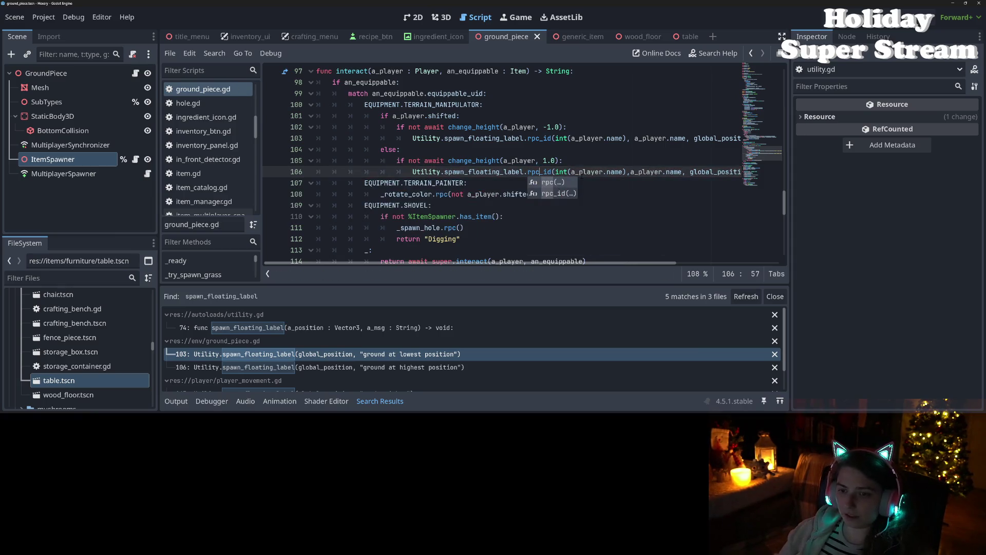
pyautogui.click(551, 160)
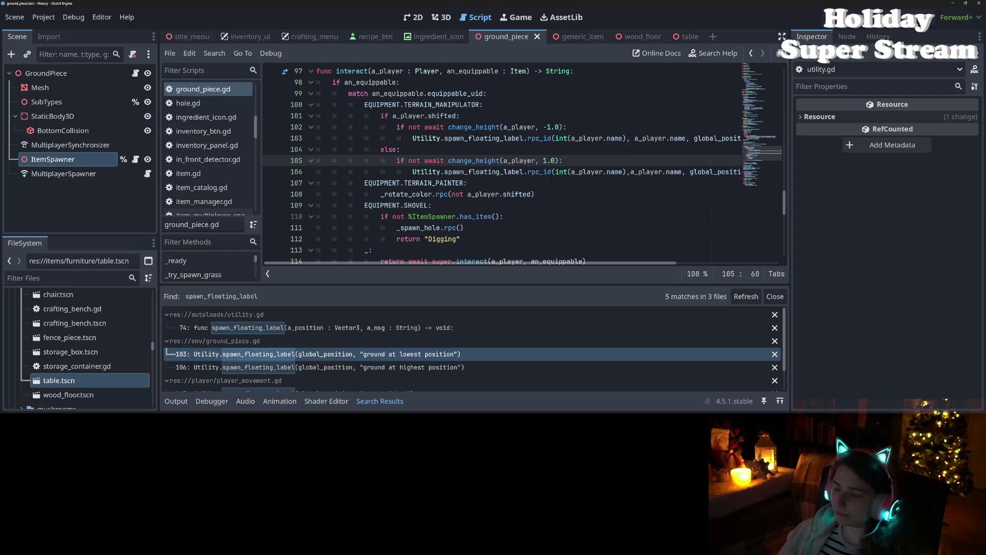
pyautogui.moveTo(547, 173)
pyautogui.click(468, 149)
pyautogui.click(469, 161)
pyautogui.doubleClick(519, 160)
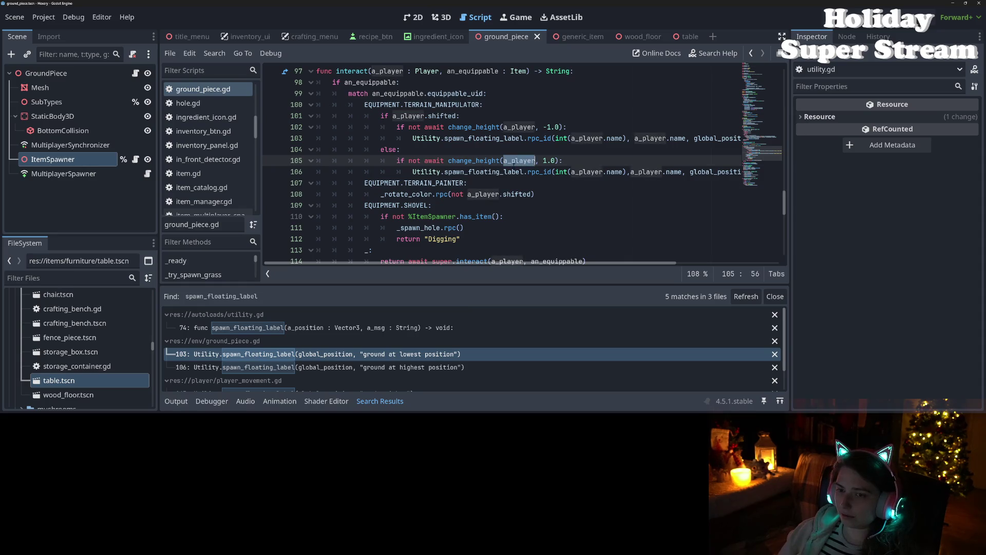
# - Fix the spacing after the comma on line 106, review the rpc_id tooltip, and run the project
pyautogui.doubleClick(548, 172)
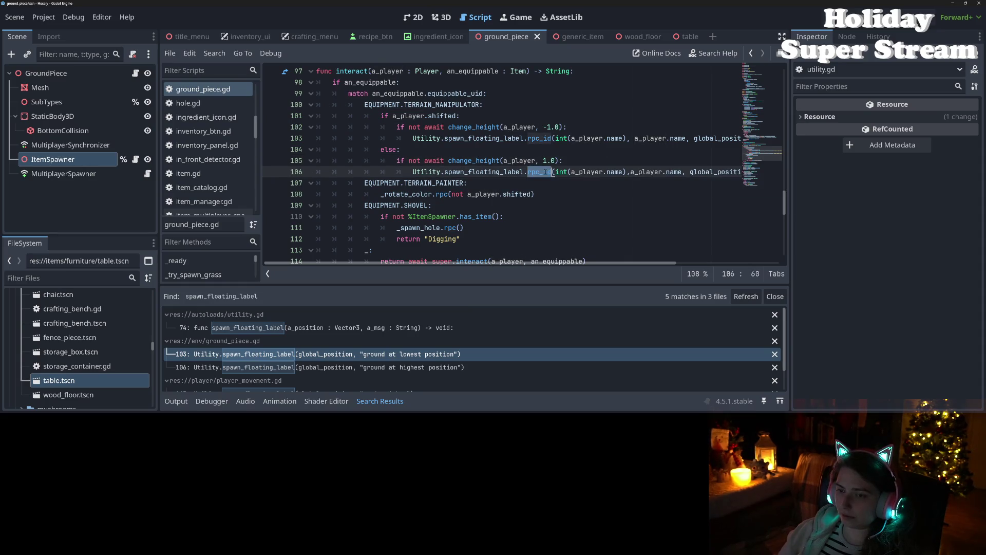
pyautogui.moveTo(545, 172)
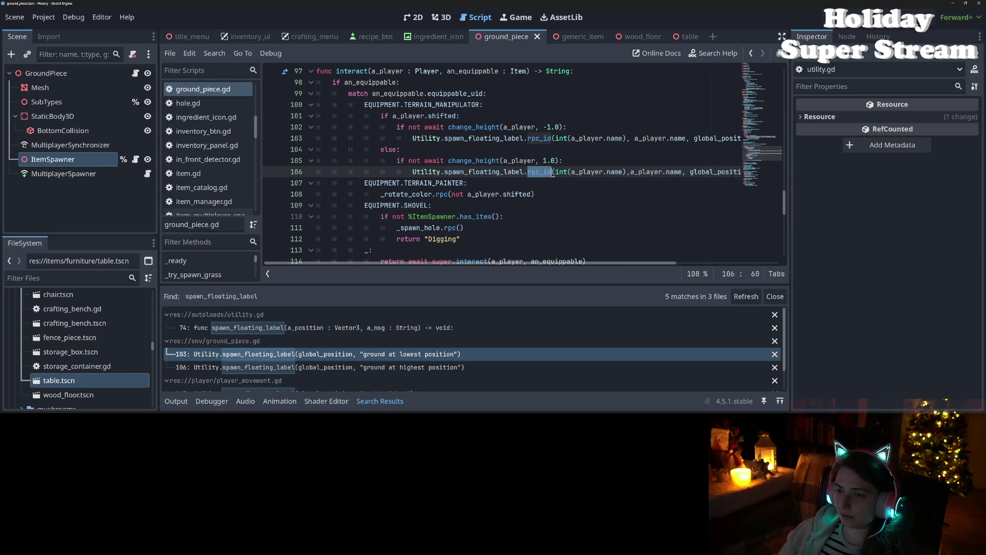
pyautogui.click(631, 171)
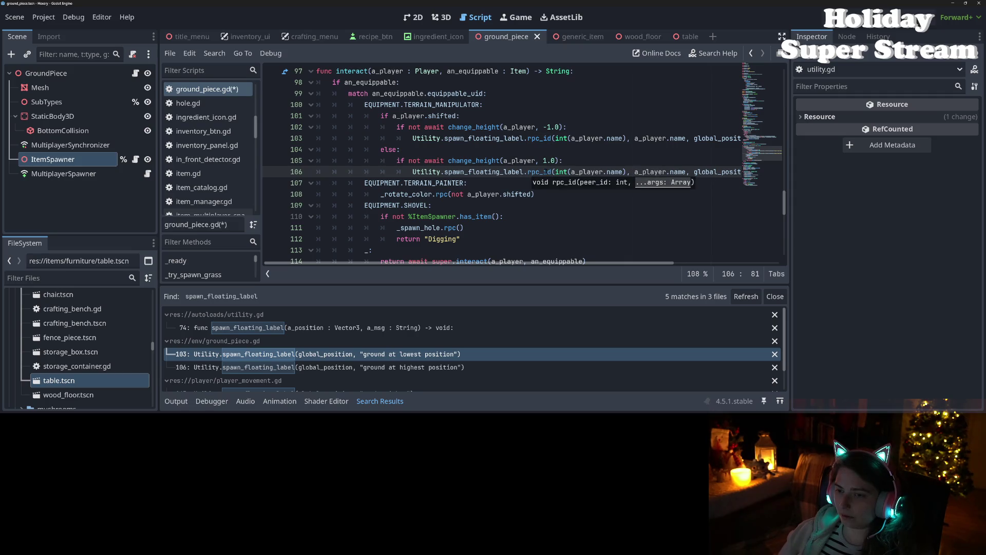
pyautogui.moveTo(545, 172)
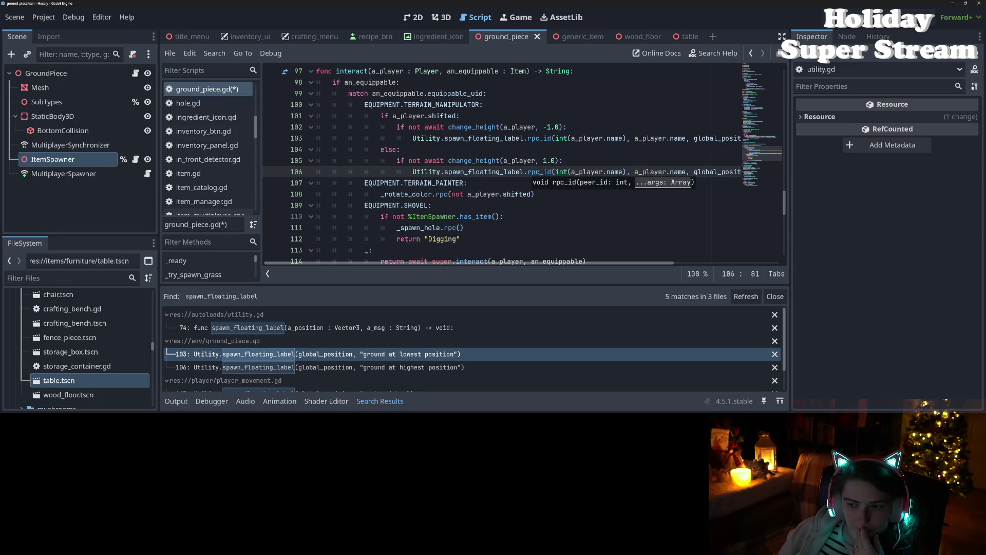
pyautogui.moveTo(545, 172)
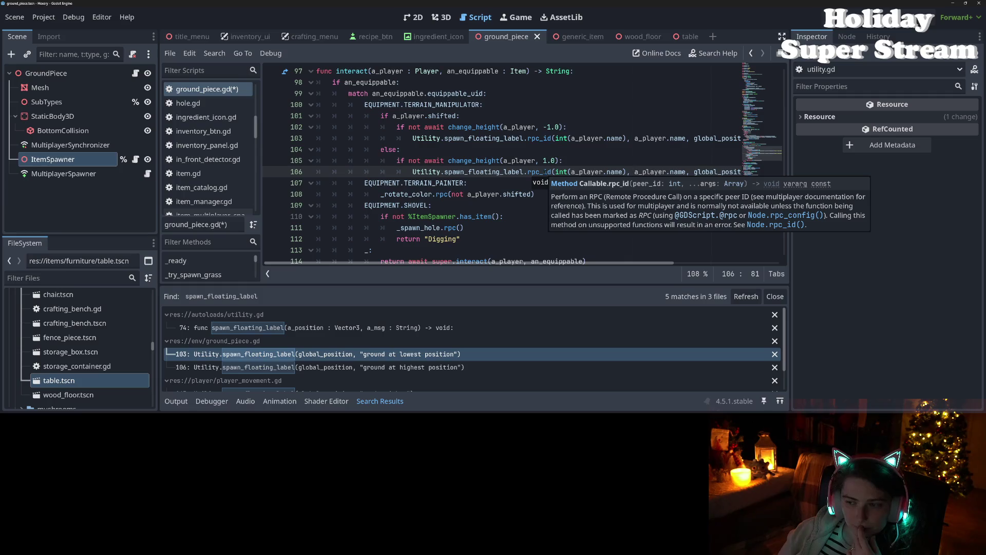
pyautogui.click(484, 171)
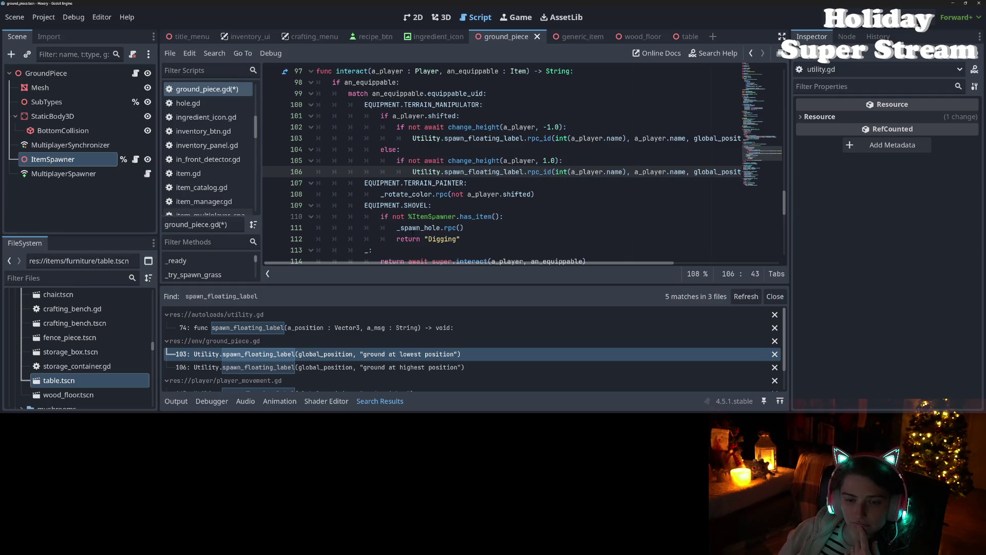
pyautogui.click(830, 17)
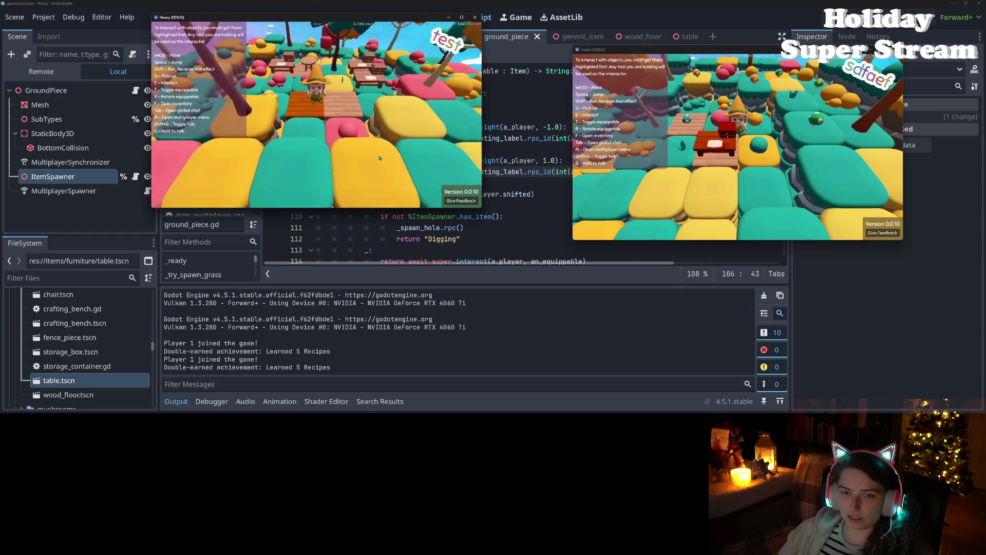
# - Scroll around in the left Hexery debug window while the two instances run
pyautogui.scroll(-5, 380, 157)
pyautogui.scroll(5, 380, 158)
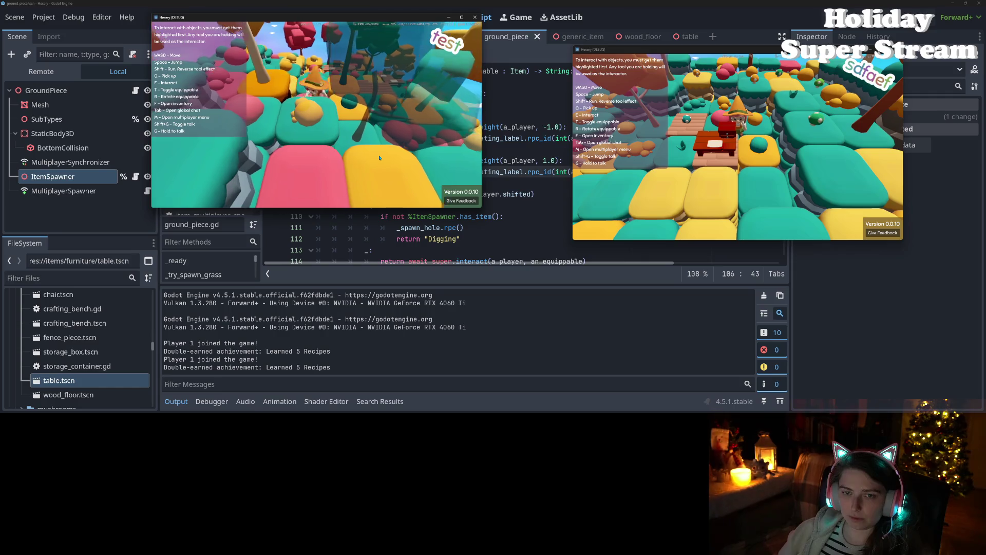
pyautogui.scroll(-2, 380, 158)
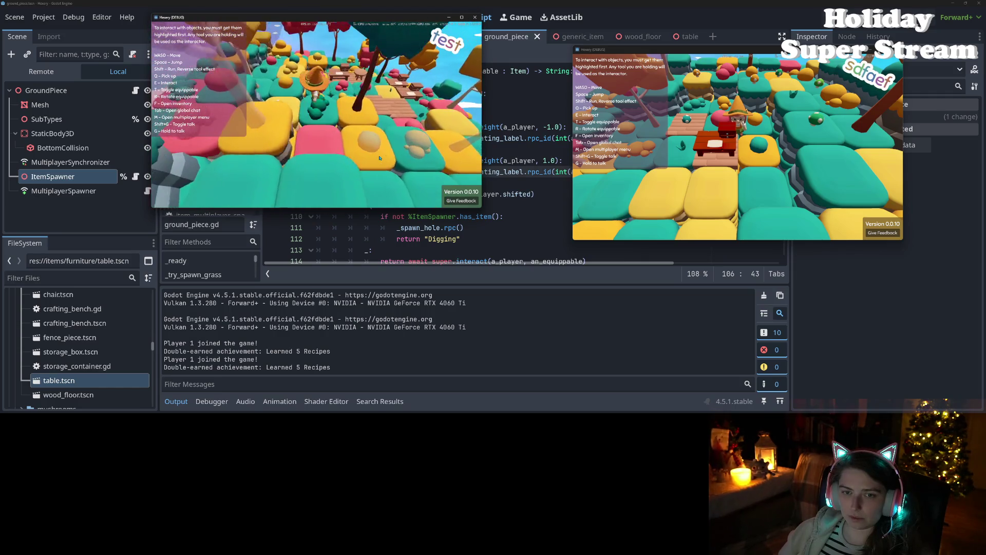
pyautogui.scroll(-2, 380, 158)
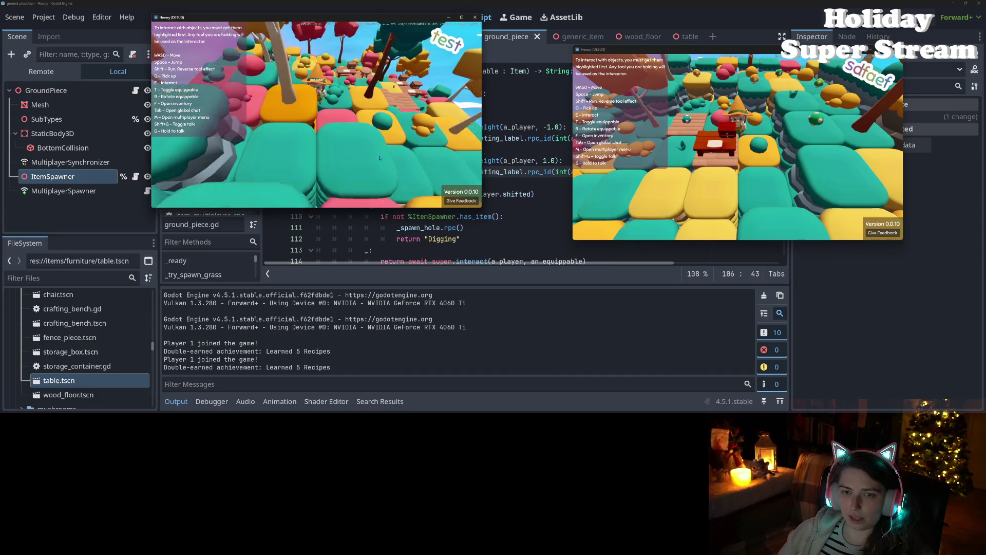
pyautogui.scroll(3, 379, 157)
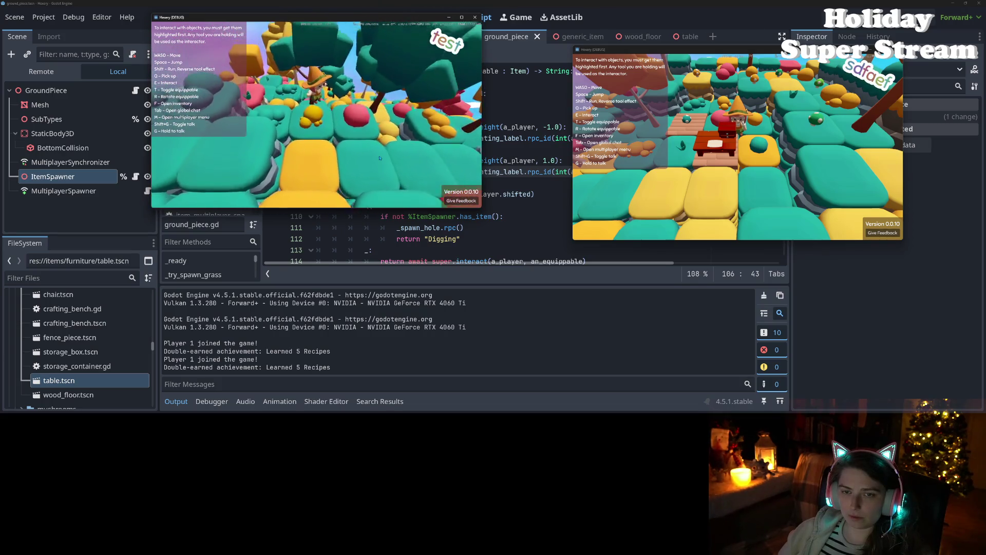
# - Host a local game from the left window and join it from the right window
pyautogui.press('m')
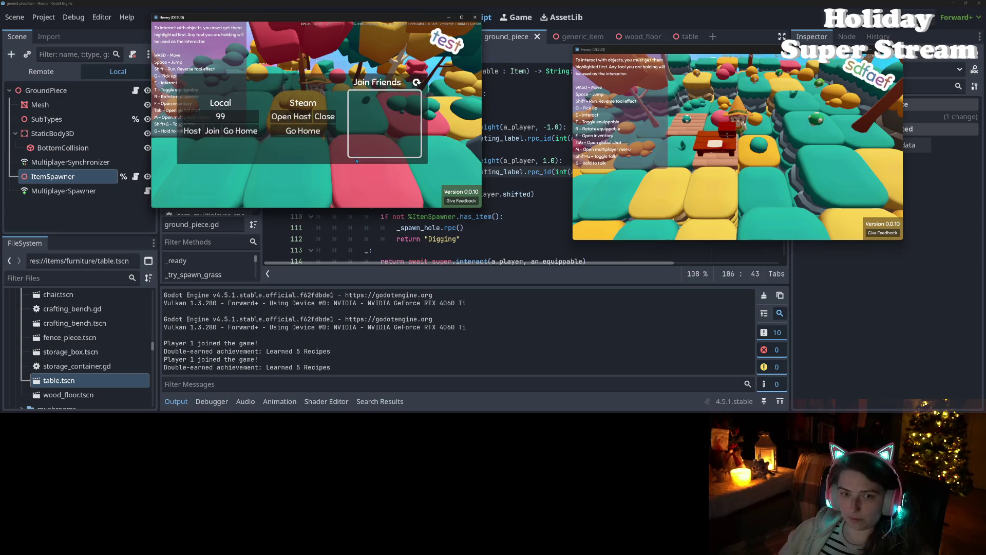
pyautogui.click(192, 131)
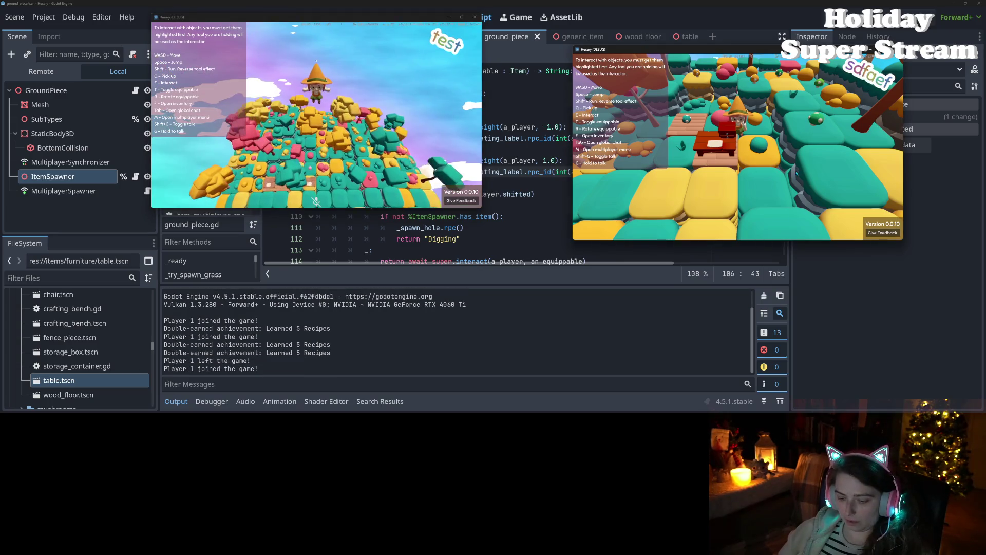
pyautogui.click(679, 187)
pyautogui.press('m')
pyautogui.click(633, 163)
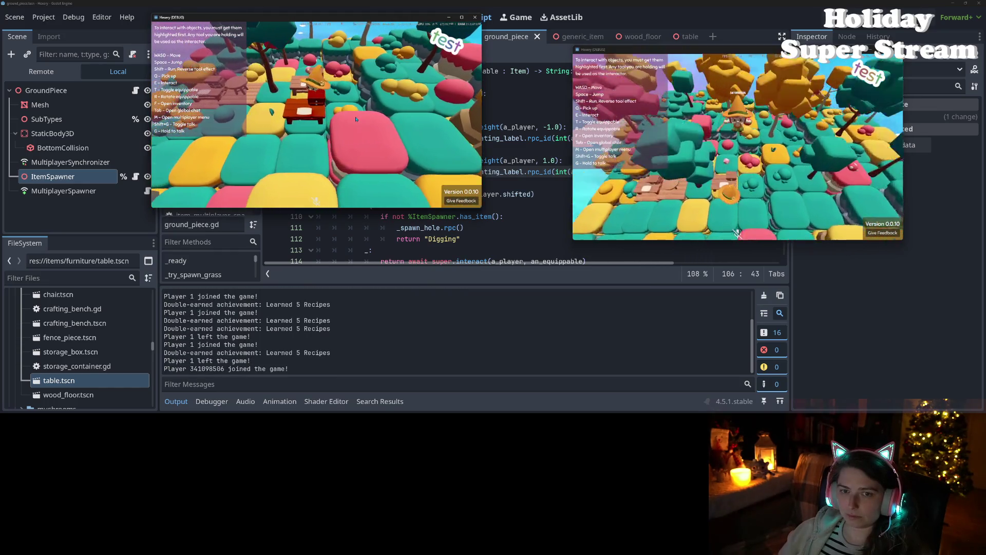
# - Toggle the left player's inventory, then walk the right player across the tiles with W and S
pyautogui.press('f')
pyautogui.press('f')
pyautogui.click(750, 176)
pyautogui.press('f')
pyautogui.press('w')
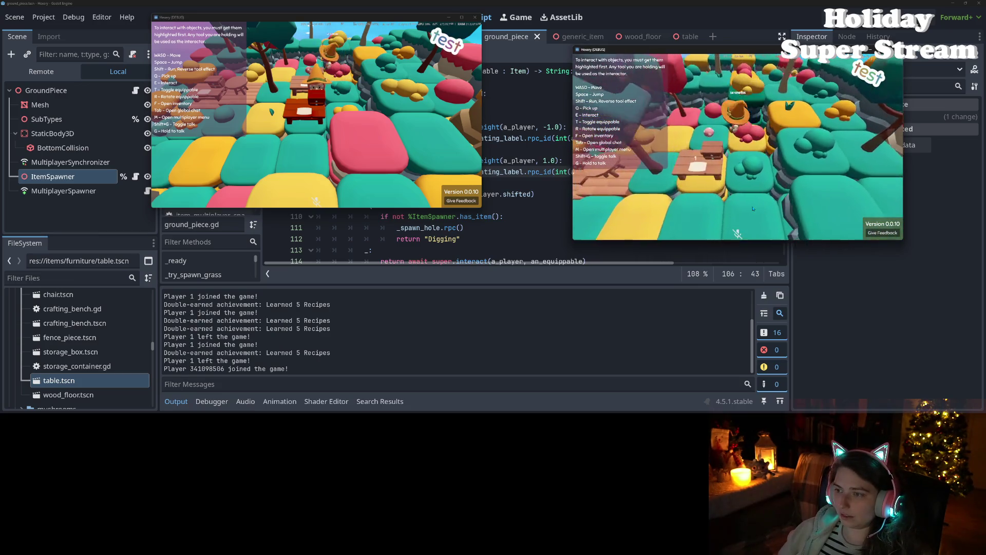
pyautogui.press('w')
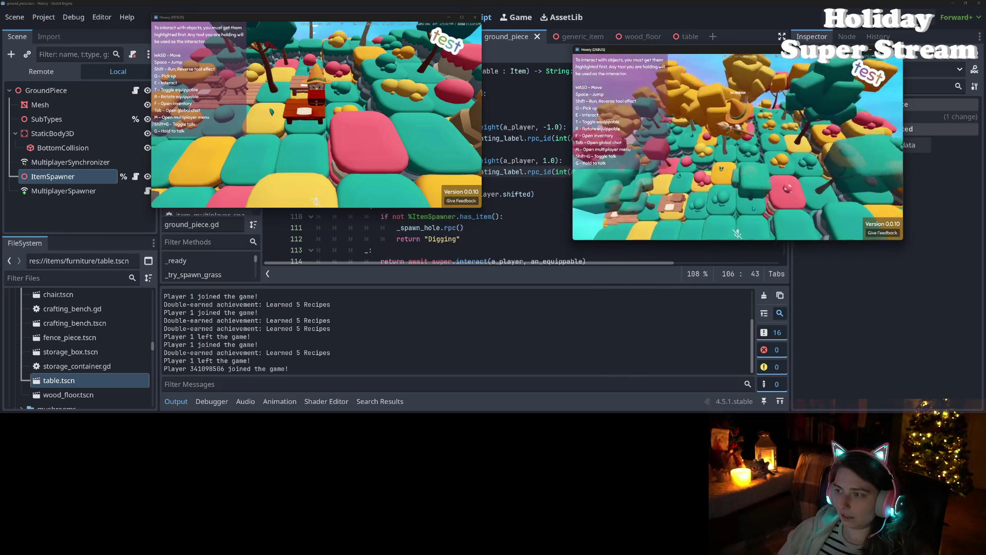
pyautogui.press('s')
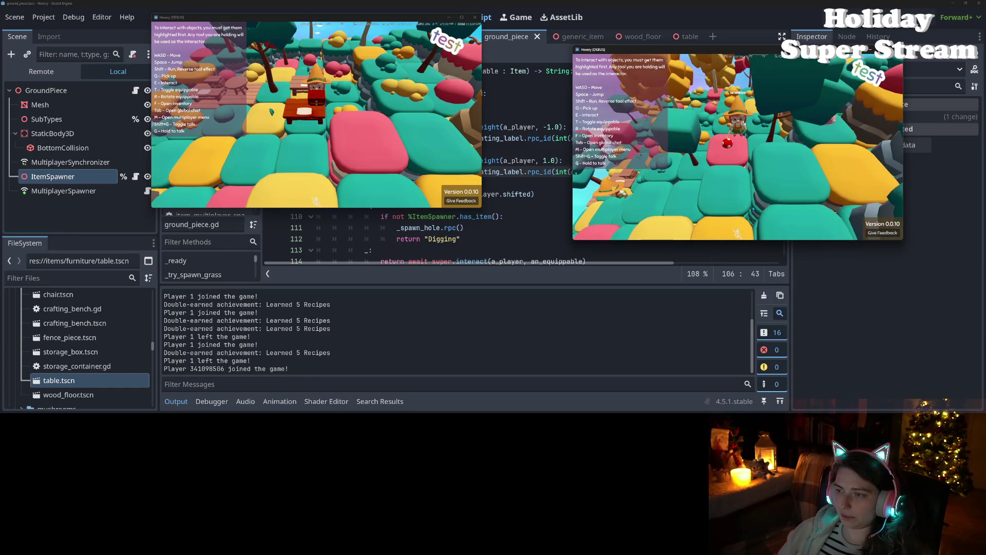
pyautogui.press('w')
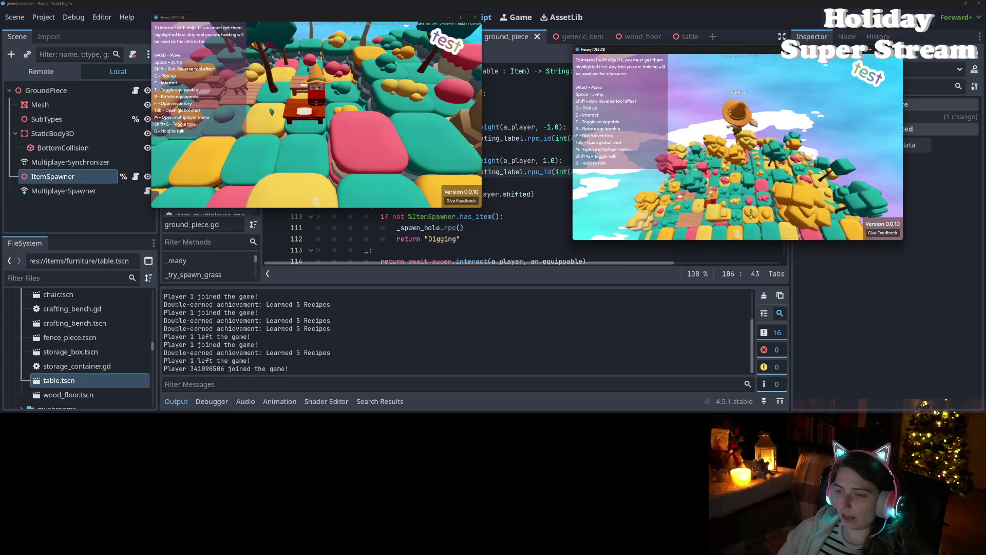
# - Inspect the running session, then stop it with F8 and return to ground_piece.gd
pyautogui.scroll(5, 750, 210)
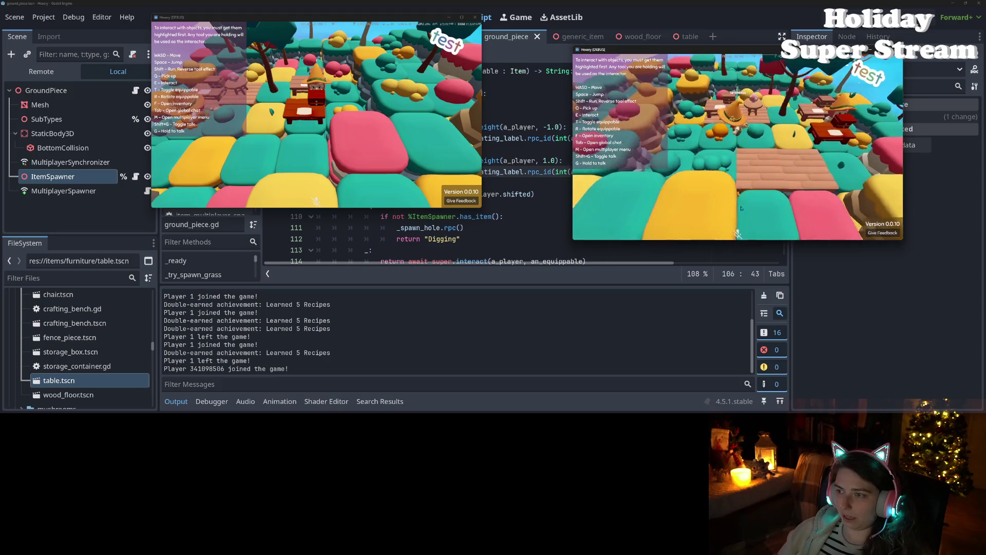
pyautogui.scroll(-5, 741, 209)
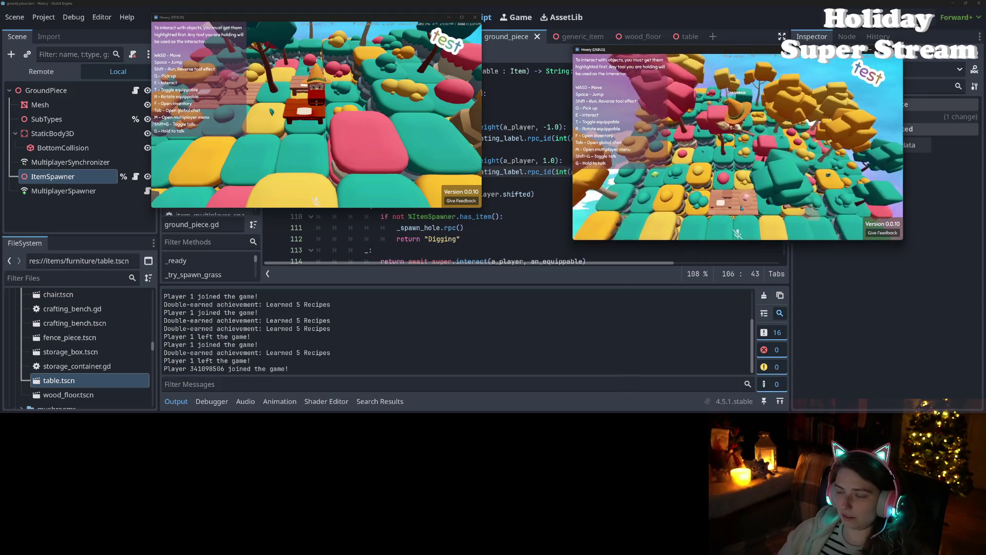
pyautogui.scroll(5, 741, 208)
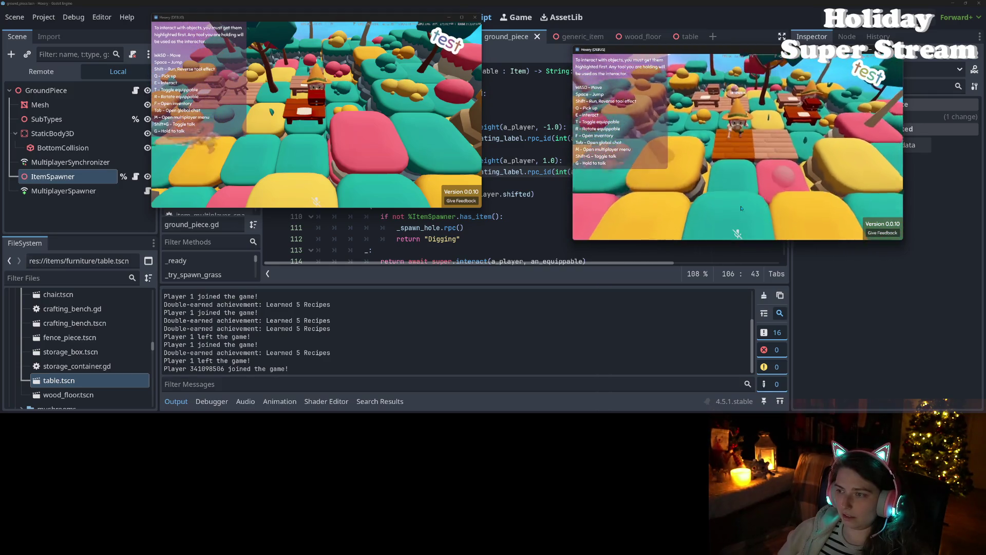
pyautogui.scroll(-3, 741, 208)
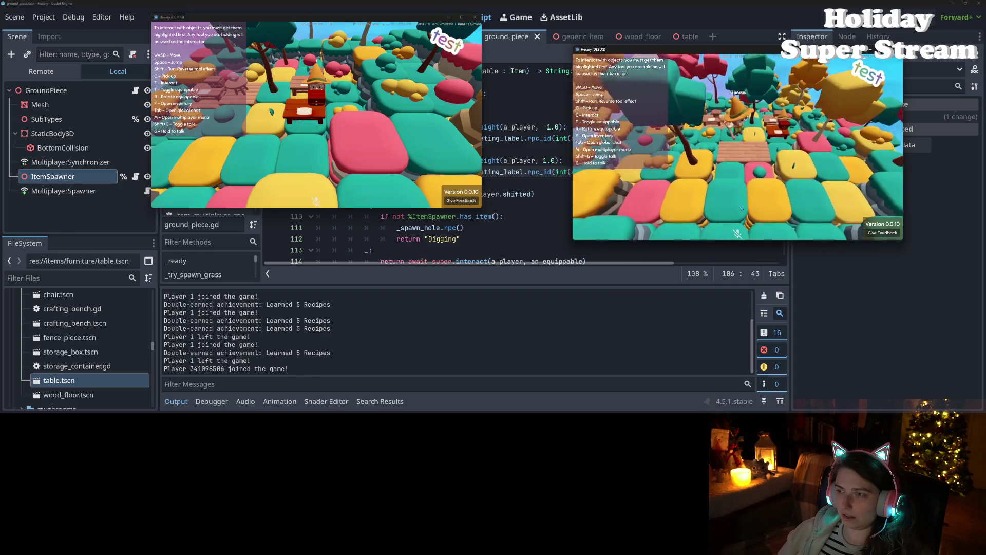
pyautogui.scroll(4, 742, 208)
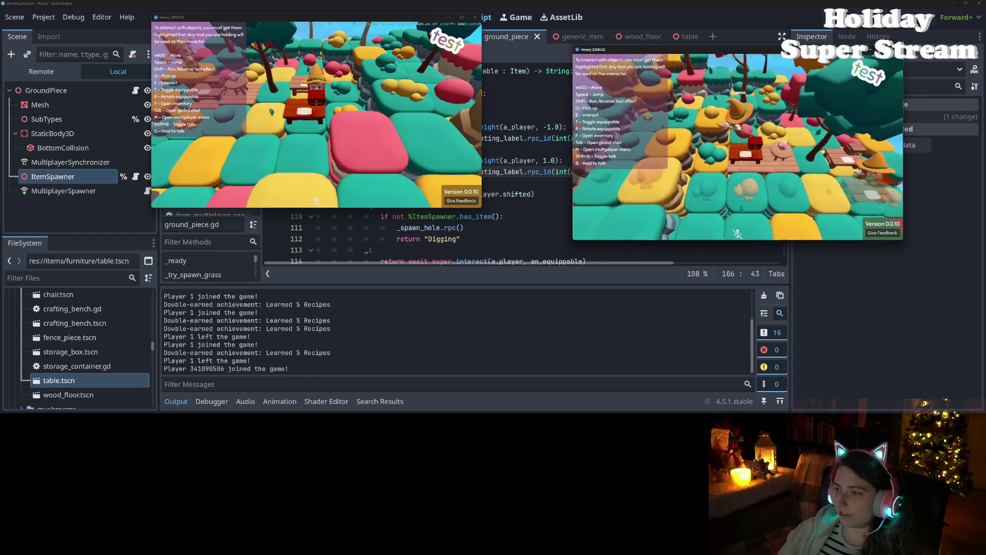
pyautogui.scroll(-3, 742, 208)
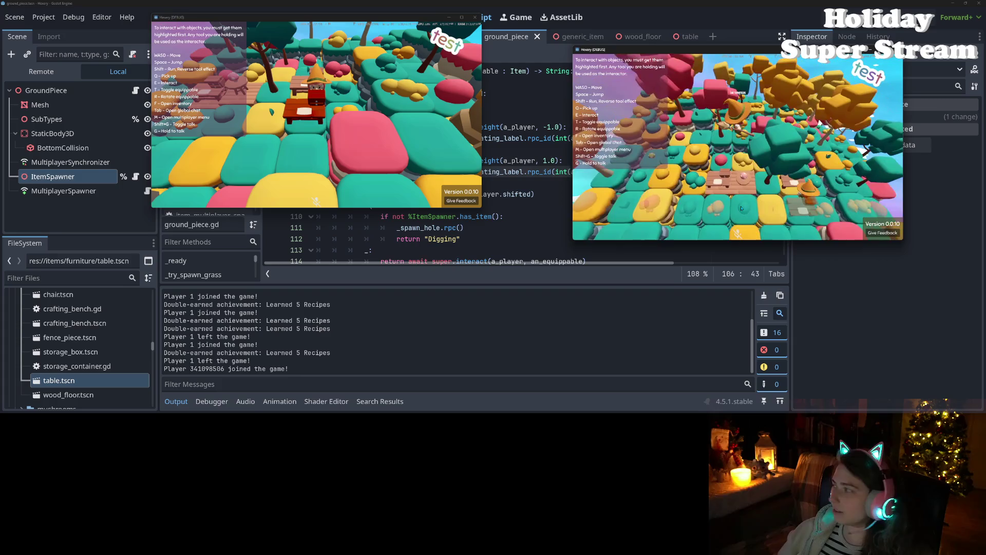
pyautogui.scroll(3, 775, 141)
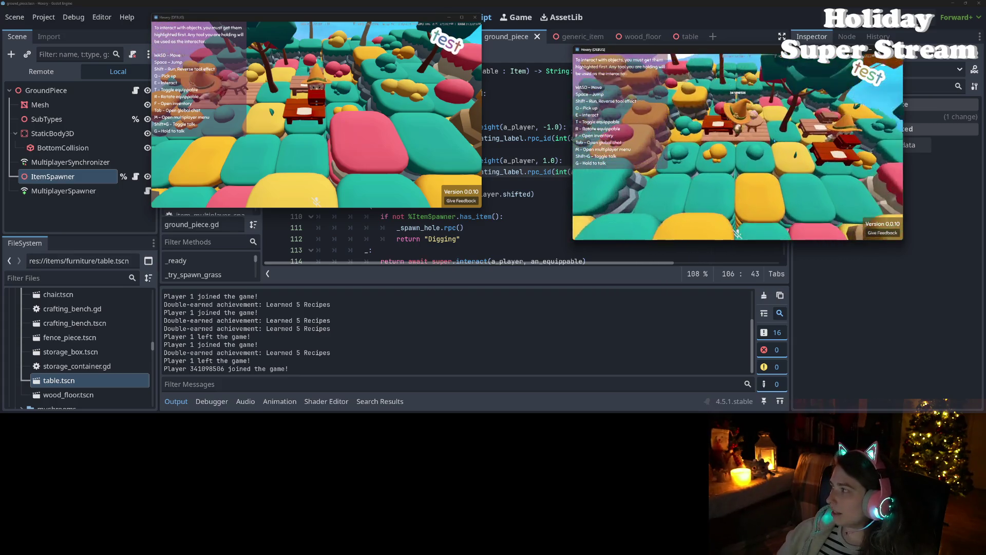
pyautogui.scroll(-3, 774, 140)
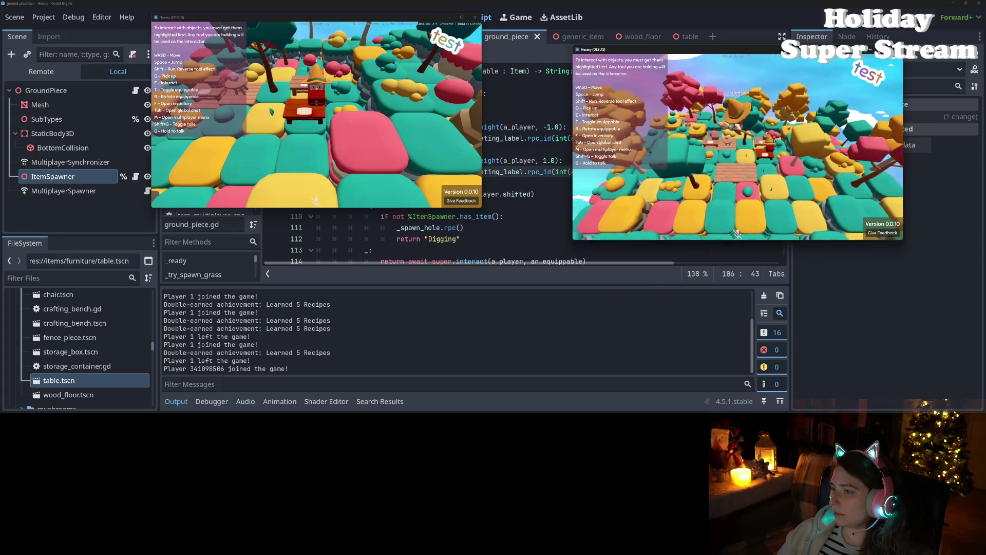
pyautogui.scroll(3, 774, 141)
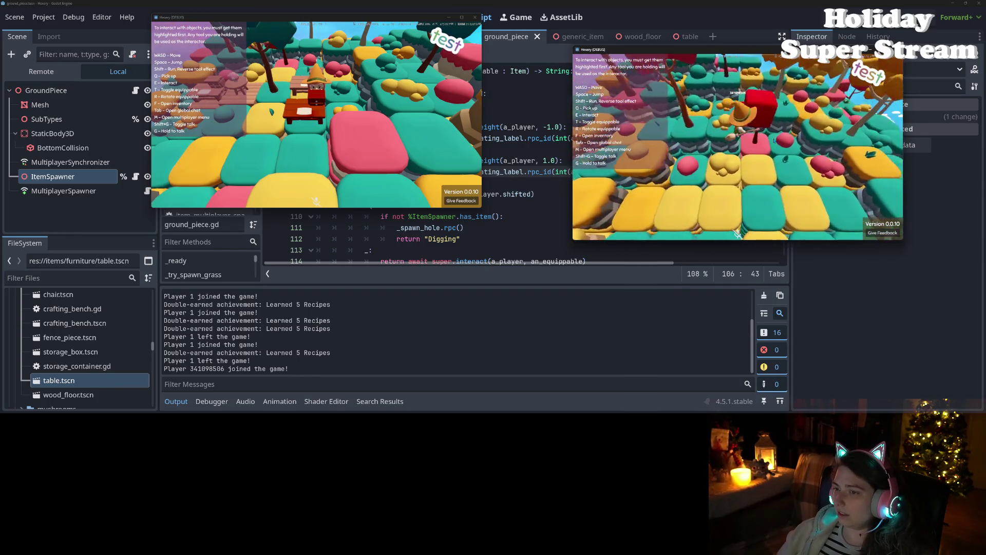
pyautogui.scroll(2, 774, 140)
pyautogui.scroll(3, 774, 141)
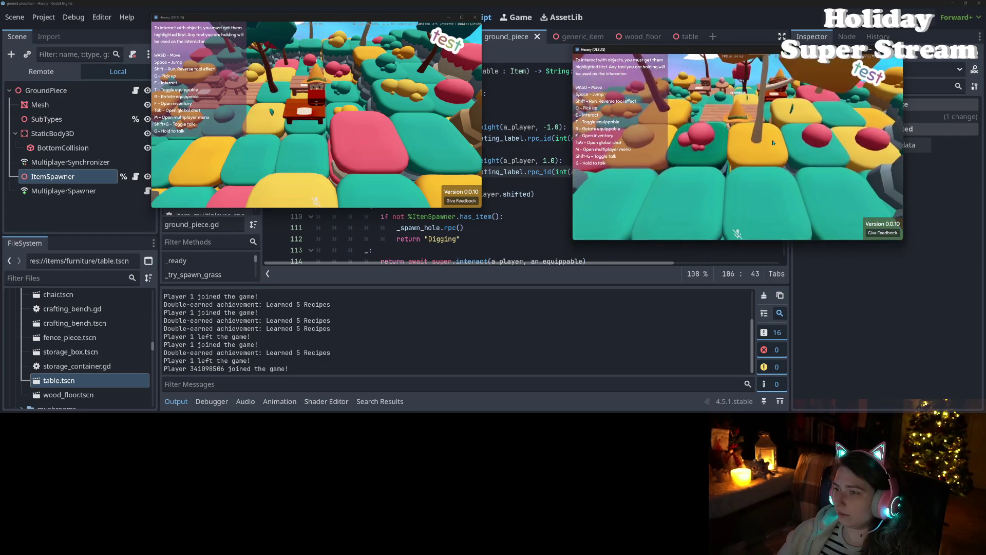
pyautogui.press('F8')
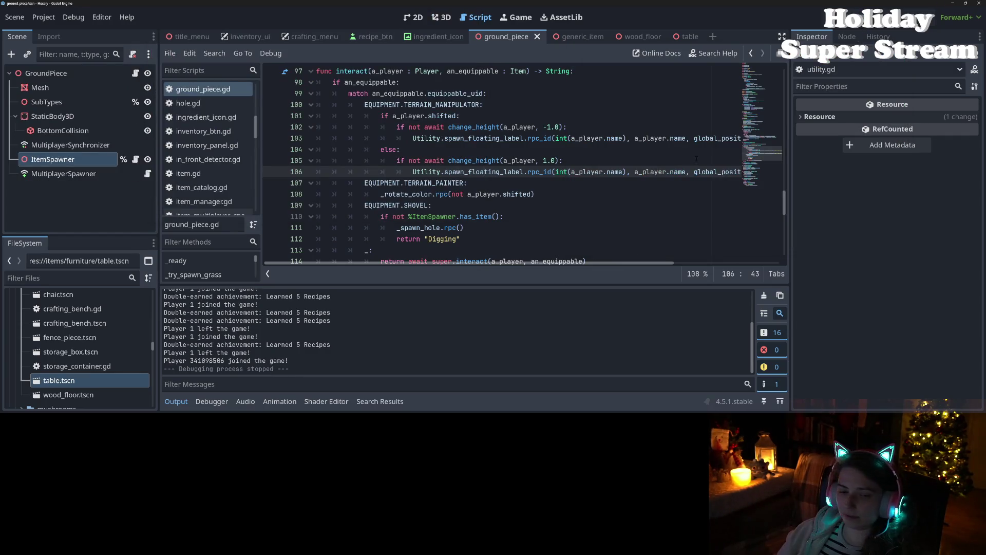
pyautogui.click(471, 228)
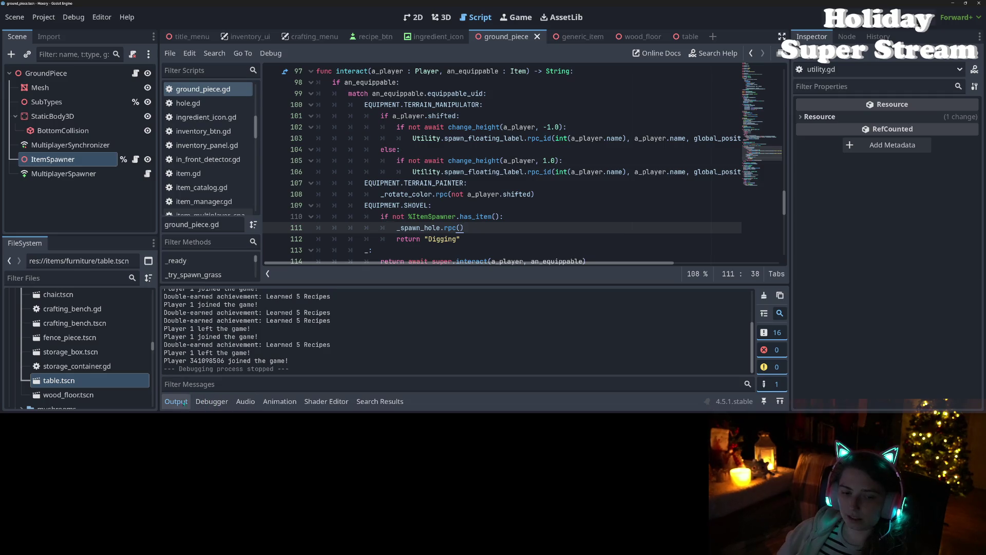
# - Hide the output log and review the ground_piece.gd and player_movement.gd diffs in GitHub Desktop
pyautogui.click(177, 401)
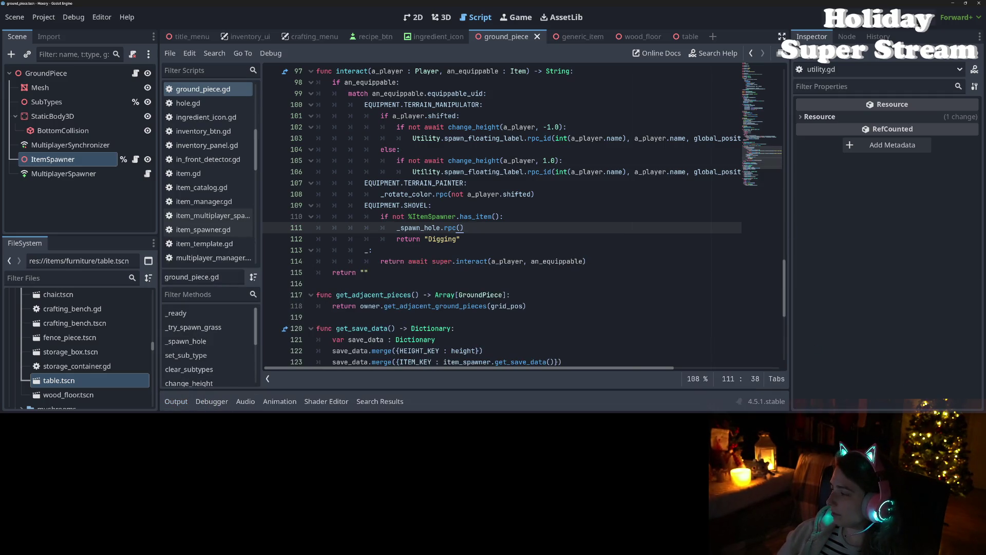
pyautogui.hotkey('alt', 'Tab')
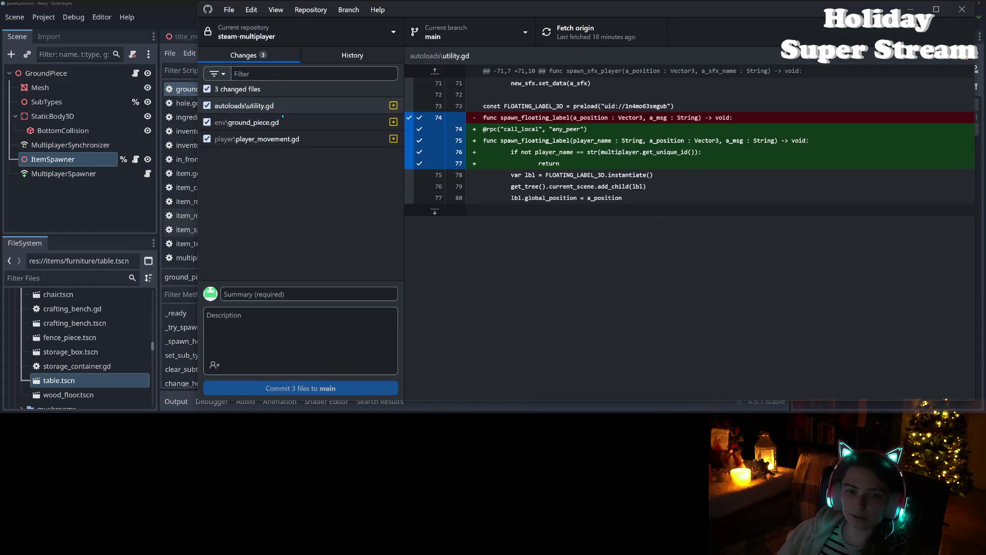
pyautogui.click(291, 123)
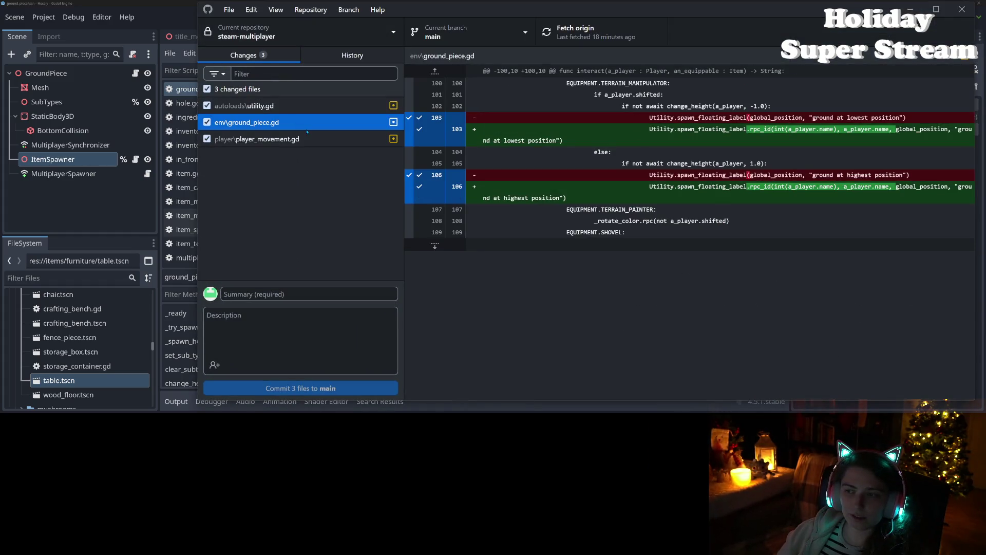
pyautogui.click(308, 135)
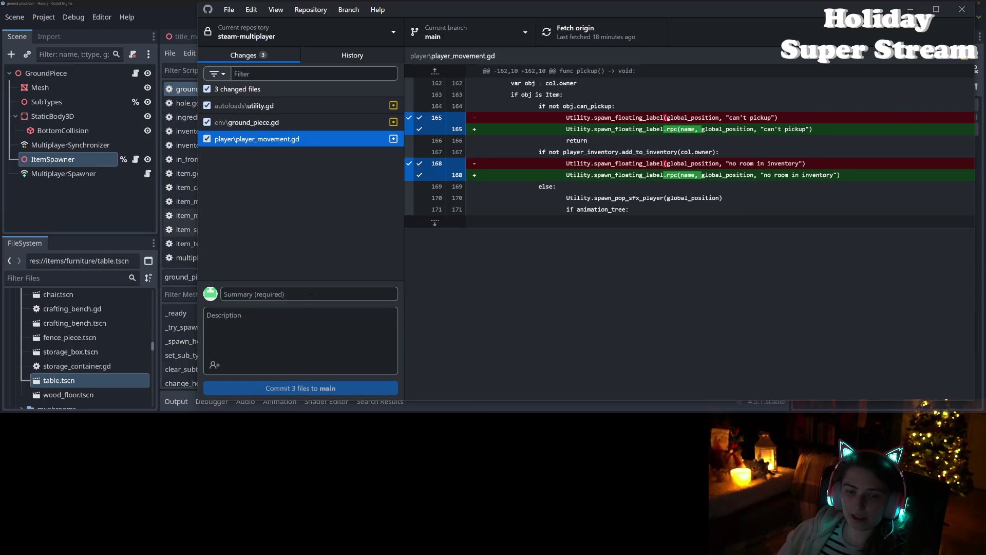
pyautogui.click(311, 294)
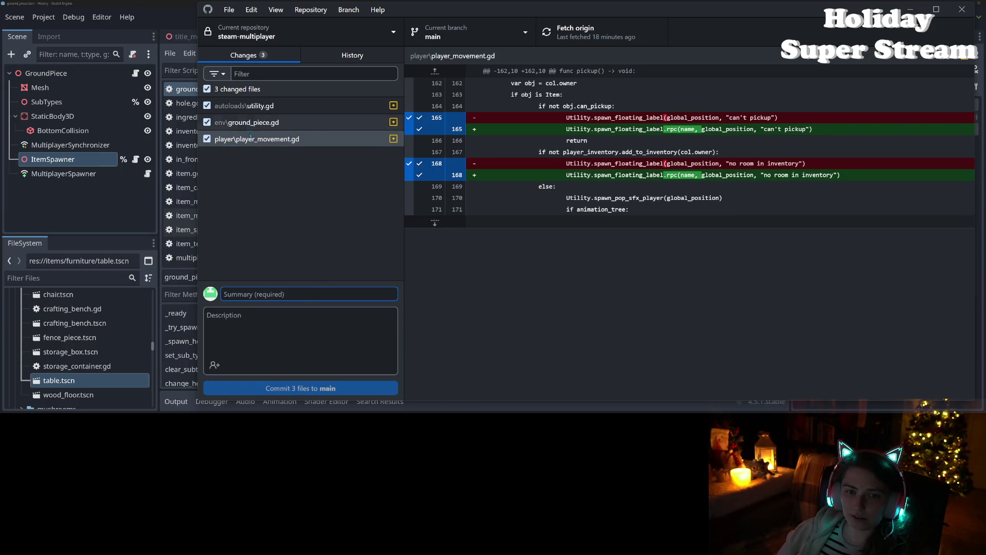
# - Return to Godot and open player_movement.gd
pyautogui.click(107, 3)
pyautogui.scroll(-5, 208, 133)
pyautogui.click(242, 149)
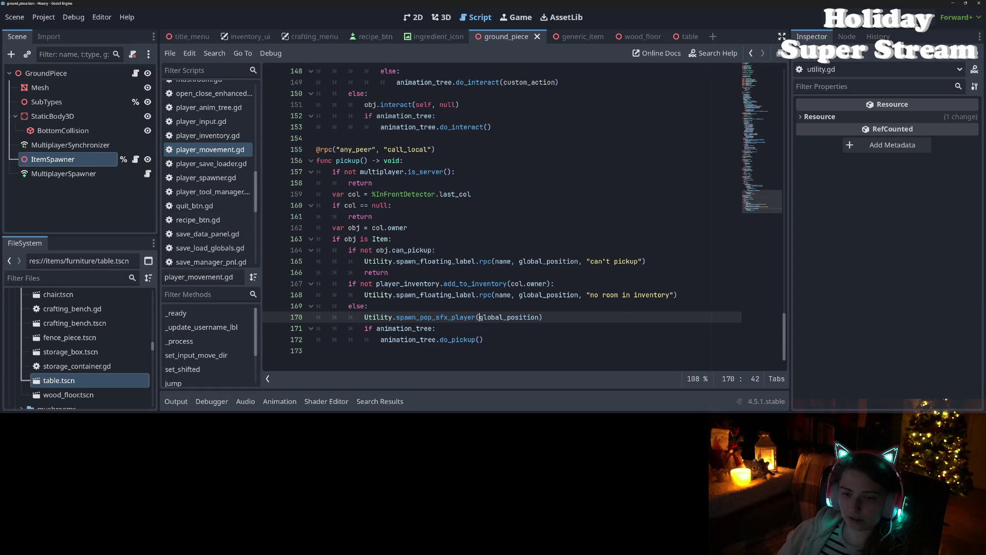
# - Change the floating-label call on line 168 to rpc_id(int(name), …) and copy that text
pyautogui.click(491, 296)
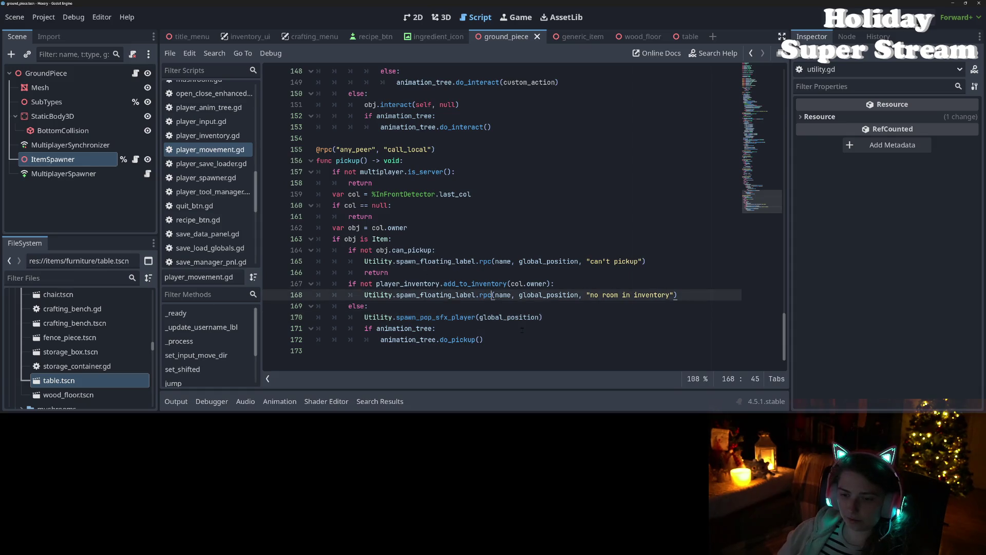
pyautogui.write('_id,')
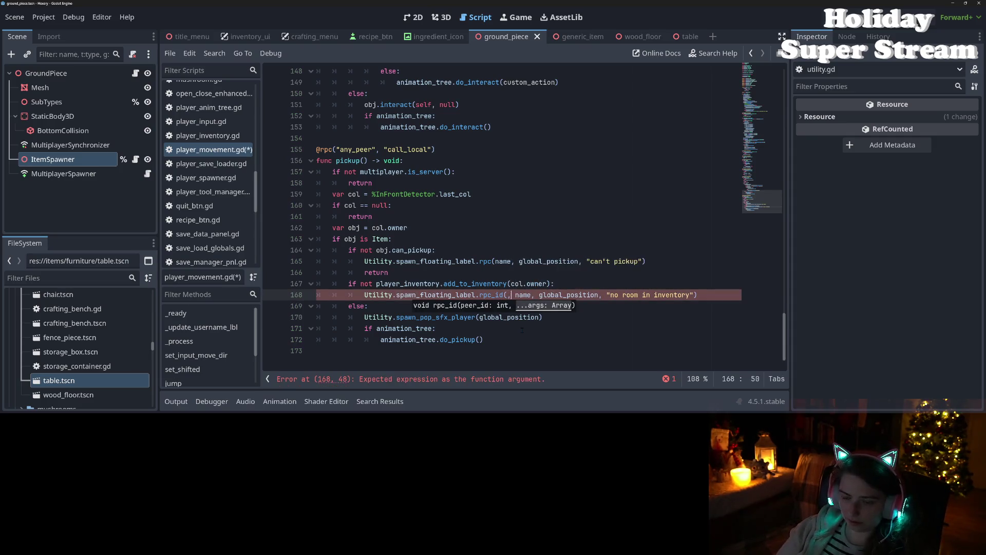
pyautogui.press('Left')
pyautogui.press('Left')
pyautogui.write('int(name')
pyautogui.moveTo(480, 295); pyautogui.dragTo(546, 295)
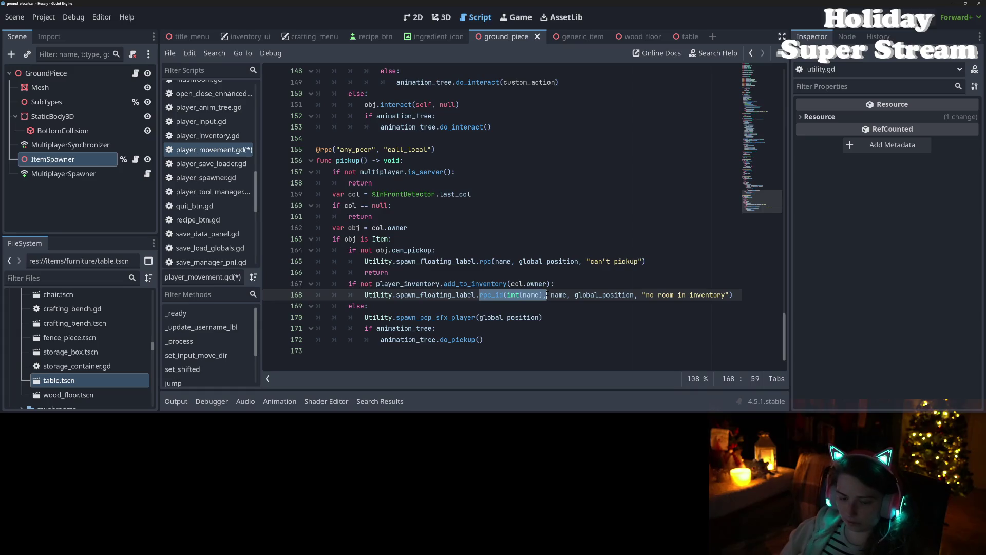
pyautogui.hotkey('ctrl', 'c')
# - Paste rpc_id(int(name), over rpc( on line 165, check line 168, and save player_movement.gd
pyautogui.moveTo(495, 261); pyautogui.dragTo(479, 261)
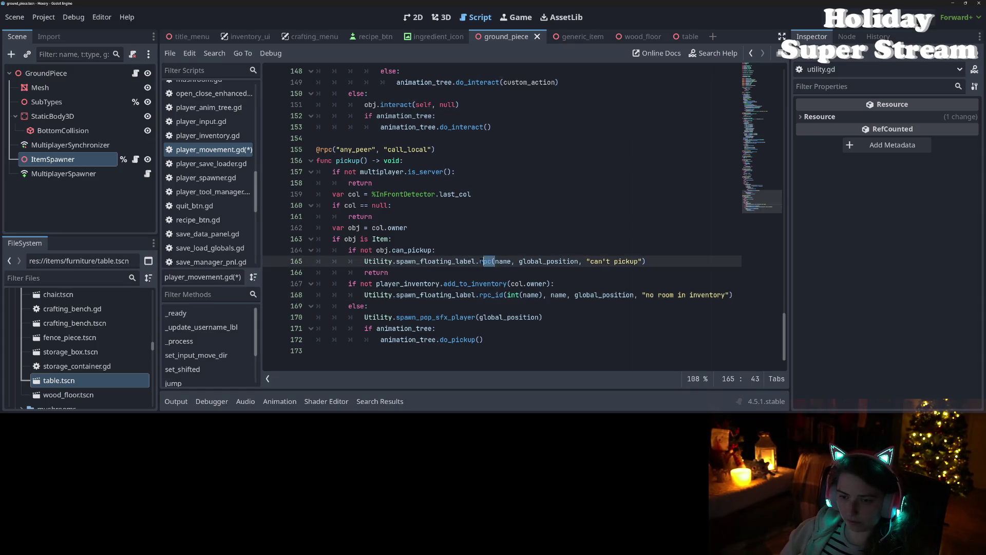
pyautogui.hotkey('ctrl', 'v')
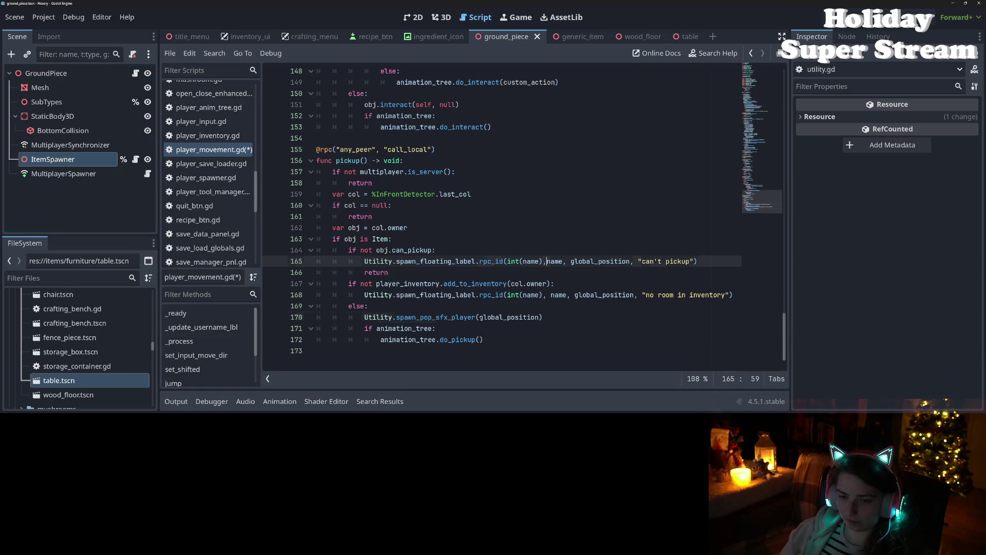
pyautogui.click(481, 317)
pyautogui.doubleClick(492, 295)
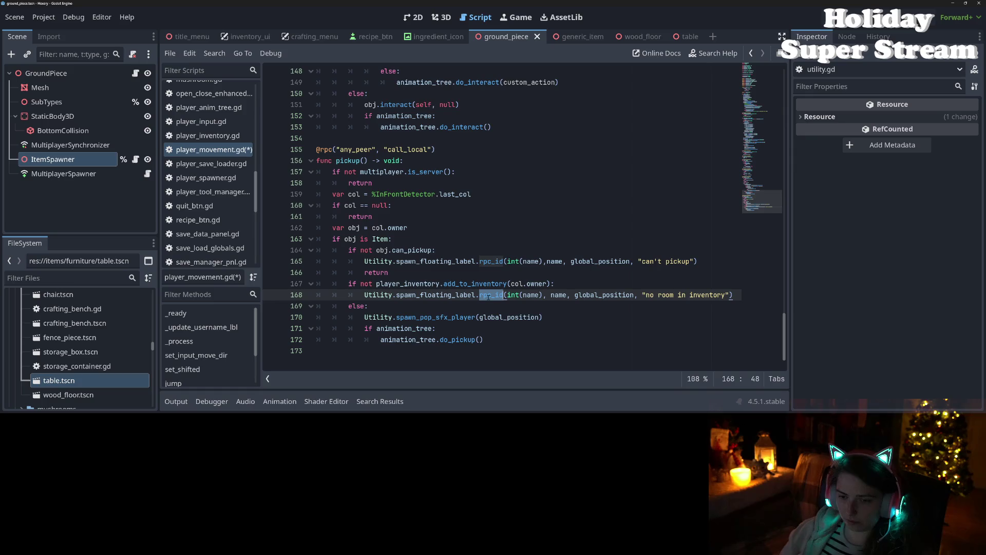
pyautogui.doubleClick(436, 295)
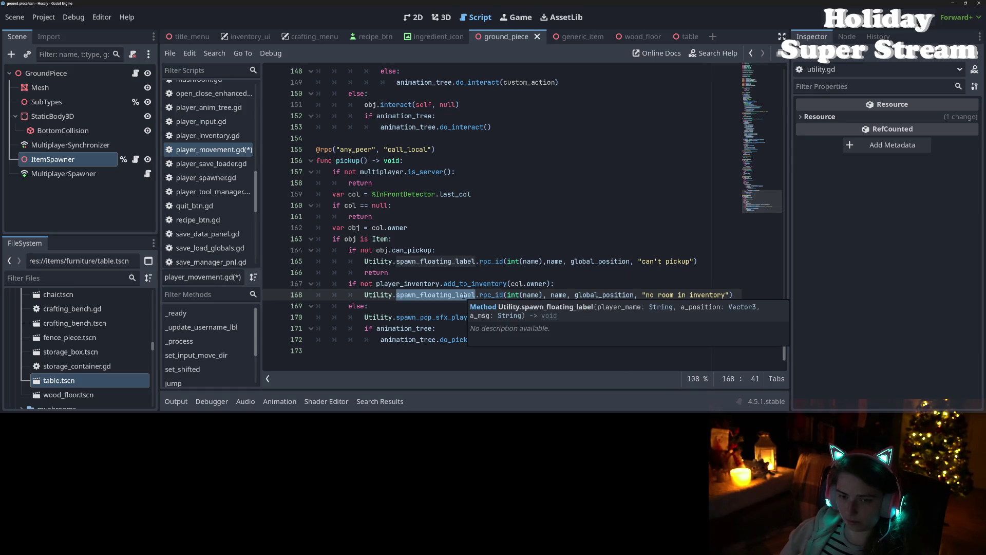
pyautogui.hotkey('ctrl', 's')
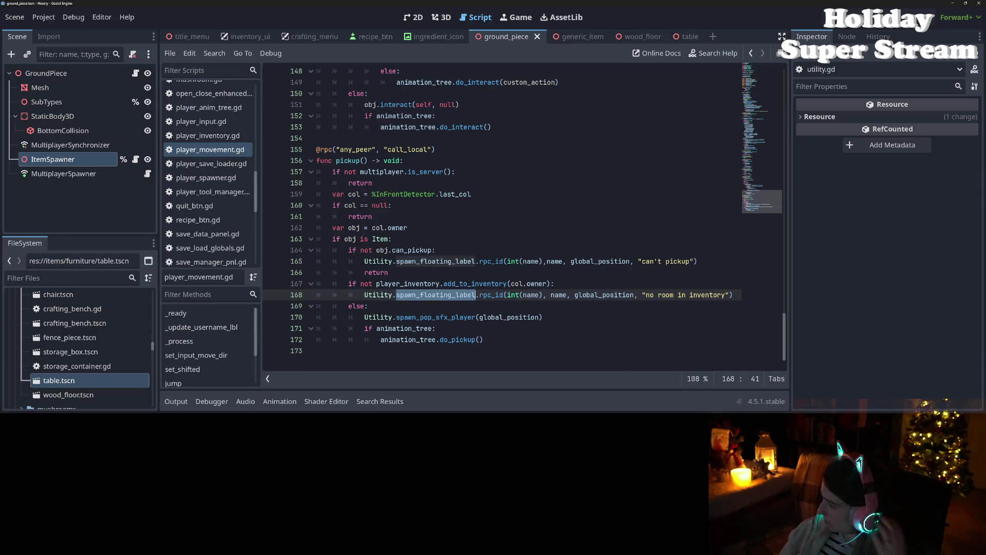
pyautogui.hotkey('alt', 'Tab')
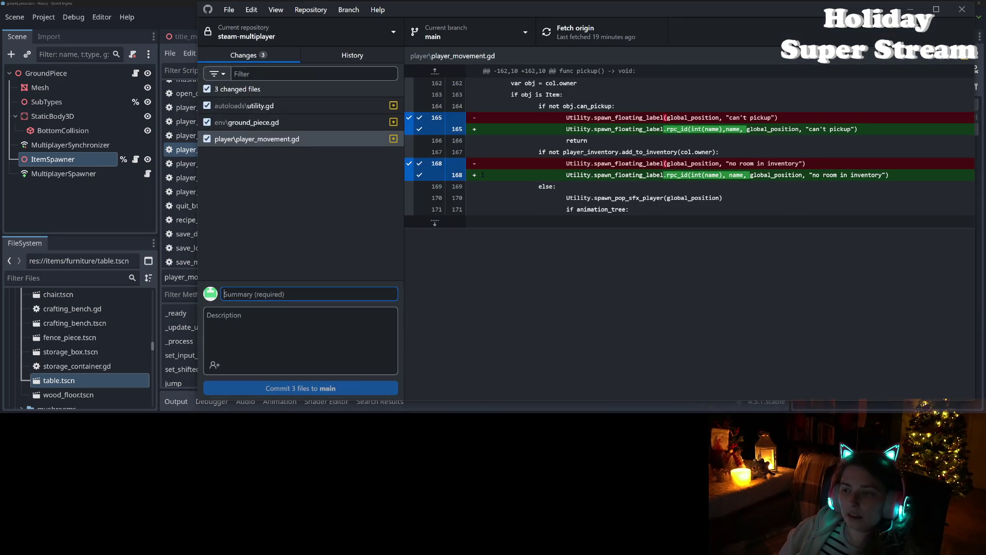
# - Recheck the ground_piece.gd and utility.gd diffs in GitHub Desktop, then return to Godot
pyautogui.click(247, 125)
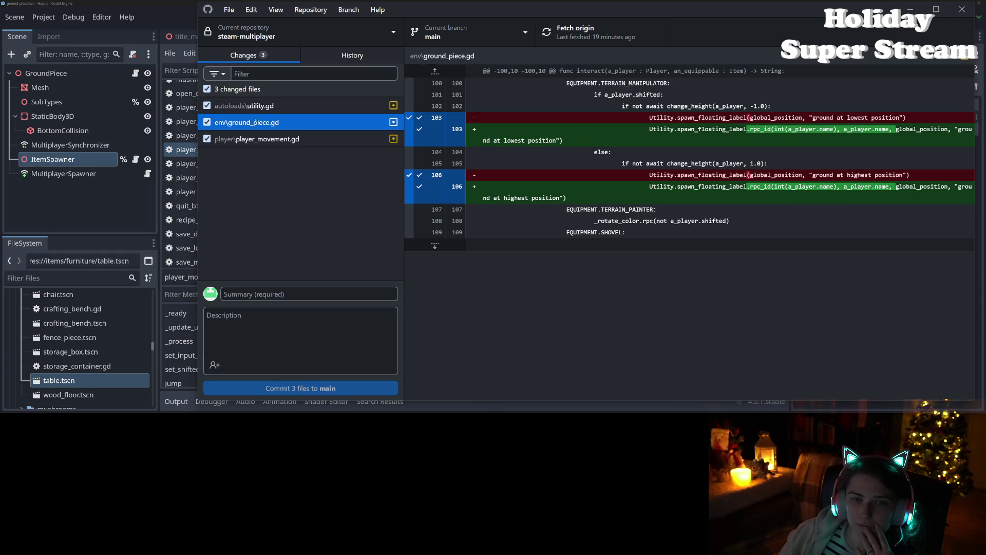
pyautogui.click(252, 106)
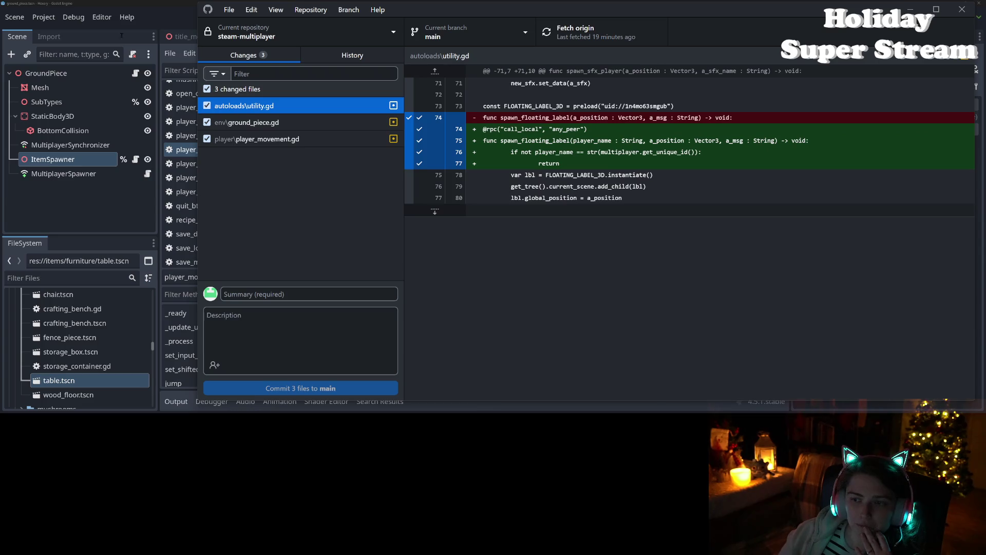
pyautogui.click(157, 3)
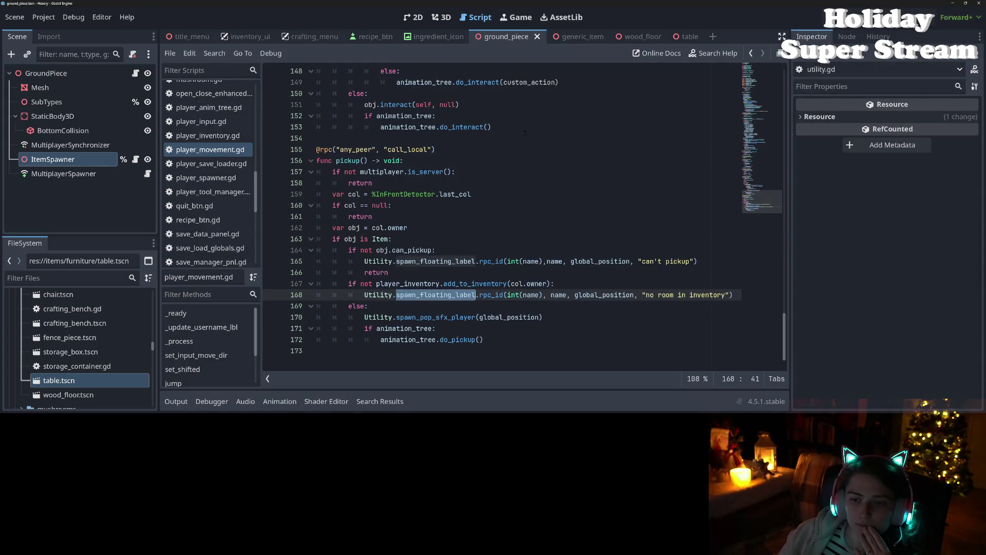
# - In utility.gd, replace the 'if not' check on line 76 with an assert and delete the leftover return
pyautogui.click(548, 261)
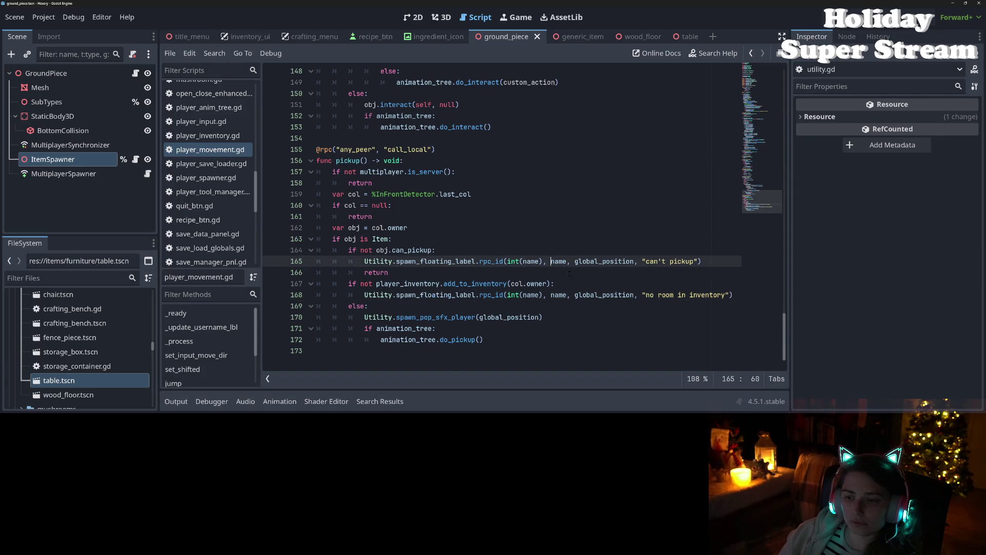
pyautogui.hotkey('ctrl', 's')
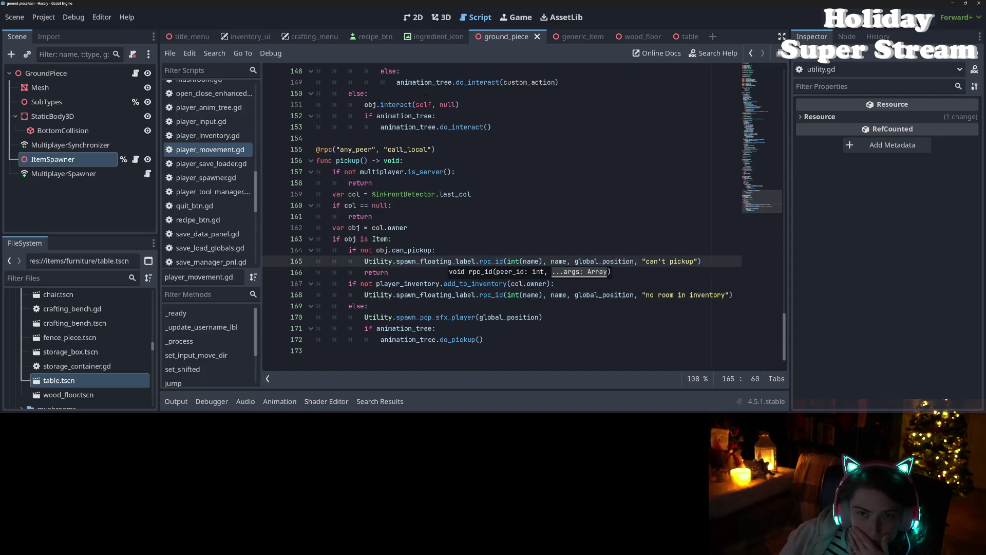
pyautogui.scroll(-5, 230, 237)
pyautogui.scroll(-1, 230, 237)
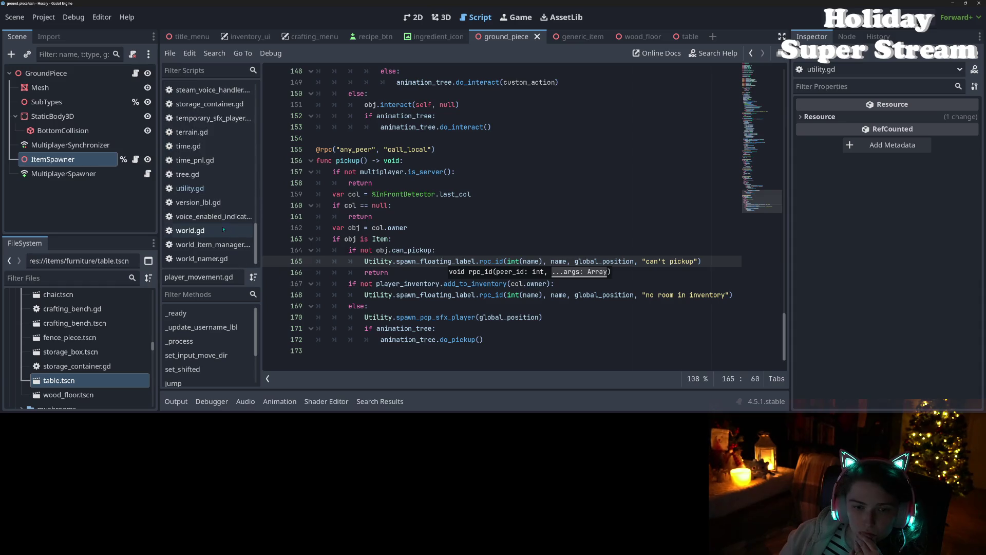
pyautogui.click(210, 188)
pyautogui.click(388, 295)
pyautogui.scroll(-1, 388, 293)
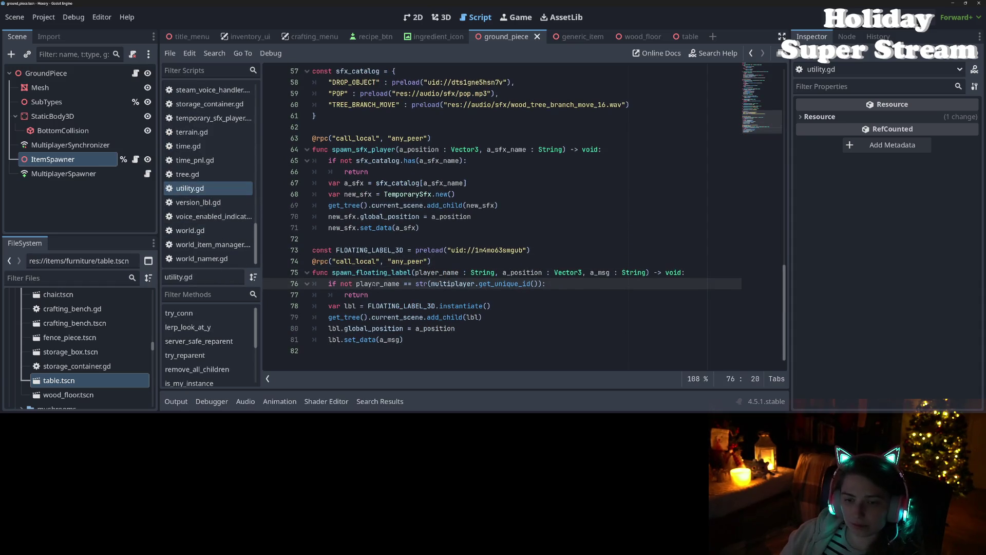
pyautogui.moveTo(330, 284); pyautogui.dragTo(352, 285)
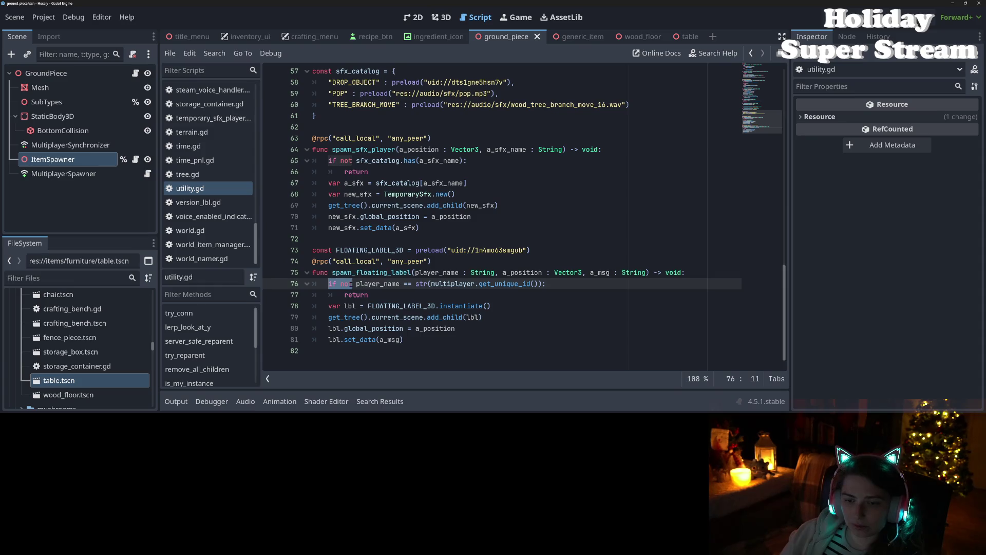
pyautogui.write('assert(')
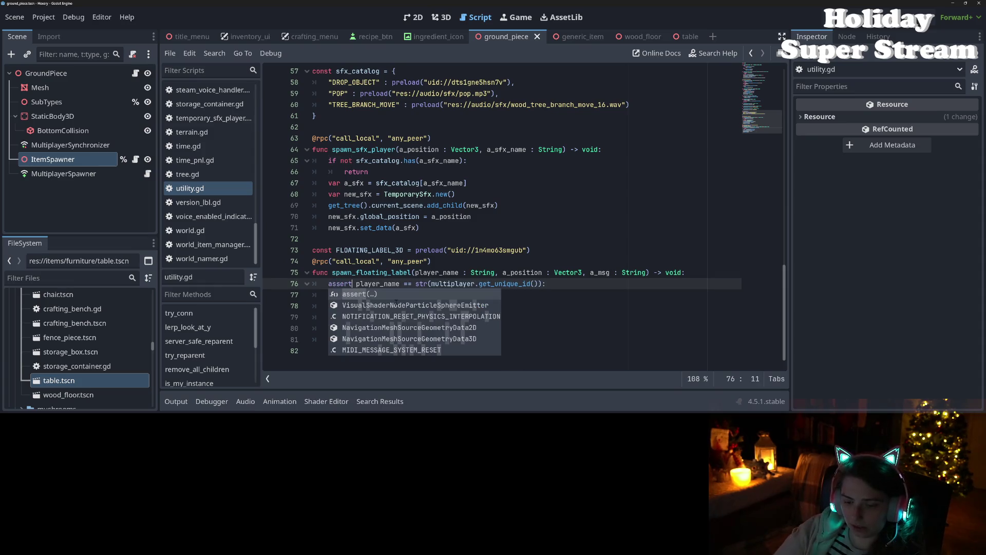
pyautogui.press('Delete')
pyautogui.press('Delete')
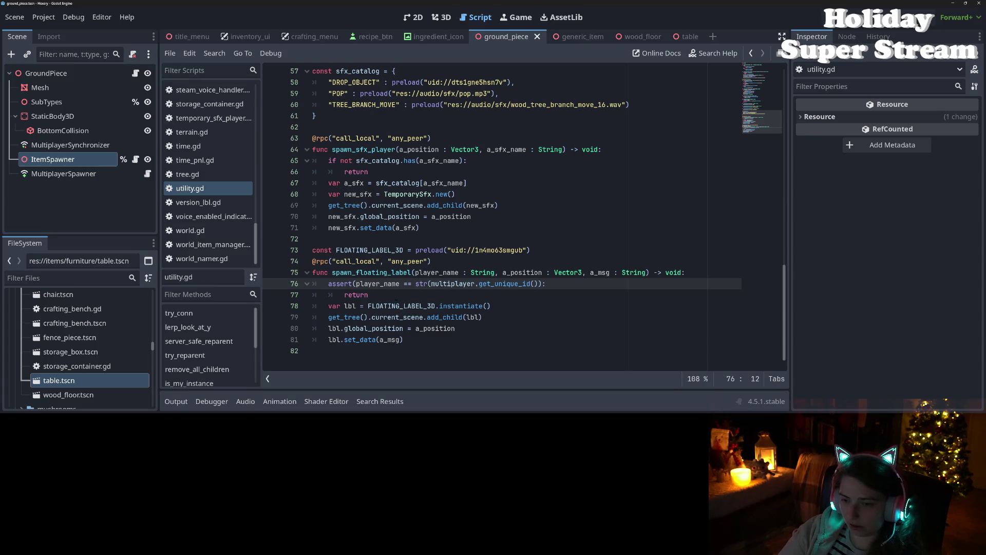
pyautogui.press('Down')
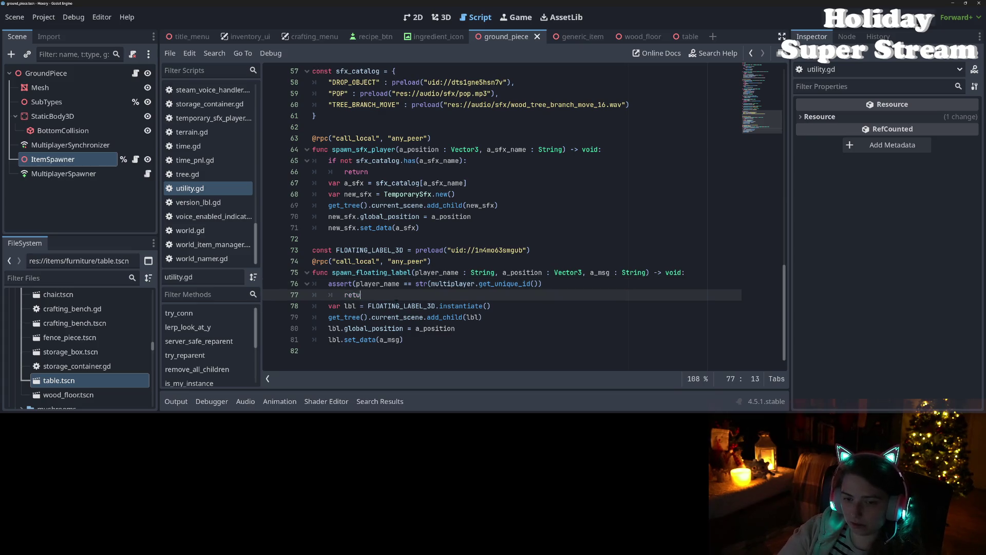
pyautogui.press('BackSpace')
pyautogui.press('BackSpace')
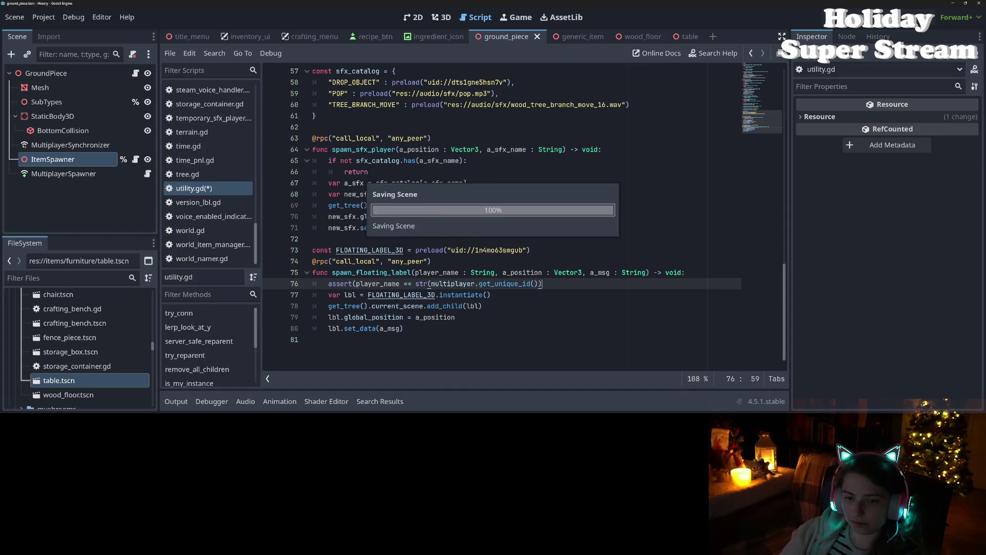
# - Close the assert with the message "Not sending with correct rpc_id" and save the script
pyautogui.click(424, 305)
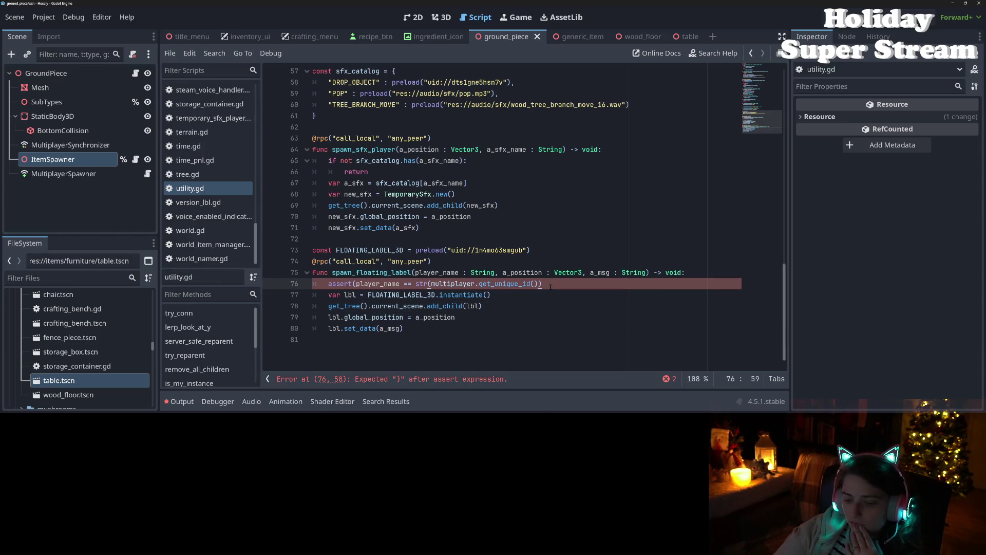
pyautogui.write(')')
pyautogui.hotkey('ctrl', 's')
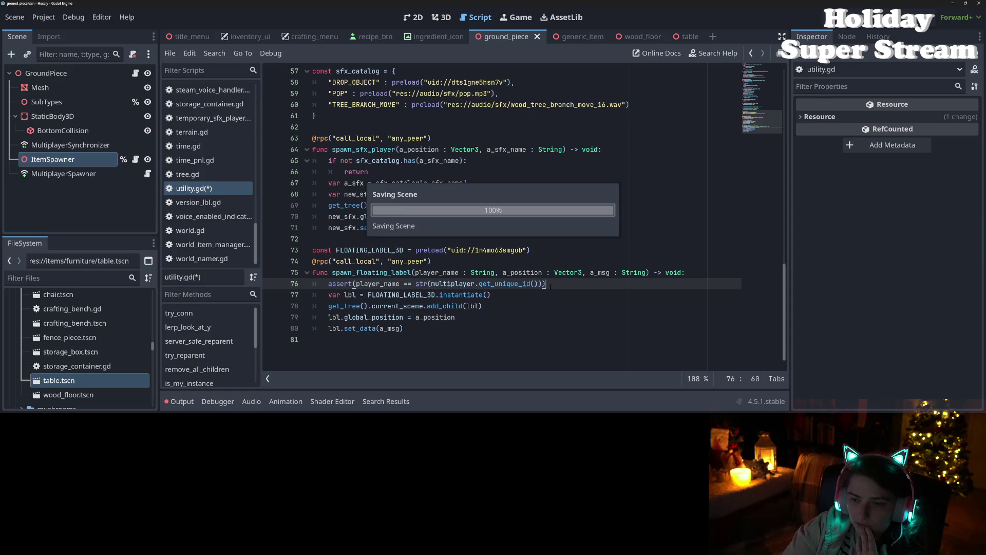
pyautogui.write(', "Not sen')
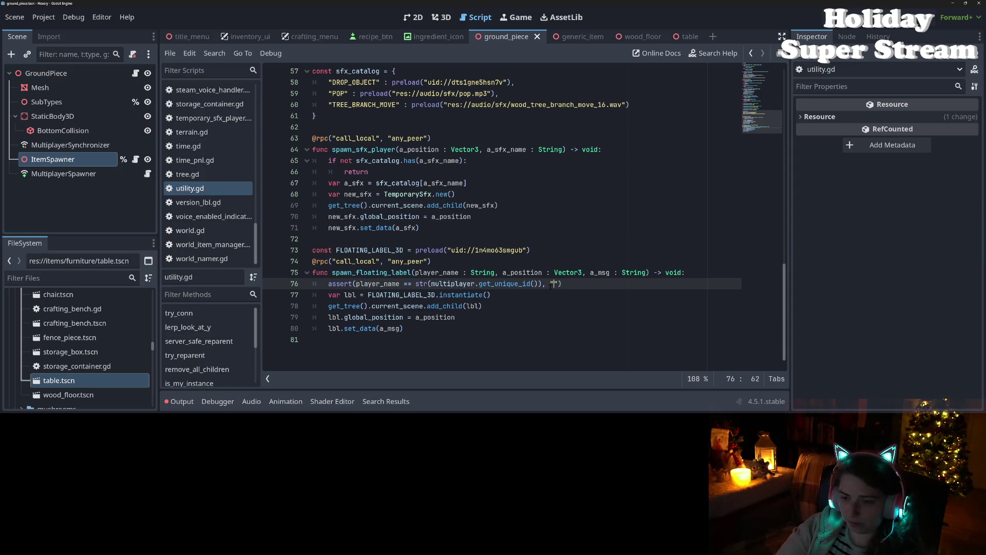
pyautogui.write('ding ')
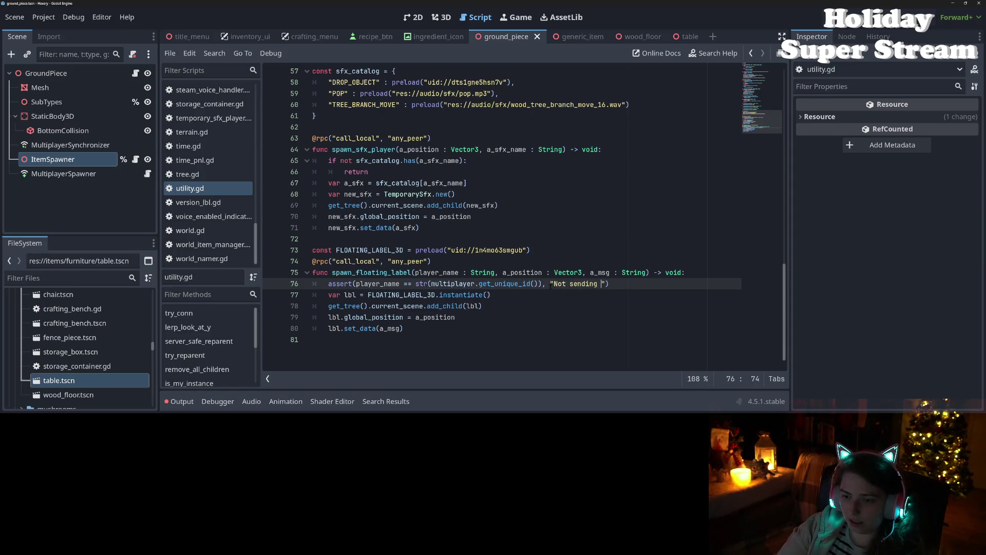
pyautogui.write('spawn')
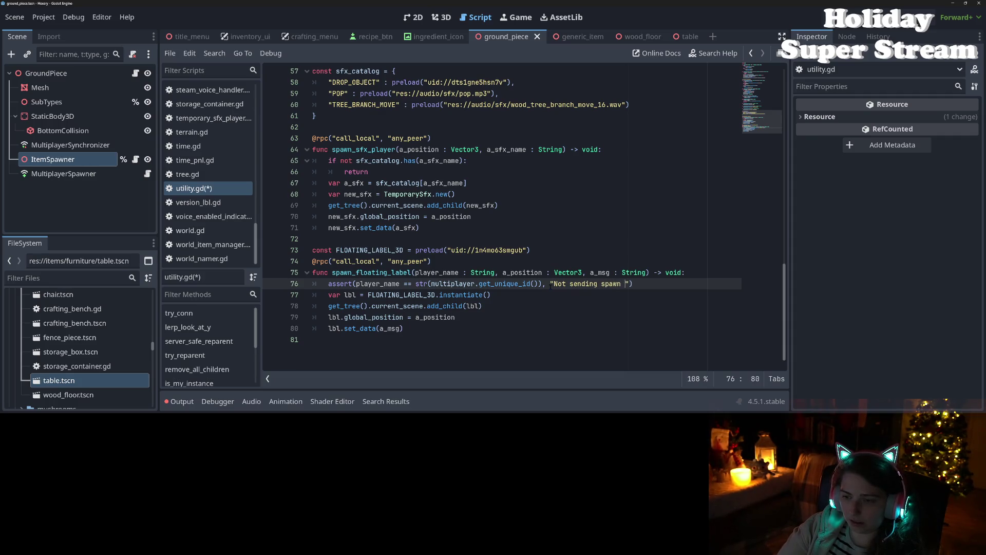
pyautogui.press('BackSpace')
pyautogui.press('BackSpace')
pyautogui.press('BackSpace')
pyautogui.write('with correct r')
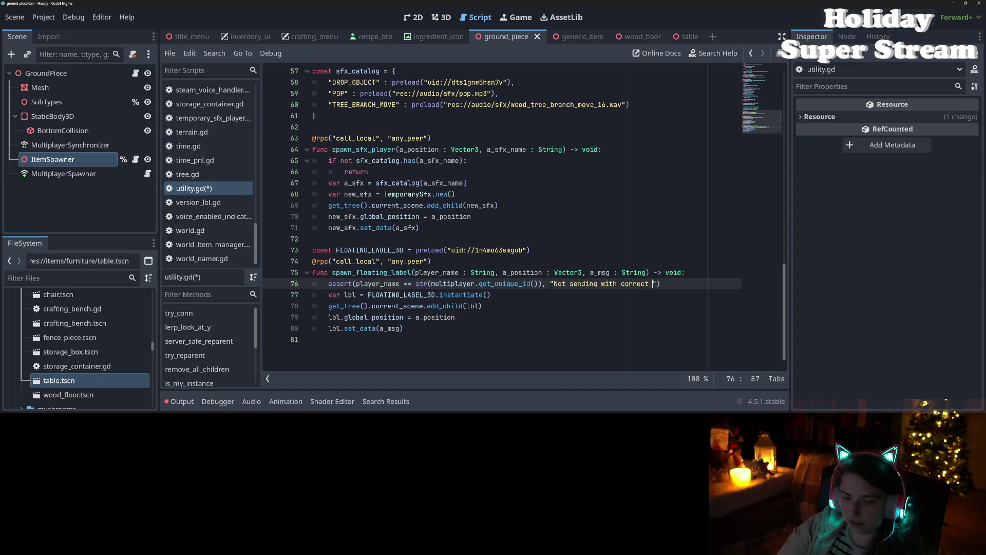
pyautogui.write('pc_id')
pyautogui.hotkey('ctrl', 's')
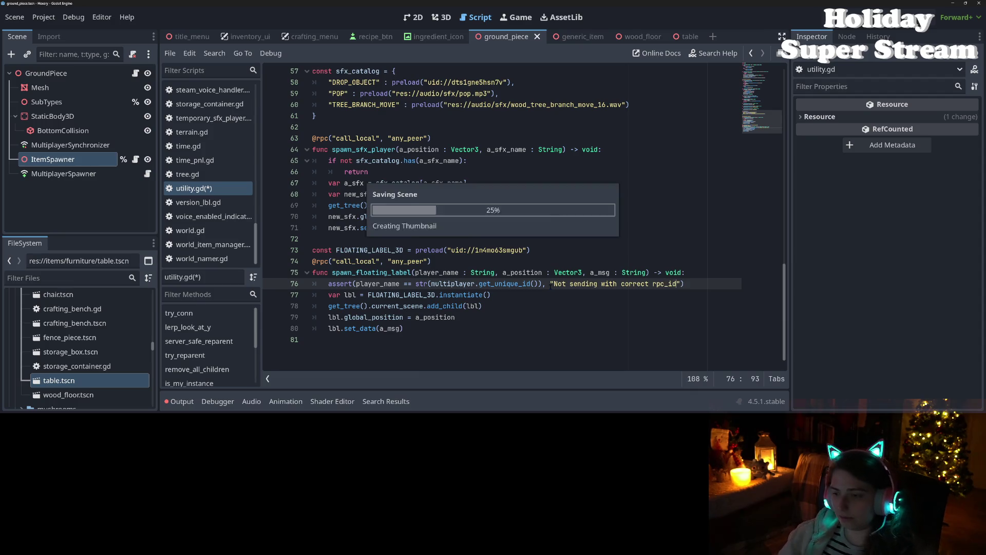
# - Search the whole project for spawn_floating_label, finding 5 matches across 3 files
pyautogui.doubleClick(360, 273)
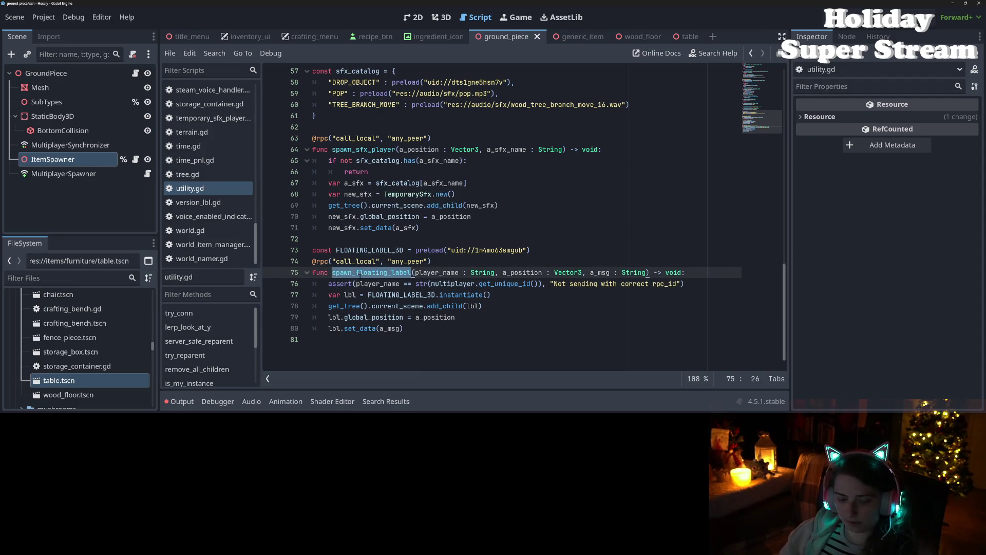
pyautogui.hotkey('ctrl', 'shift', 'd')
pyautogui.hotkey('ctrl', 'shift', 'f')
pyautogui.press('End')
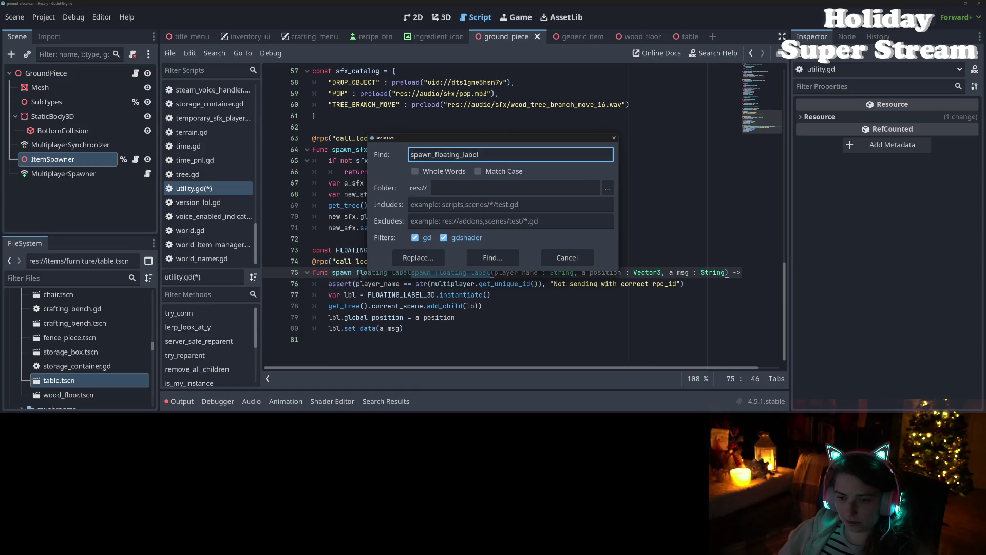
pyautogui.press('Escape')
pyautogui.hotkey('ctrl', 'z')
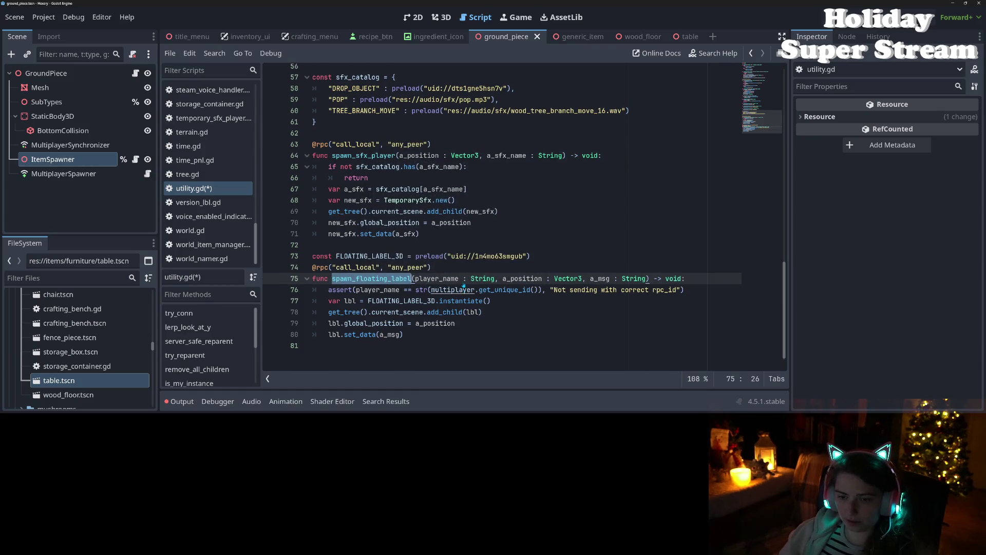
pyautogui.hotkey('ctrl', 'shift', 'f')
pyautogui.press('Return')
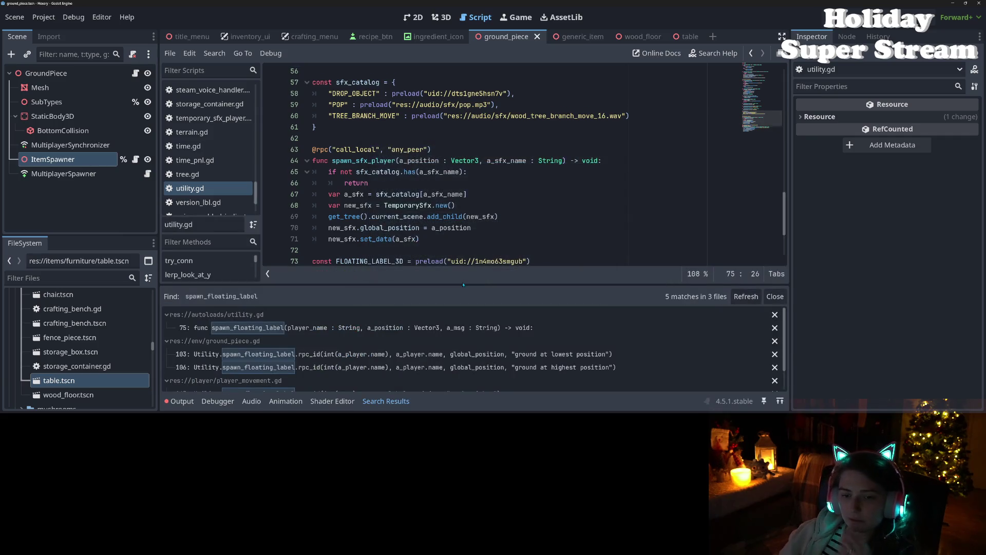
pyautogui.scroll(-2, 474, 341)
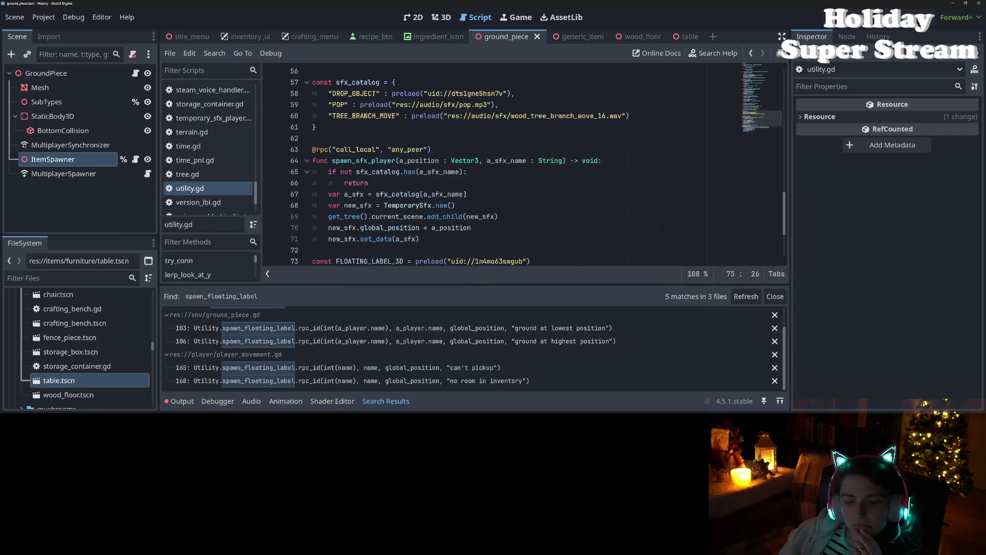
pyautogui.click(493, 205)
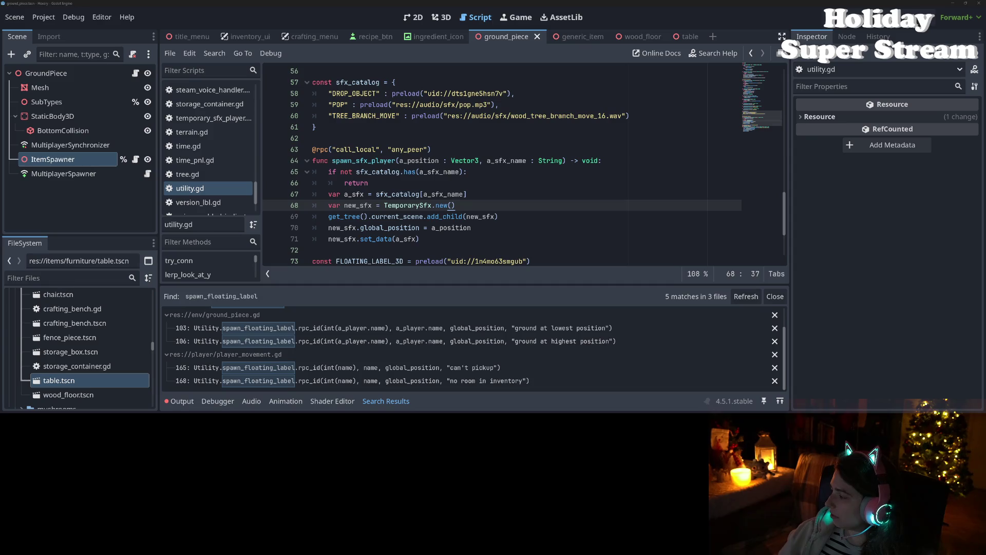
# - Review the ground_piece.gd and player_movement.gd diffs in GitHub Desktop and begin a commit summary "adds"
pyautogui.hotkey('alt', 'Tab')
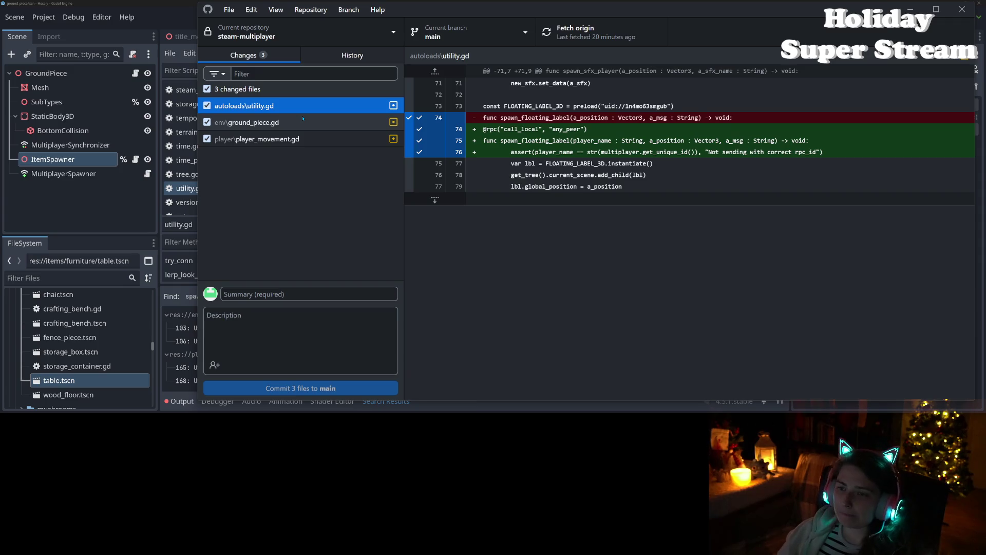
pyautogui.click(303, 122)
pyautogui.click(303, 138)
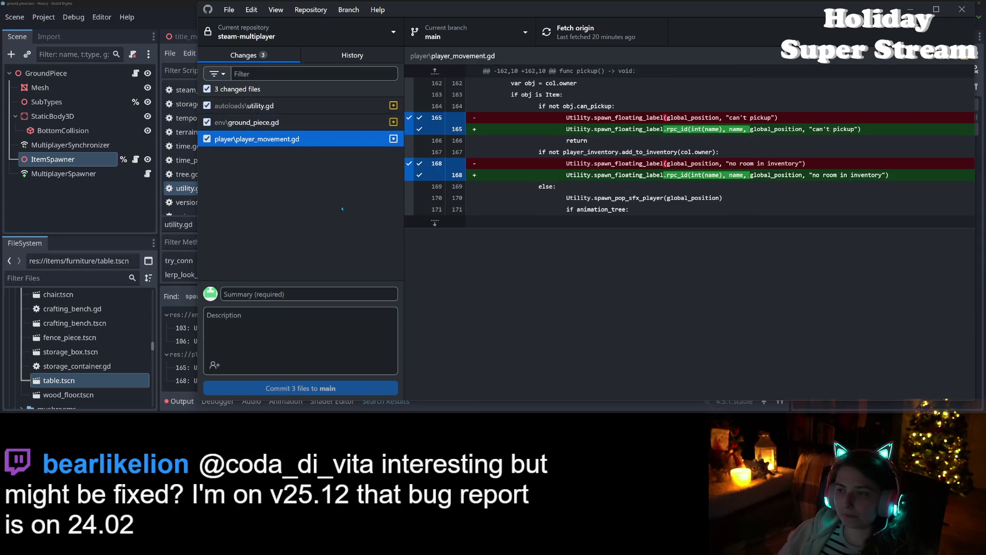
pyautogui.click(312, 291)
pyautogui.write('adds')
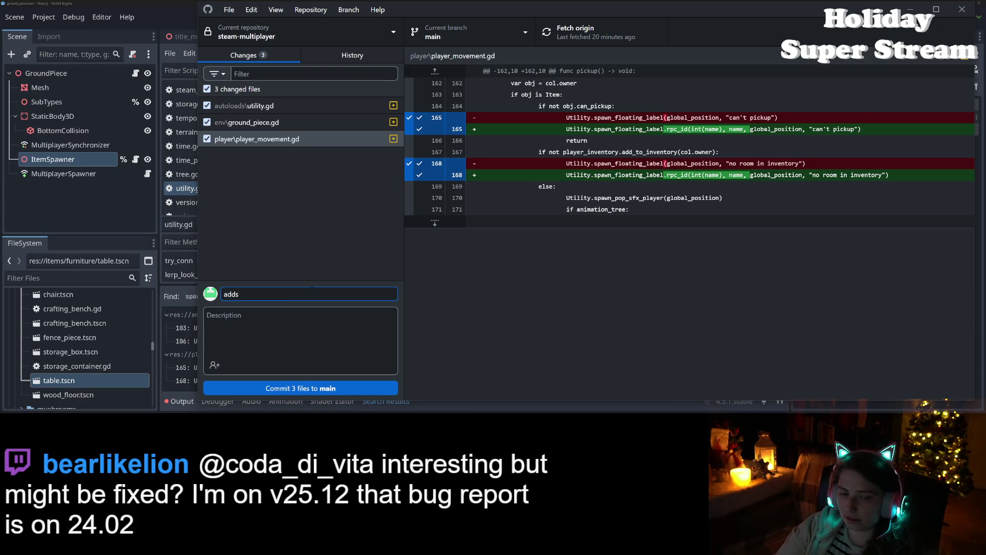
# - Commit the 3 files to main as "fixes floating text spawn to be on specific instance" and push to origin
pyautogui.press('BackSpace')
pyautogui.press('BackSpace')
pyautogui.press('BackSpace')
pyautogui.write('fixes ')
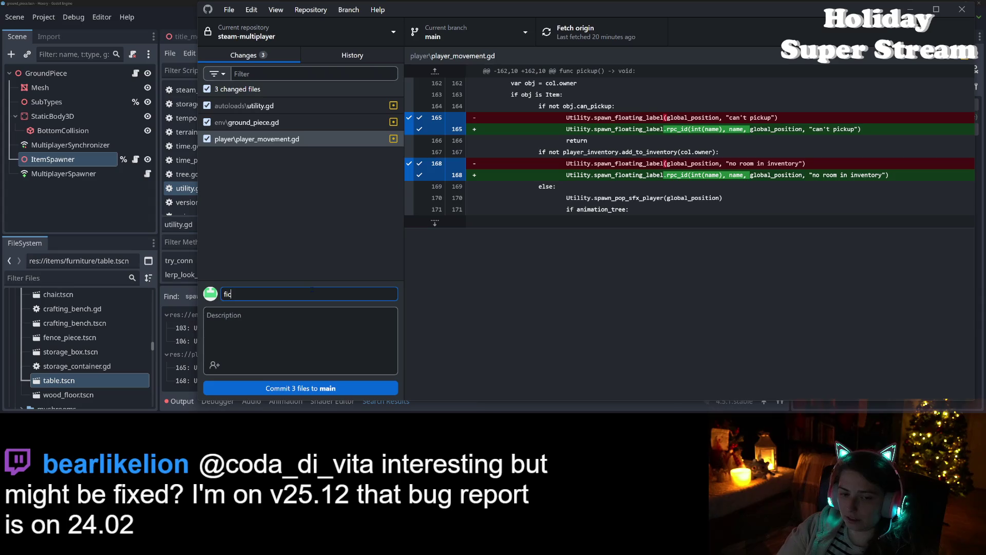
pyautogui.write('floating text spawn to be on speci')
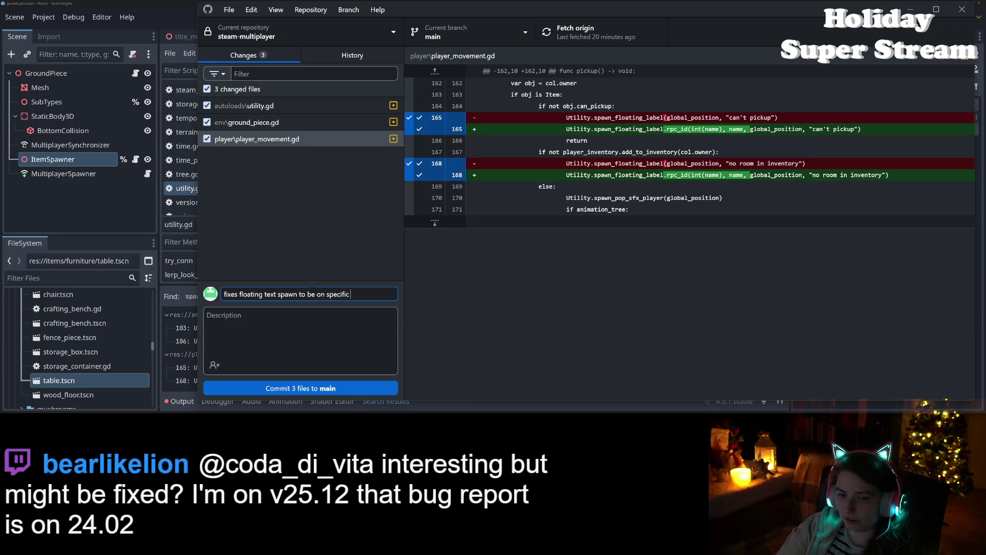
pyautogui.write('ance')
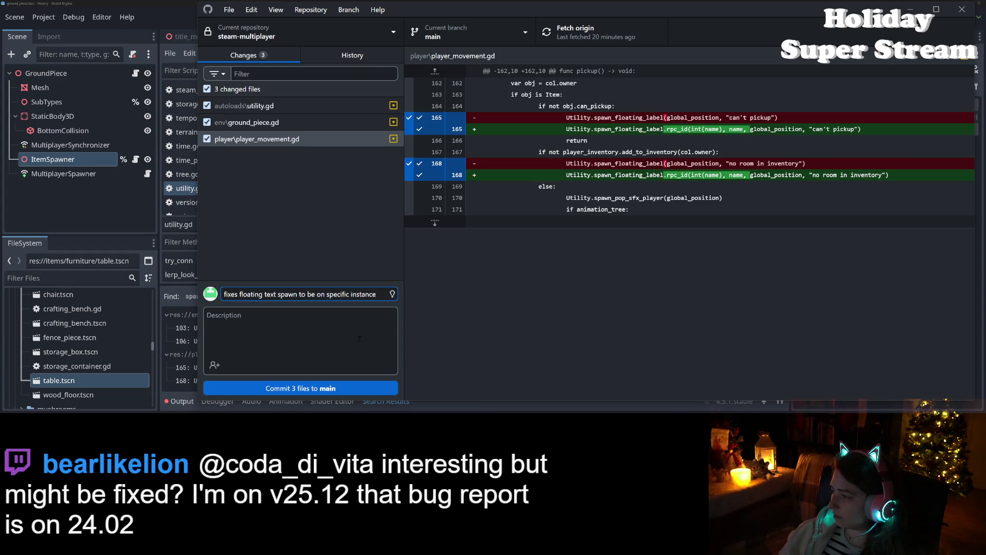
pyautogui.click(301, 388)
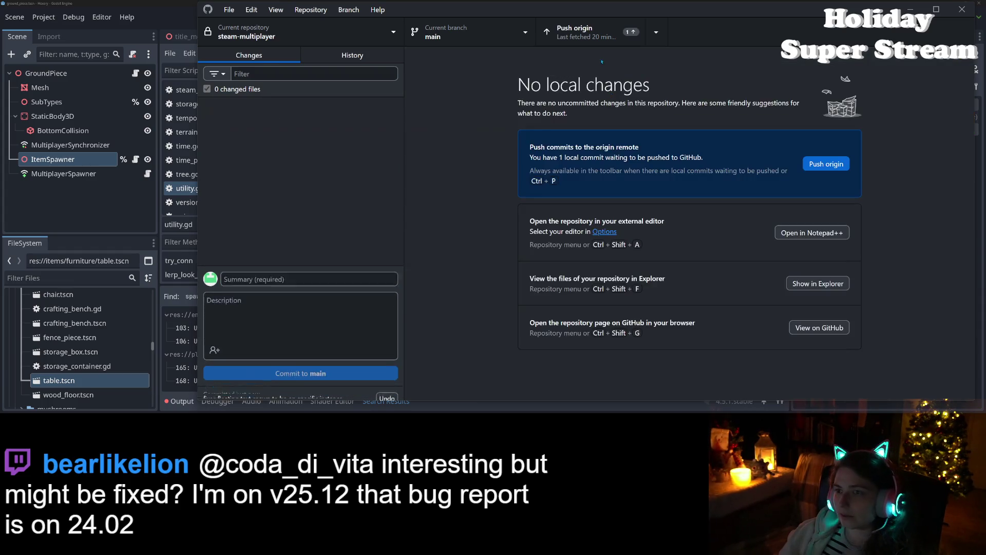
pyautogui.click(591, 26)
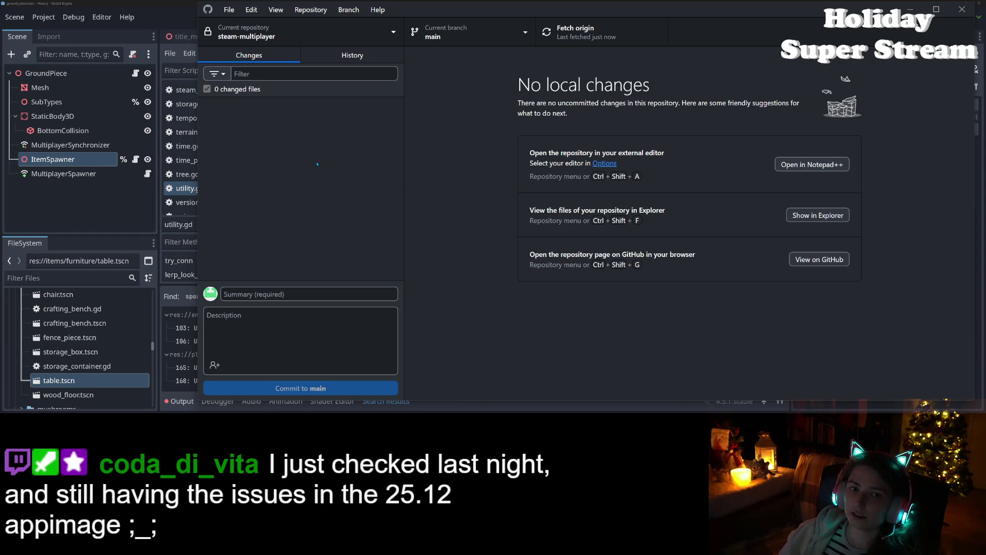
pyautogui.hotkey('alt', 'Tab')
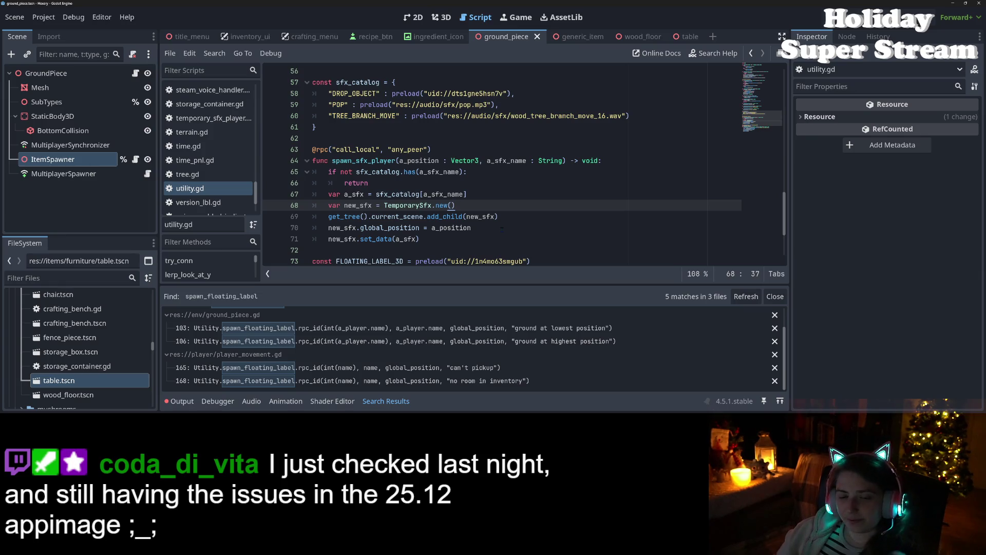
# - On the Trello board, move the "Bug: text warning popup doesn't show up on client side" card to the top of Done
pyautogui.click(775, 296)
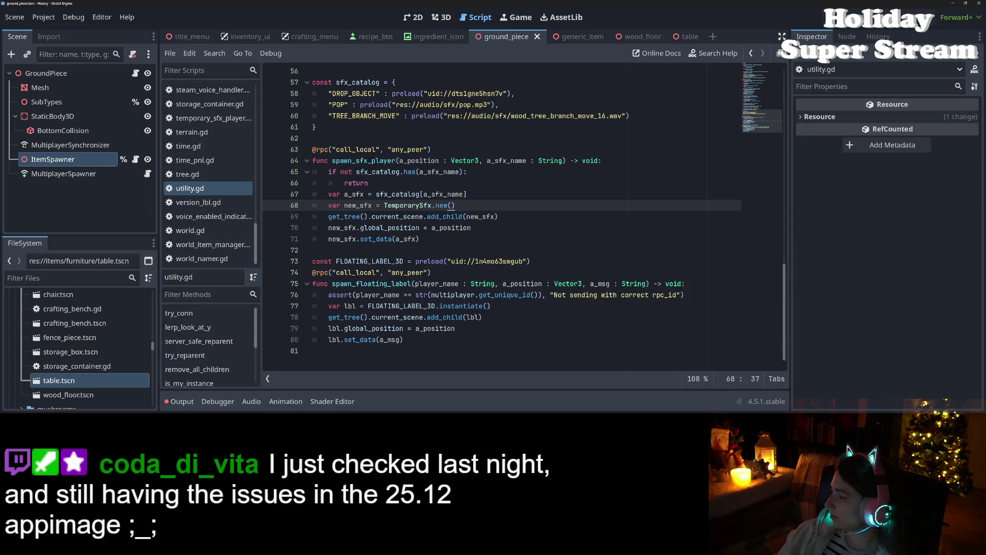
pyautogui.hotkey('alt', 'Tab')
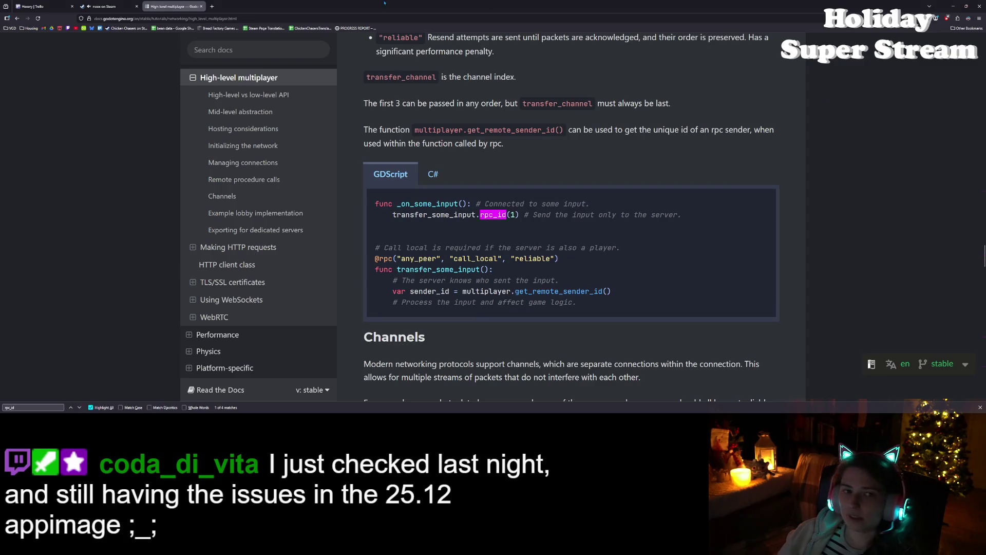
pyautogui.click(41, 6)
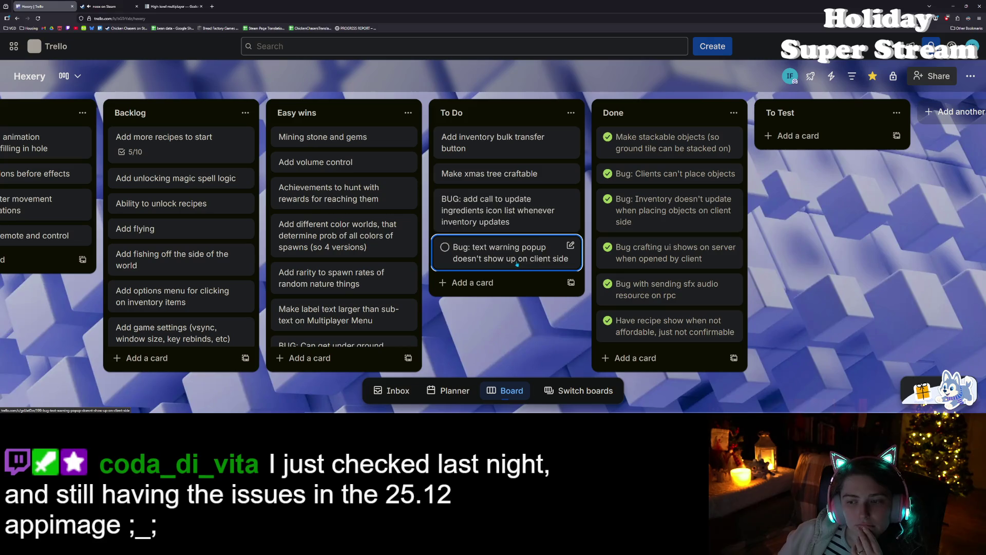
pyautogui.moveTo(517, 264); pyautogui.dragTo(668, 142)
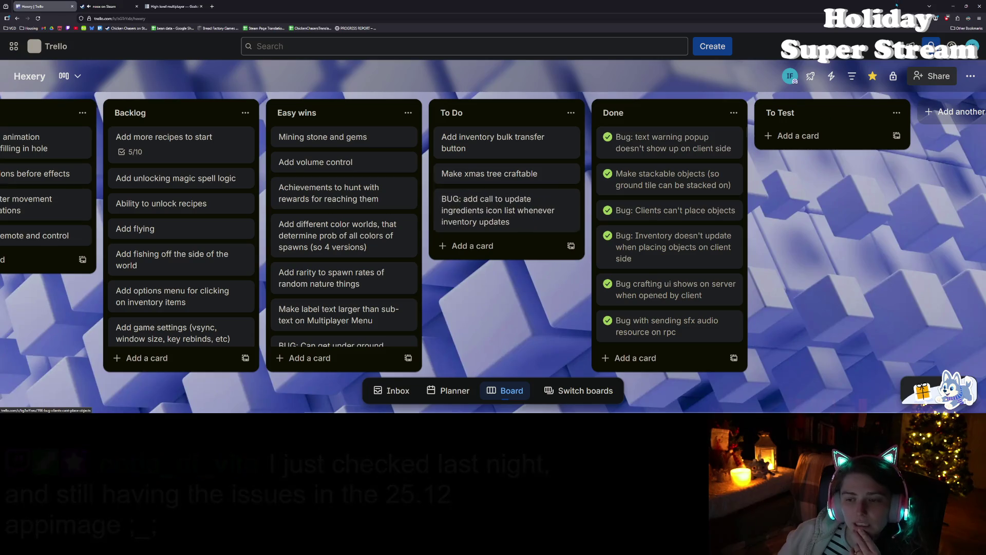
pyautogui.click(953, 6)
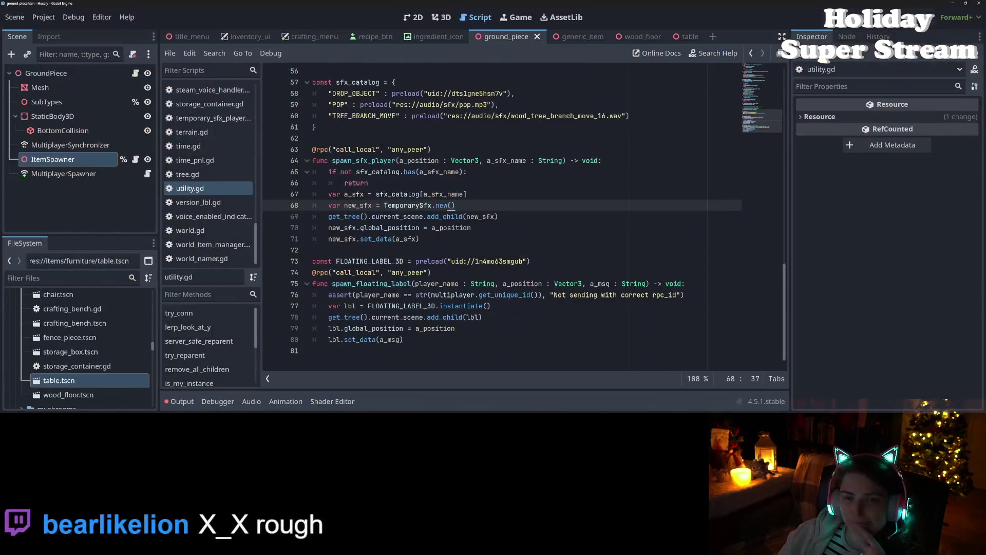
# - Open crafting_data.gd then crafting_menu.gd and inspect _on_inventory_changed, undoing a stray blank line after line 77
pyautogui.scroll(8, 210, 205)
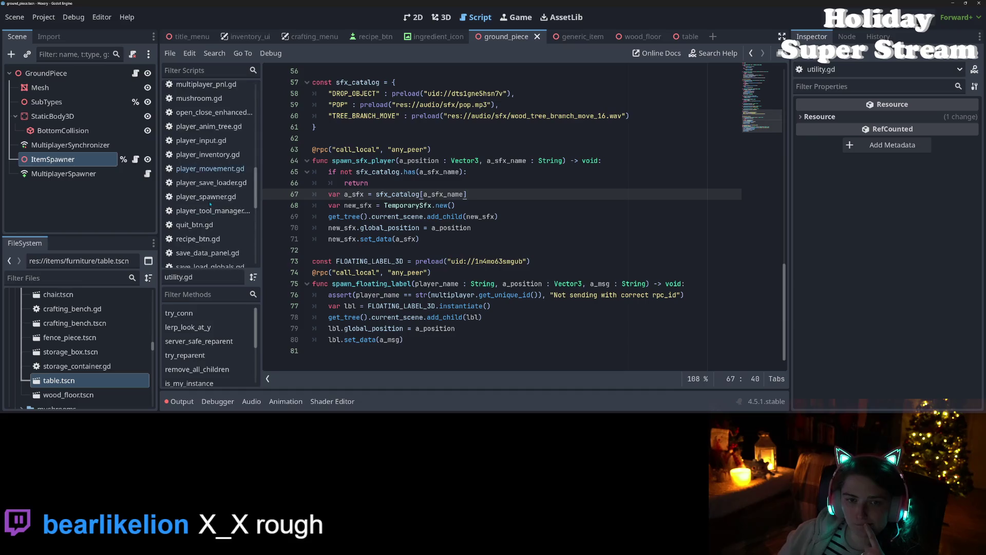
pyautogui.scroll(10, 210, 204)
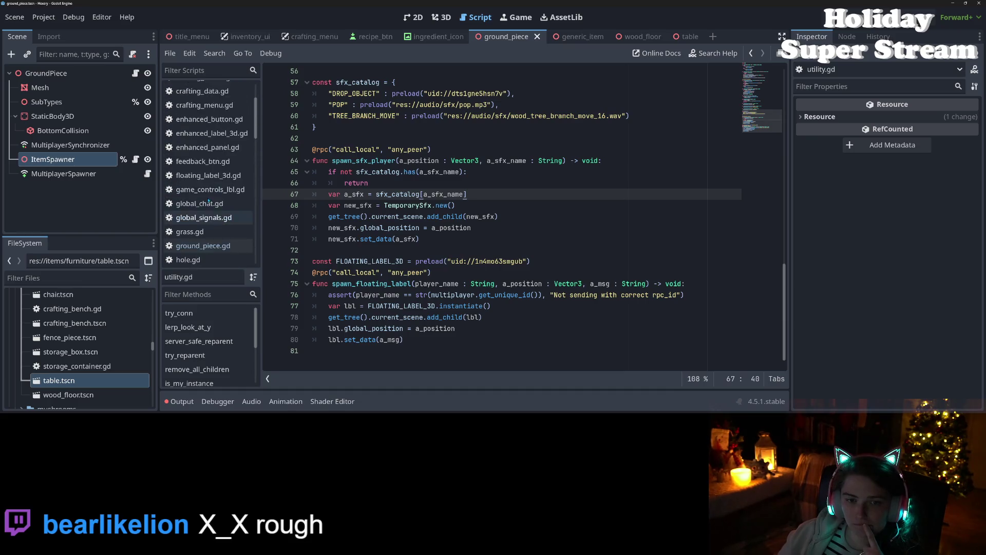
pyautogui.click(219, 160)
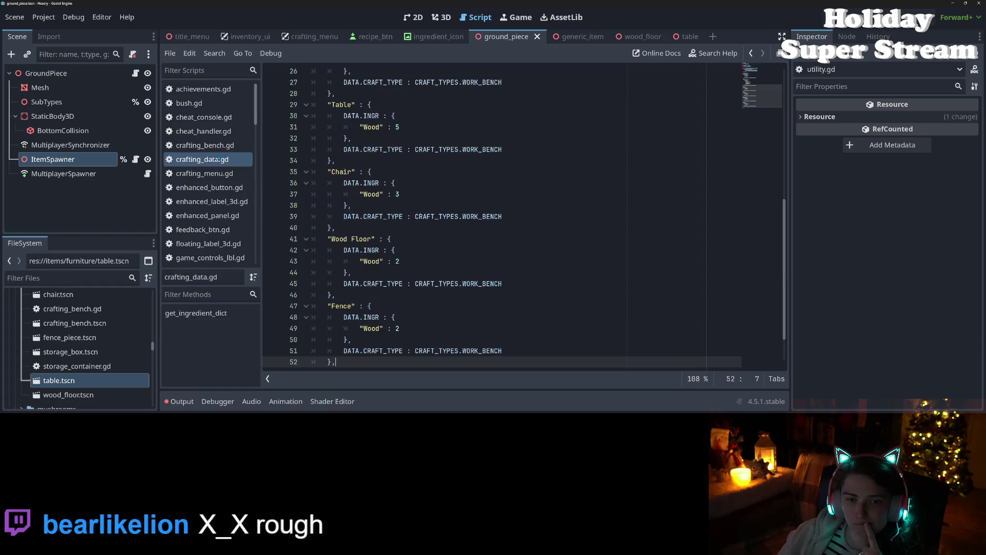
pyautogui.click(218, 174)
pyautogui.click(471, 161)
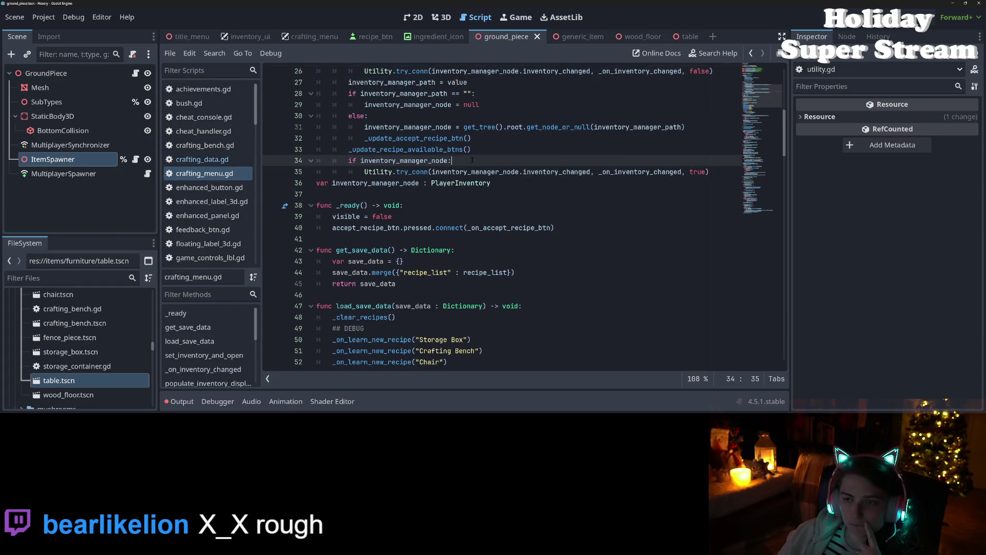
pyautogui.scroll(3, 471, 186)
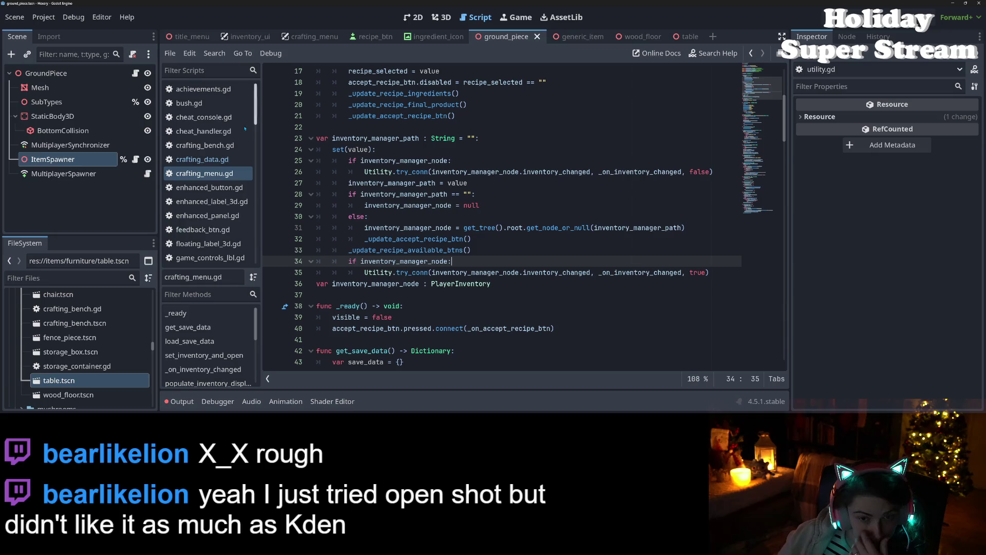
pyautogui.scroll(-2, 471, 186)
pyautogui.scroll(1, 450, 202)
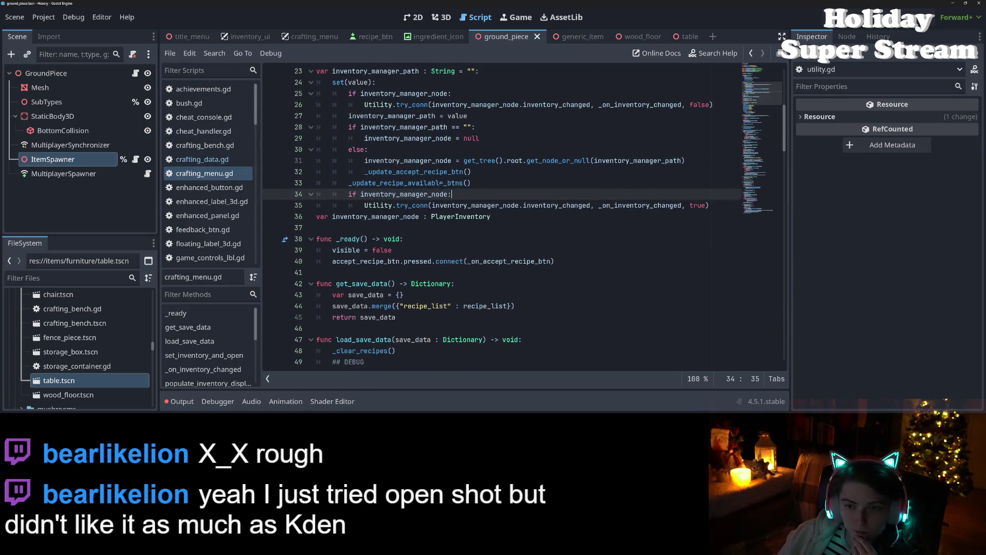
pyautogui.doubleClick(405, 194)
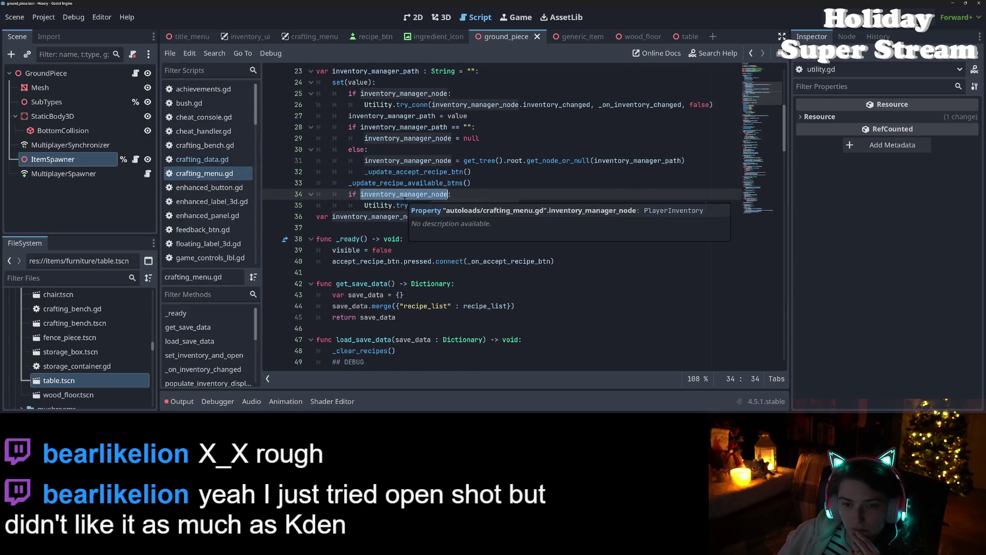
pyautogui.doubleClick(425, 183)
pyautogui.scroll(1, 426, 183)
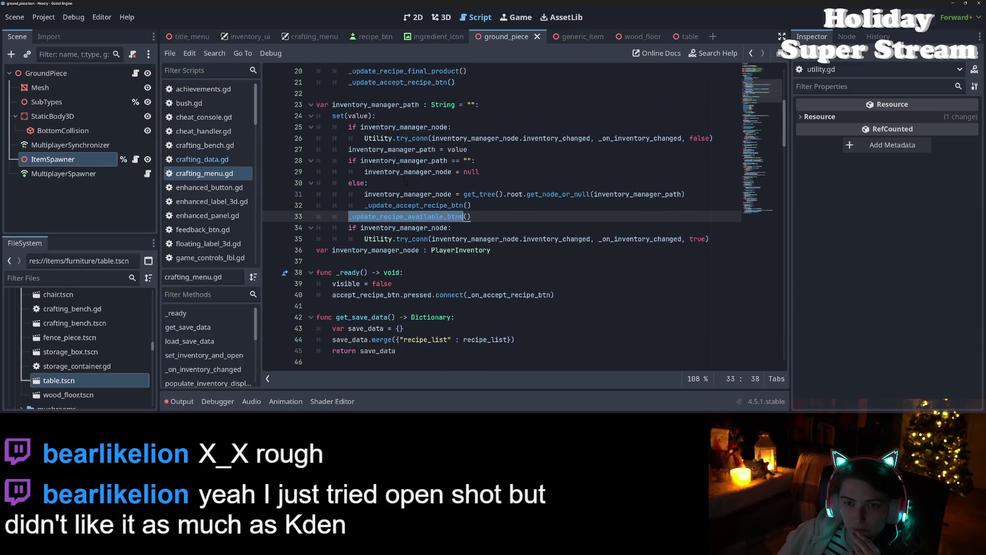
pyautogui.click(381, 94)
pyautogui.scroll(-15, 525, 216)
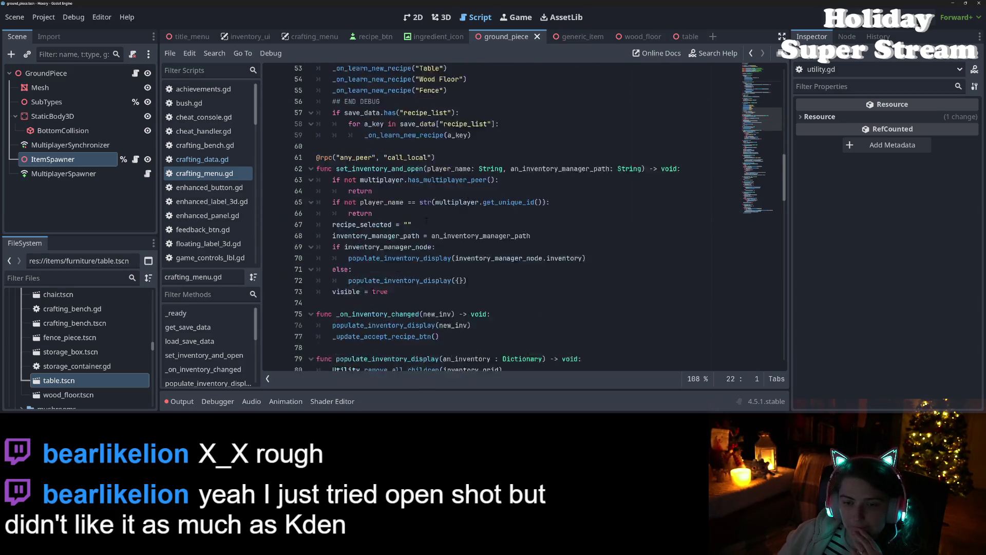
pyautogui.scroll(-2, 429, 175)
pyautogui.doubleClick(429, 174)
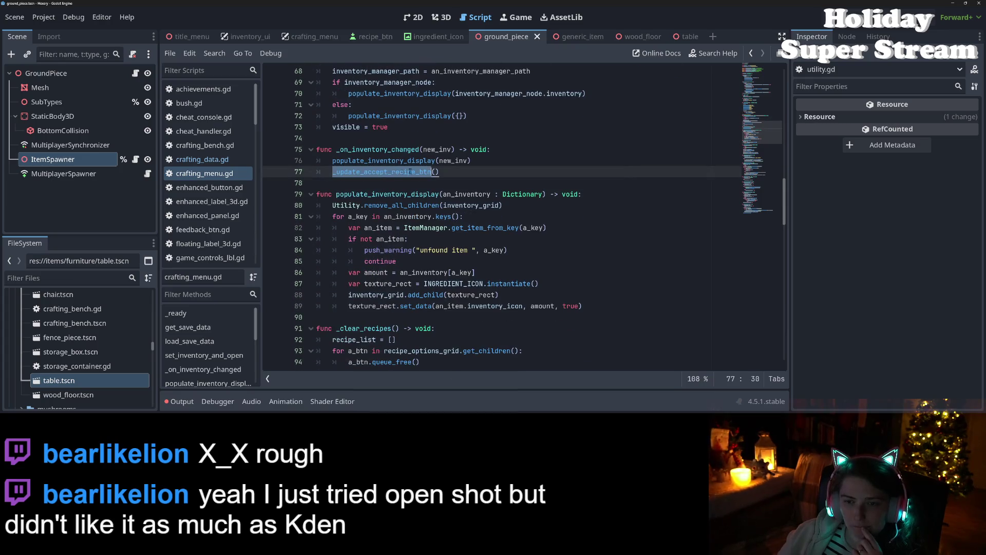
pyautogui.press('End')
pyautogui.scroll(2, 429, 175)
pyautogui.scroll(2, 429, 175)
pyautogui.click(396, 183)
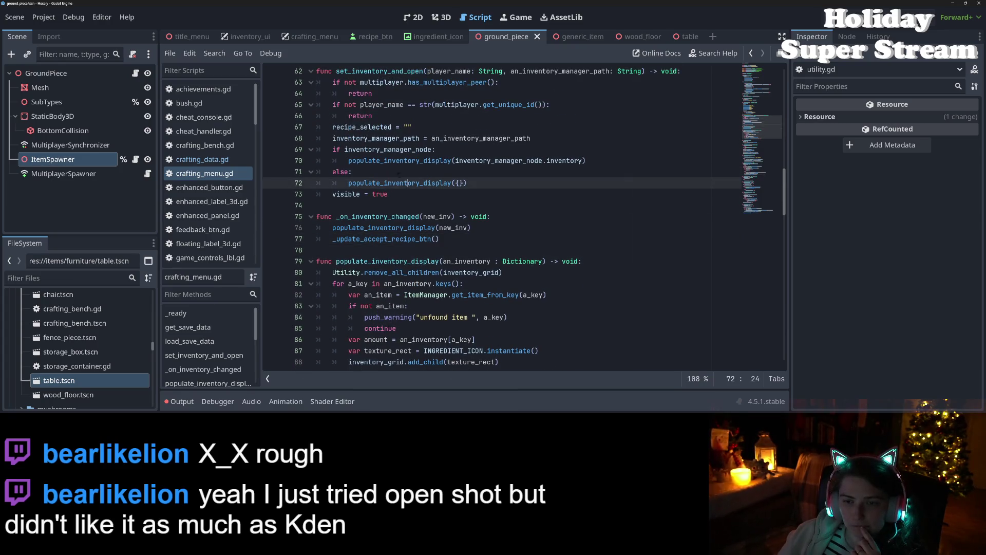
pyautogui.doubleClick(393, 162)
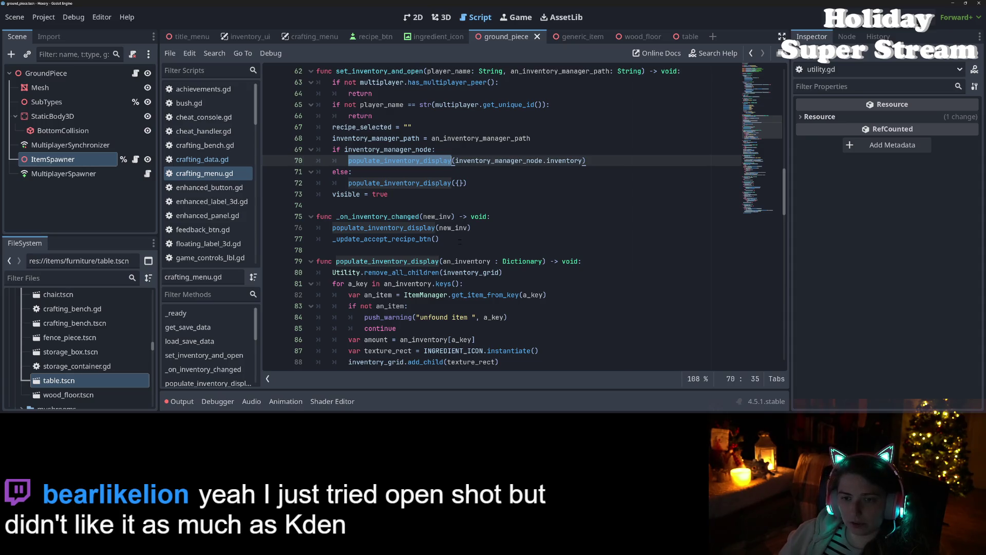
pyautogui.click(459, 242)
pyautogui.press('Return')
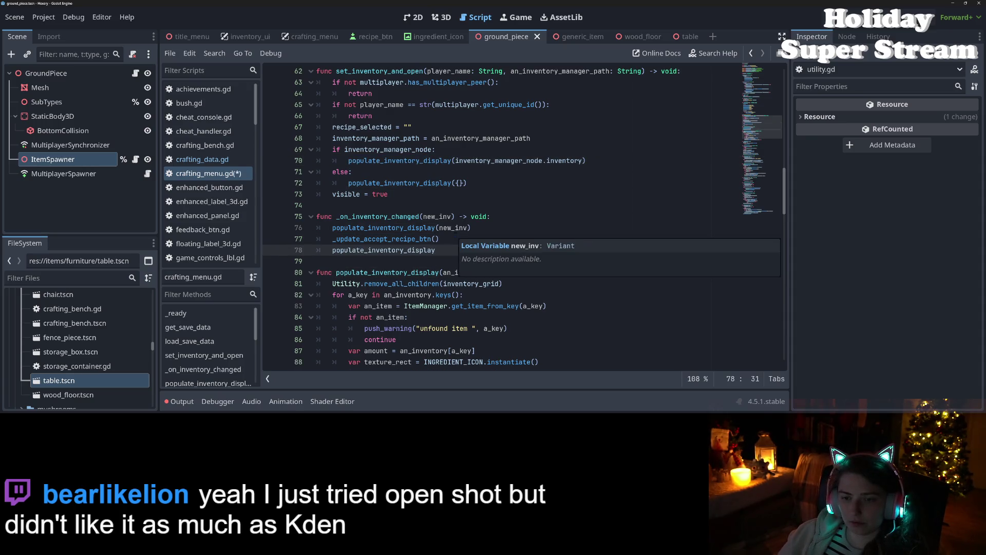
pyautogui.hotkey('ctrl', 'z')
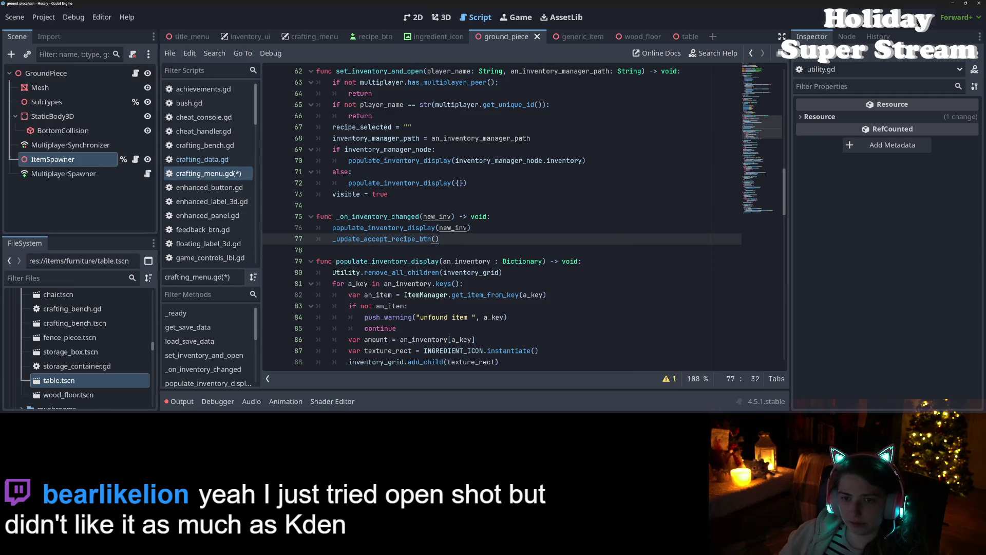
# - Inspect _update_recipe_final_product and _update_recipe_ingredients, including its get_ingredient_dict lookup
pyautogui.scroll(-7, 495, 222)
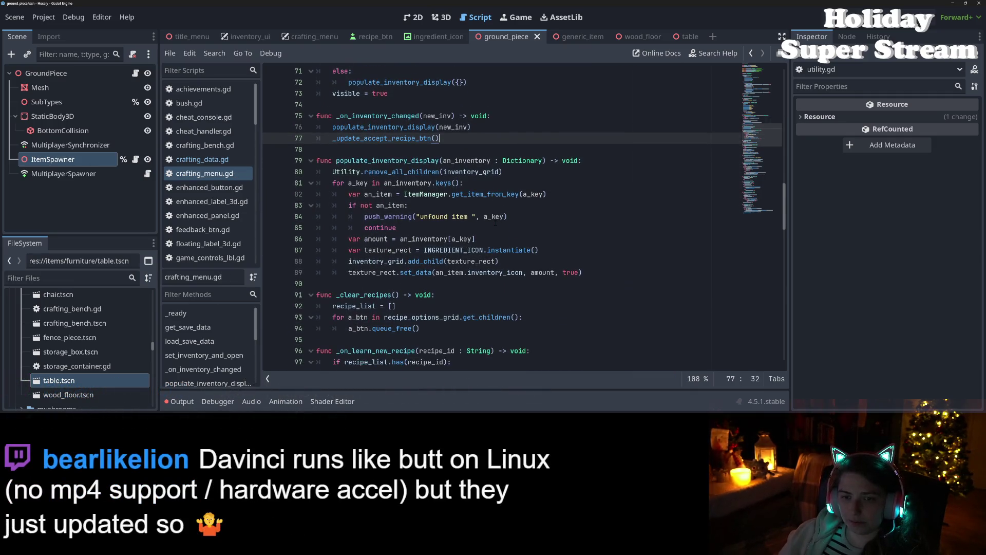
pyautogui.scroll(-6, 495, 223)
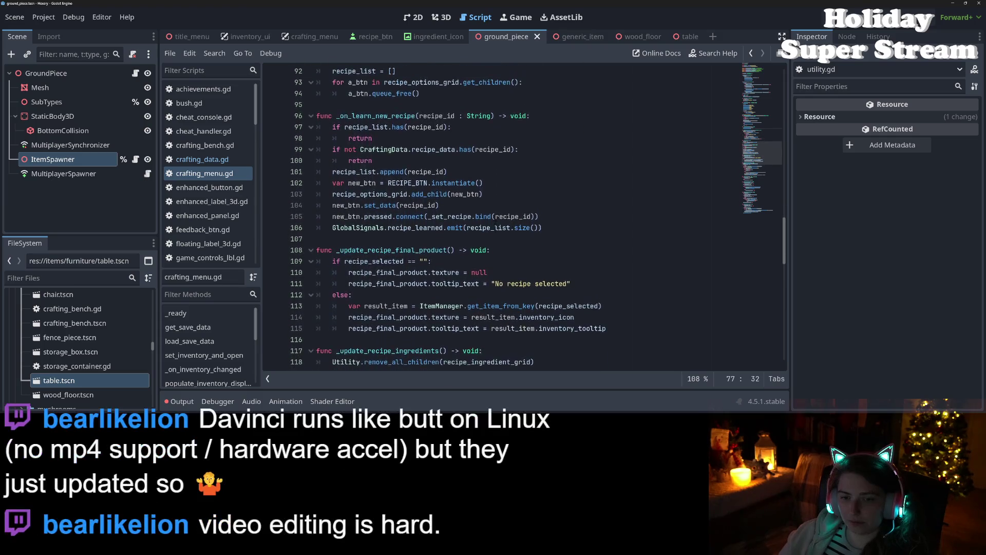
pyautogui.doubleClick(364, 149)
pyautogui.click(365, 149)
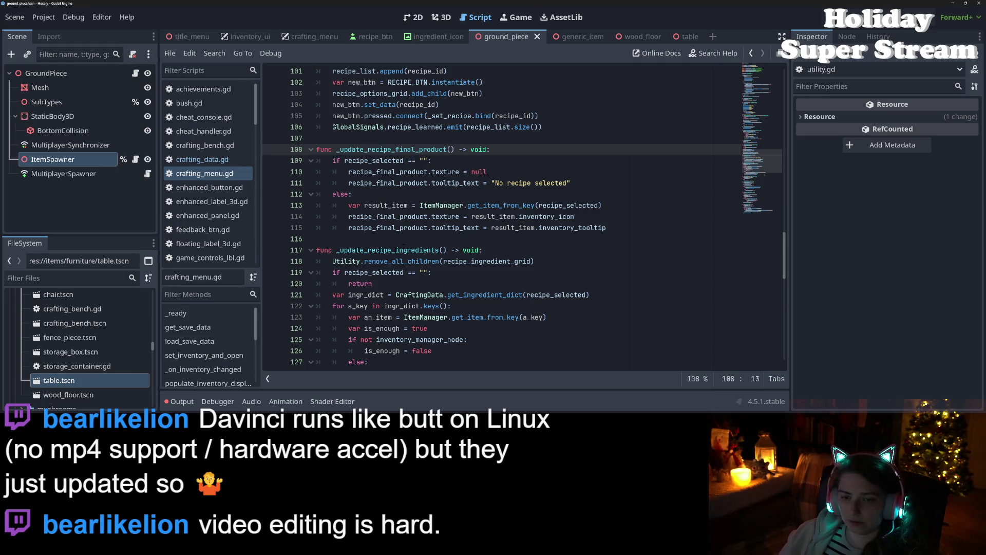
pyautogui.doubleClick(389, 250)
pyautogui.scroll(-3, 389, 250)
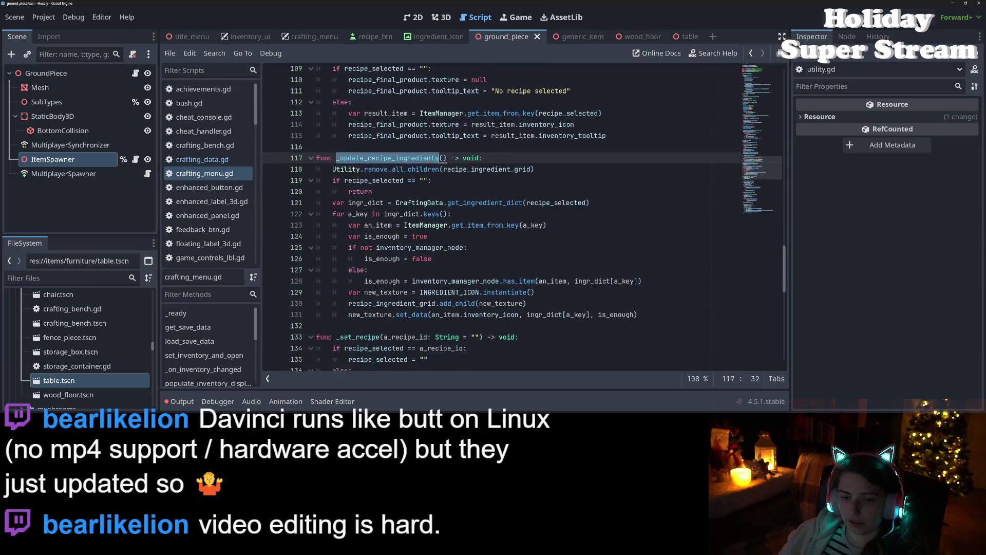
pyautogui.click(380, 149)
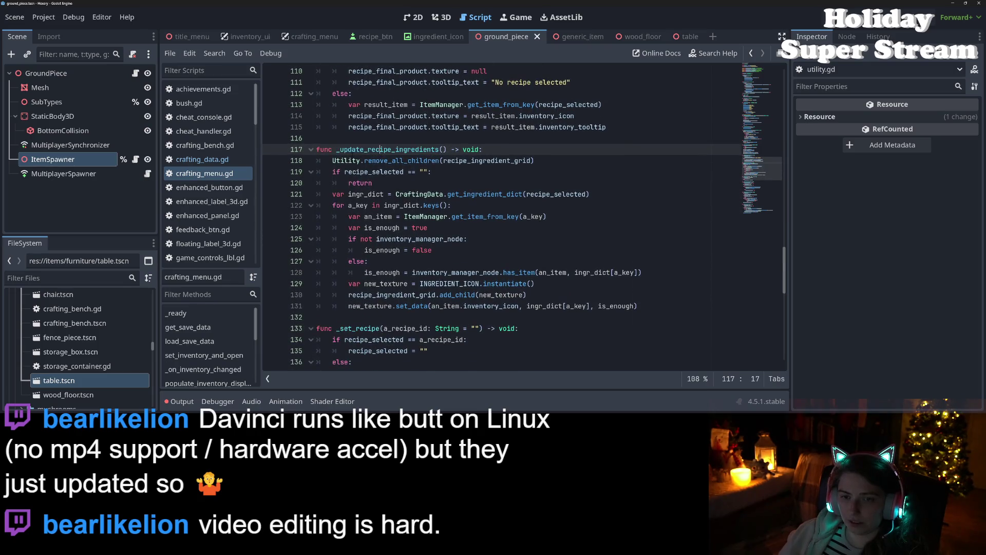
pyautogui.moveTo(337, 150); pyautogui.dragTo(448, 149)
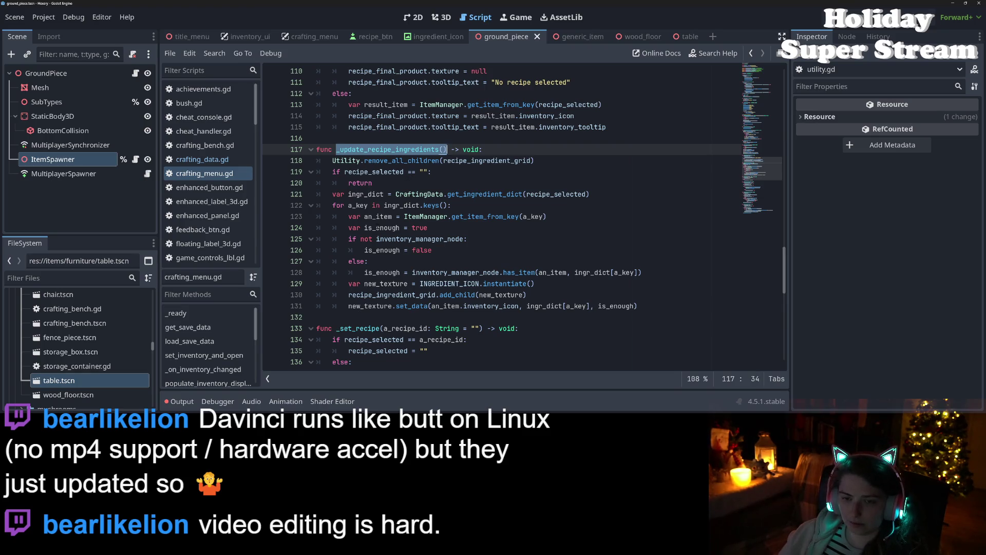
pyautogui.click(389, 185)
pyautogui.doubleClick(486, 194)
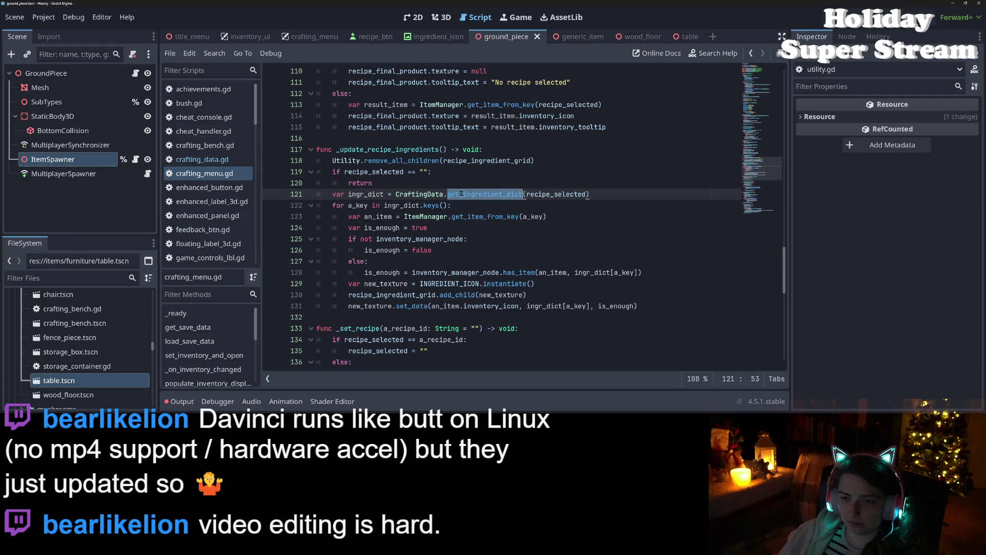
pyautogui.click(432, 205)
pyautogui.scroll(12, 526, 279)
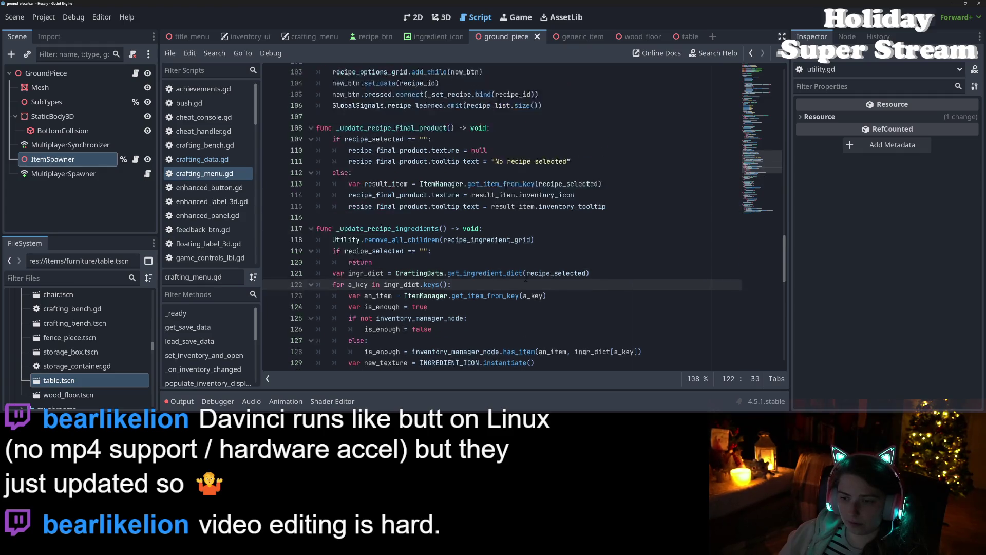
pyautogui.scroll(3, 526, 278)
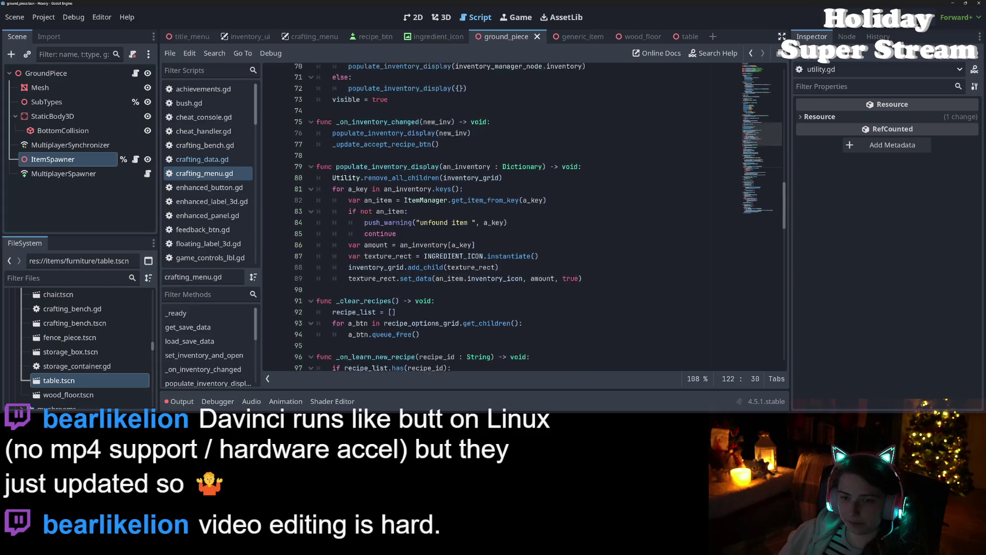
# - Add a _update_recipe_ingredients() call after line 77 of _on_inventory_changed and run the game with F5
pyautogui.click(447, 205)
pyautogui.press('Return')
pyautogui.write('_update_recipe_ingredients()')
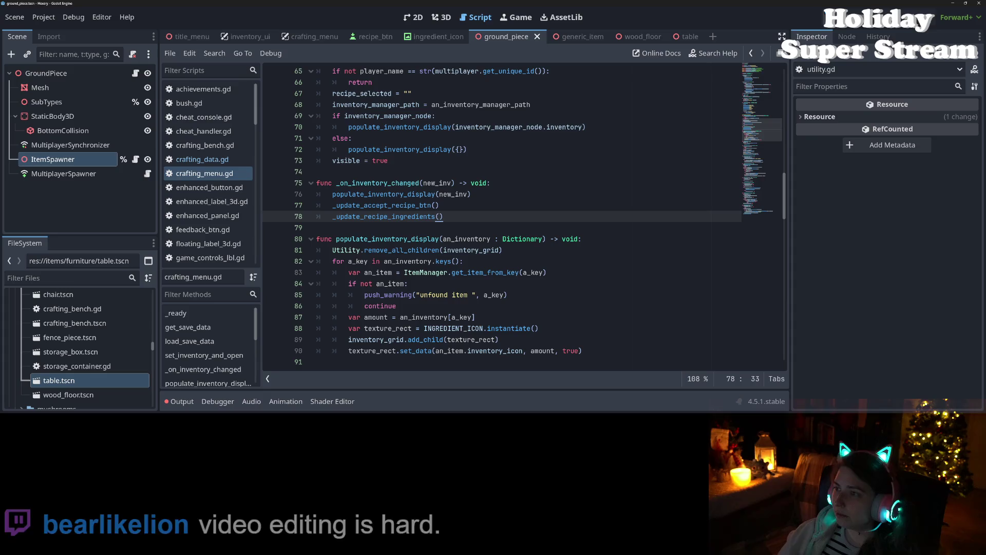
pyautogui.press('F5')
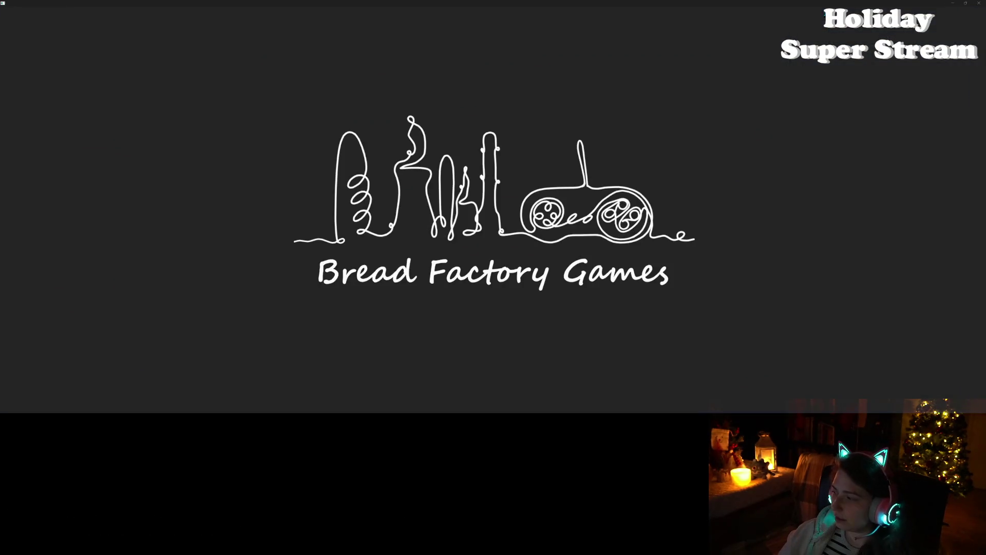
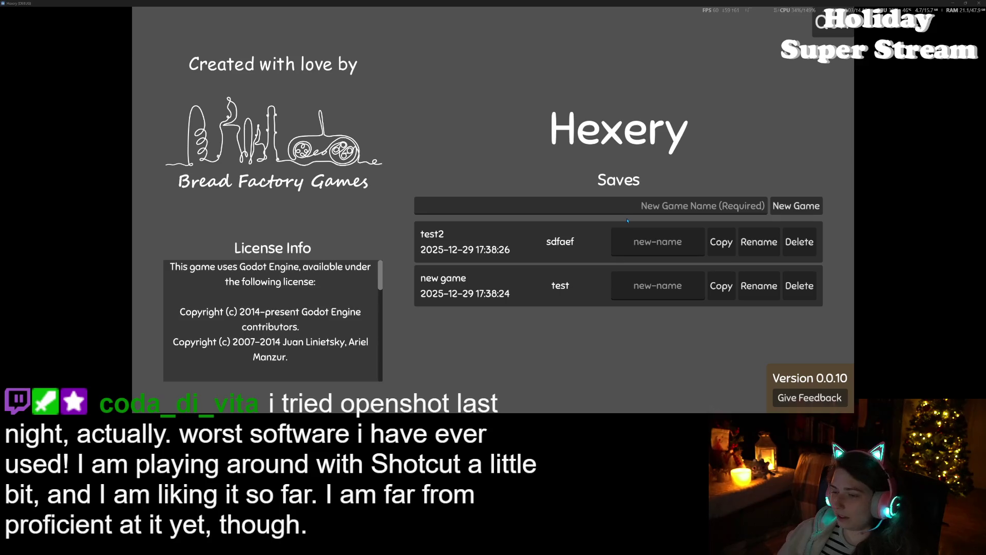
# - Load the test2 save, glance at the inventory, and walk across the island
pyautogui.click(519, 240)
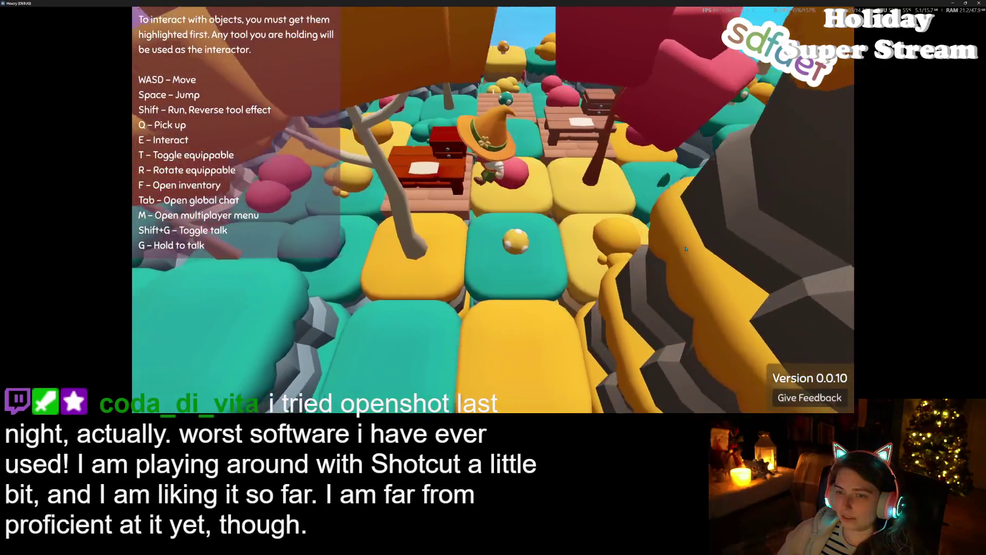
pyautogui.press('f')
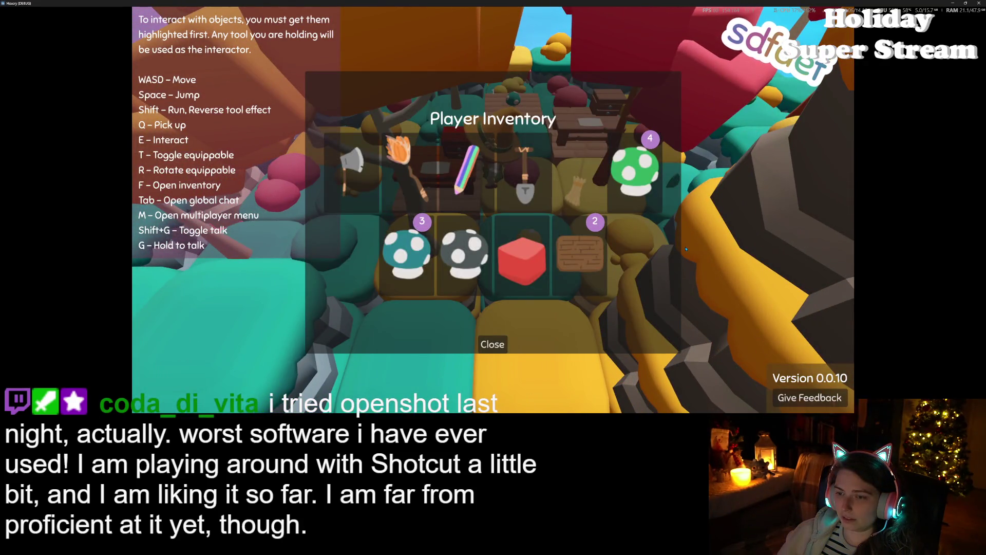
pyautogui.press('f')
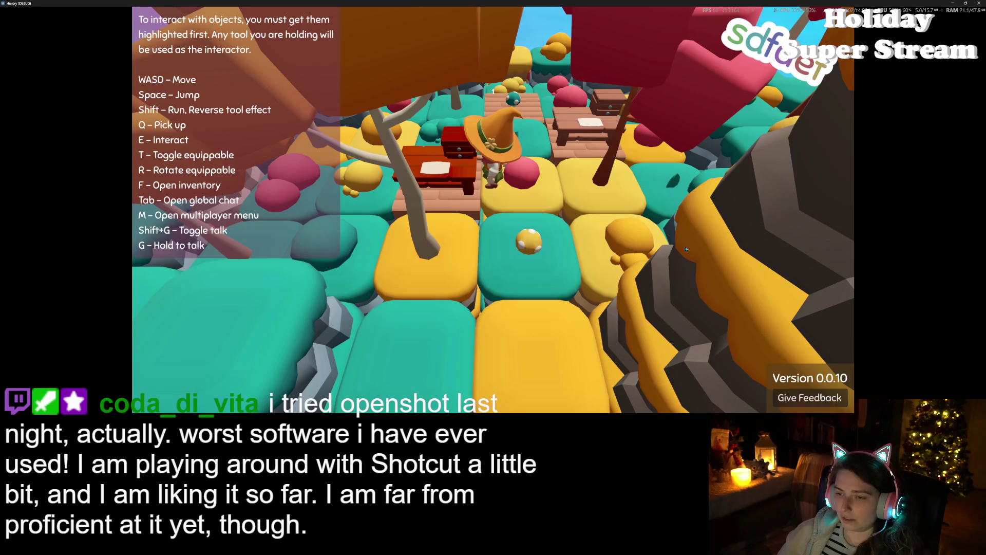
pyautogui.press('w')
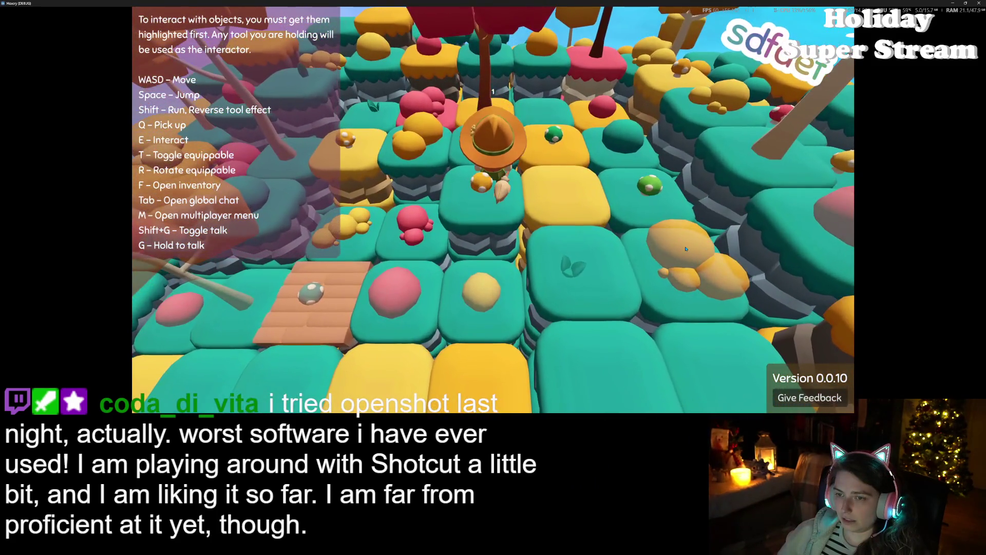
pyautogui.press('w')
pyautogui.press('w')
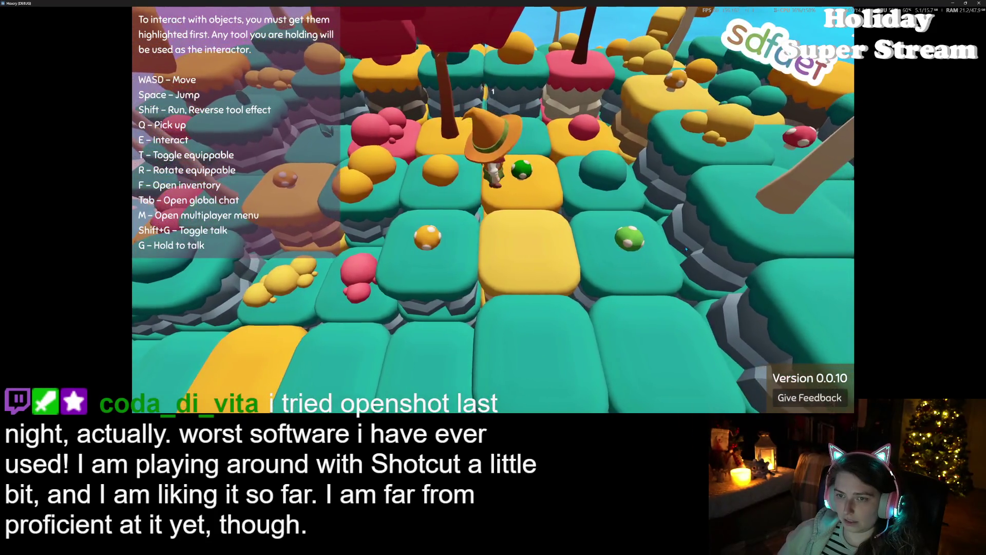
# - Drop the grey mushroom from the player inventory
pyautogui.press('f')
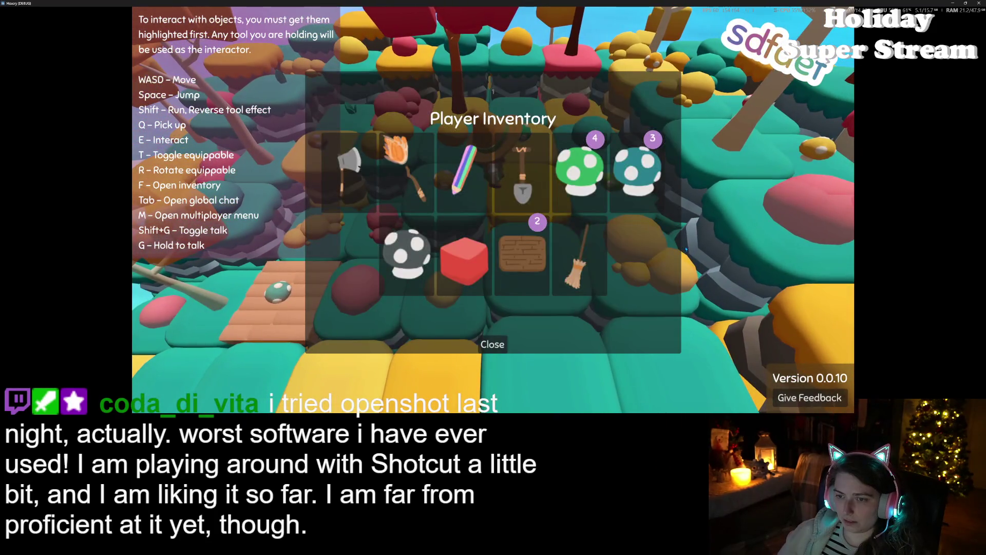
pyautogui.click(407, 254)
pyautogui.click(492, 343)
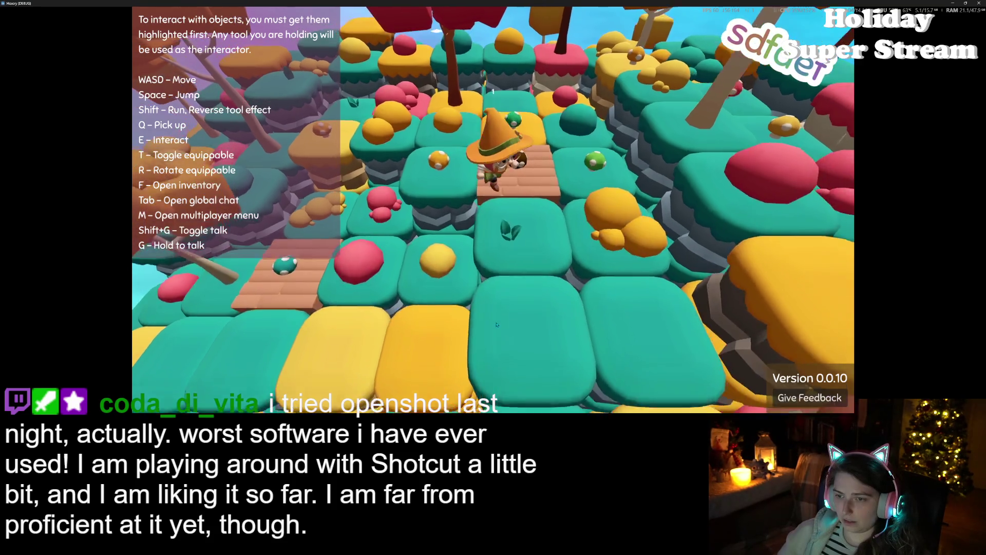
pyautogui.press('f')
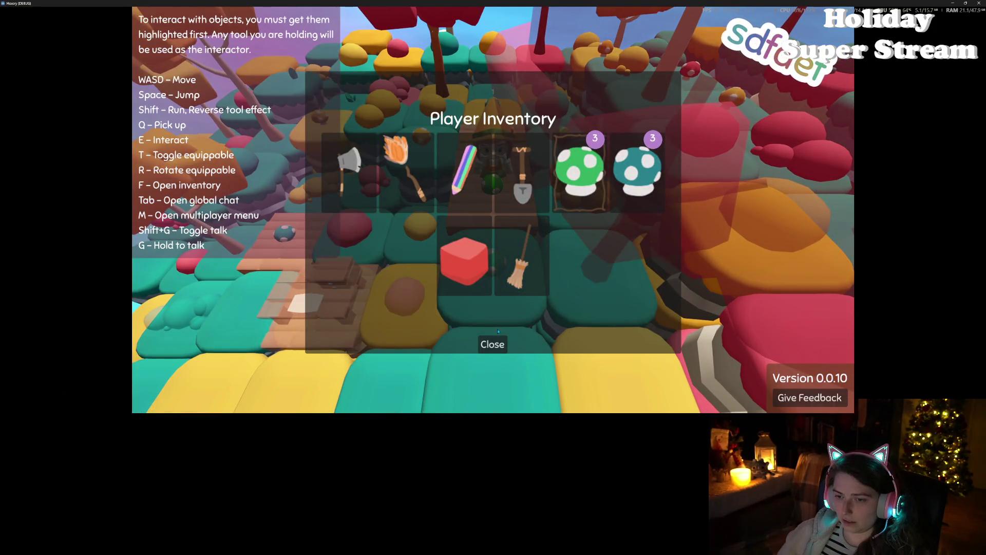
pyautogui.click(489, 341)
# - Walk forward and left, then switch tools and equip the axe
pyautogui.press('w')
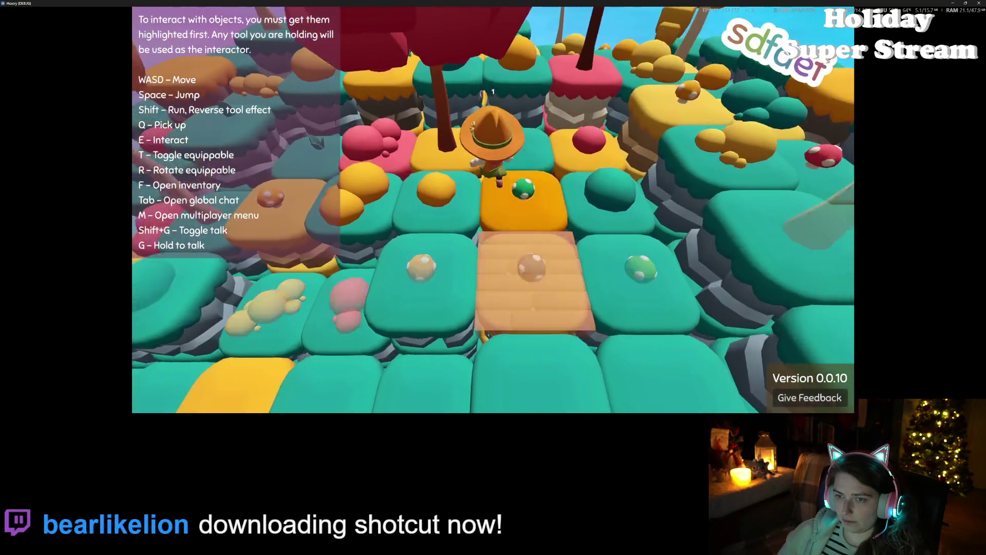
pyautogui.press('w')
pyautogui.press('a')
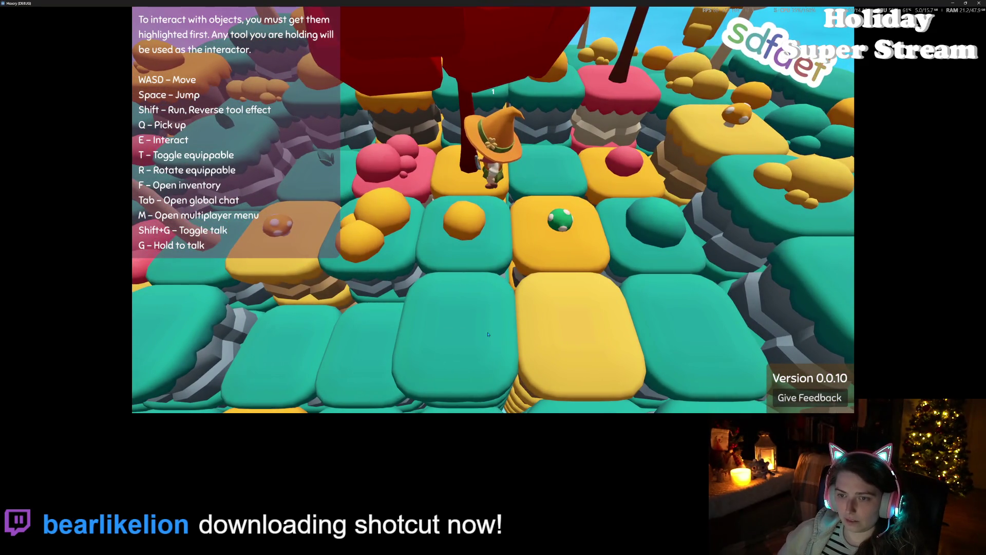
pyautogui.press('t')
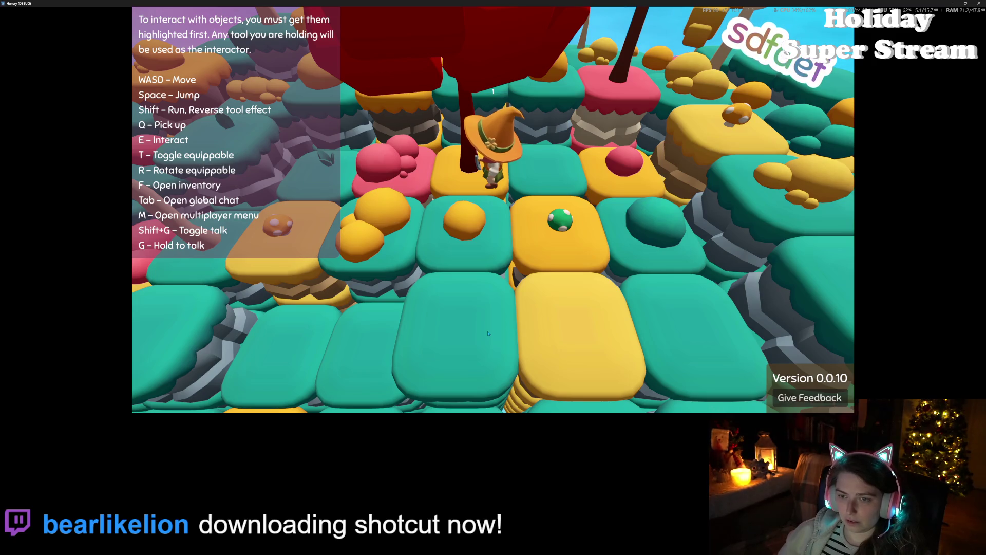
pyautogui.press('a')
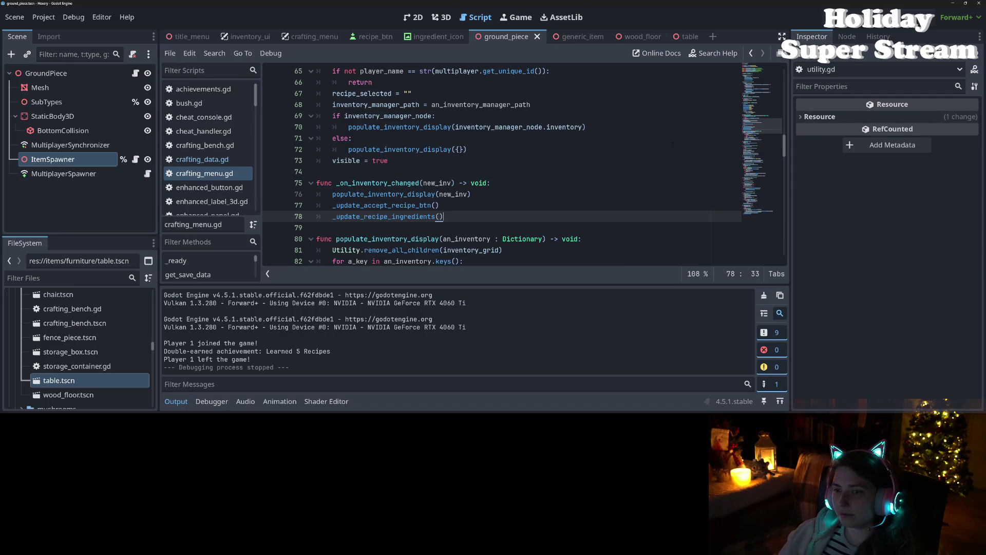
# - Commit crafting_menu.gd to main as 'updates recipe ingredients each time inventory changes'
pyautogui.click(615, 182)
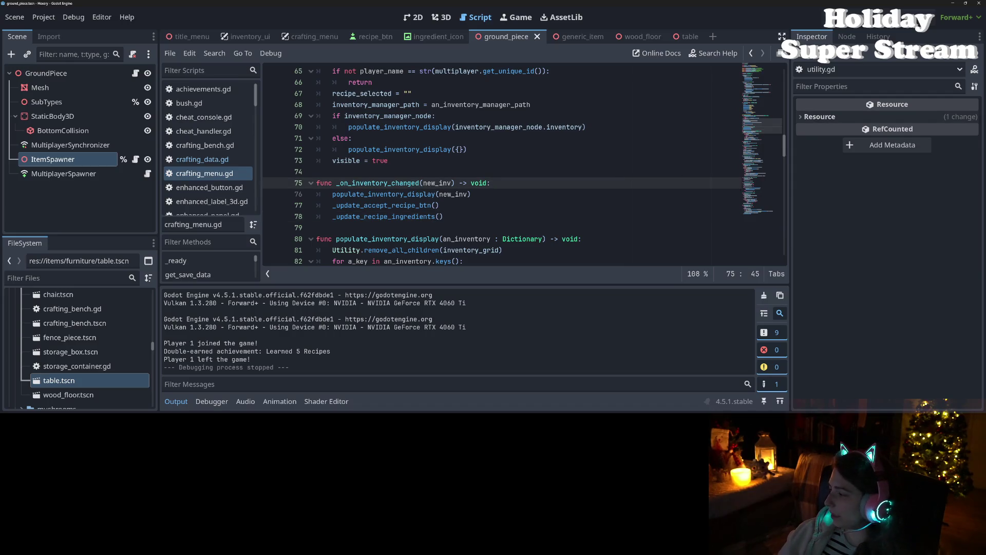
pyautogui.hotkey('alt', 'Tab')
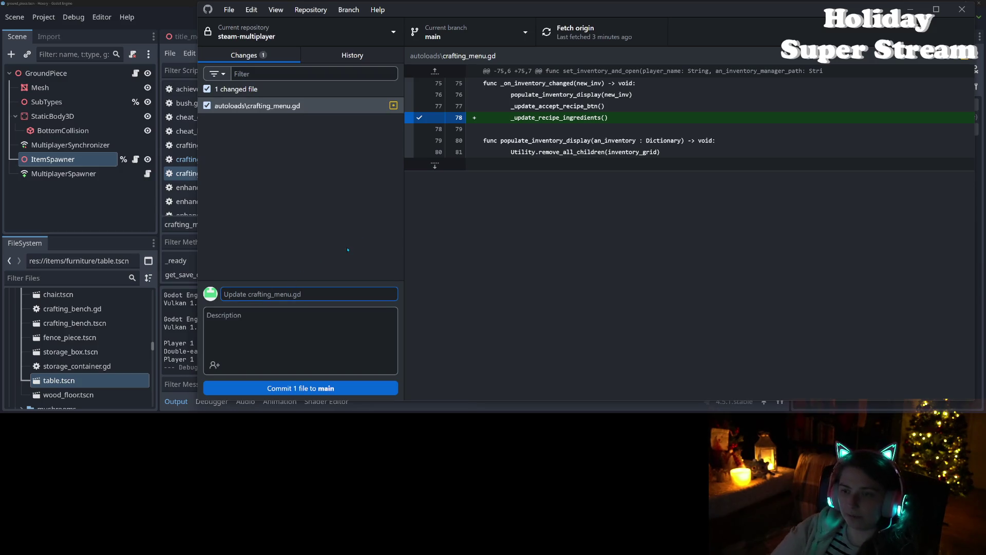
pyautogui.write('updates recipe ingredients each')
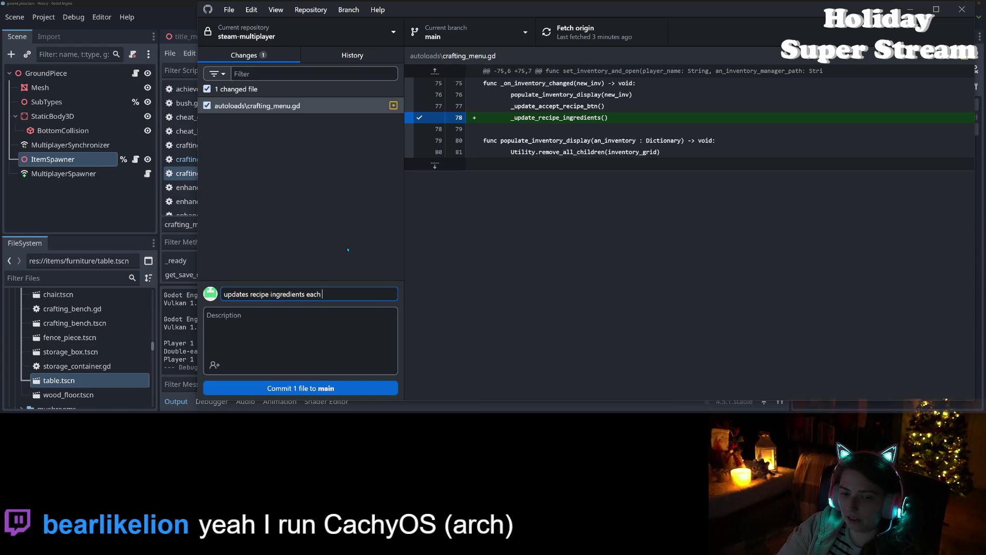
pyautogui.write('entory changes')
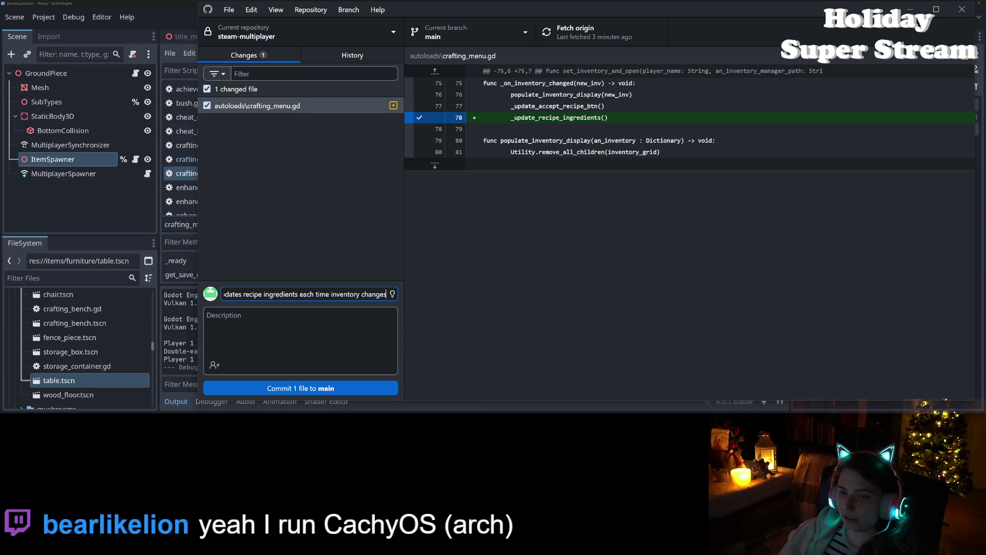
pyautogui.hotkey('alt', 'Tab')
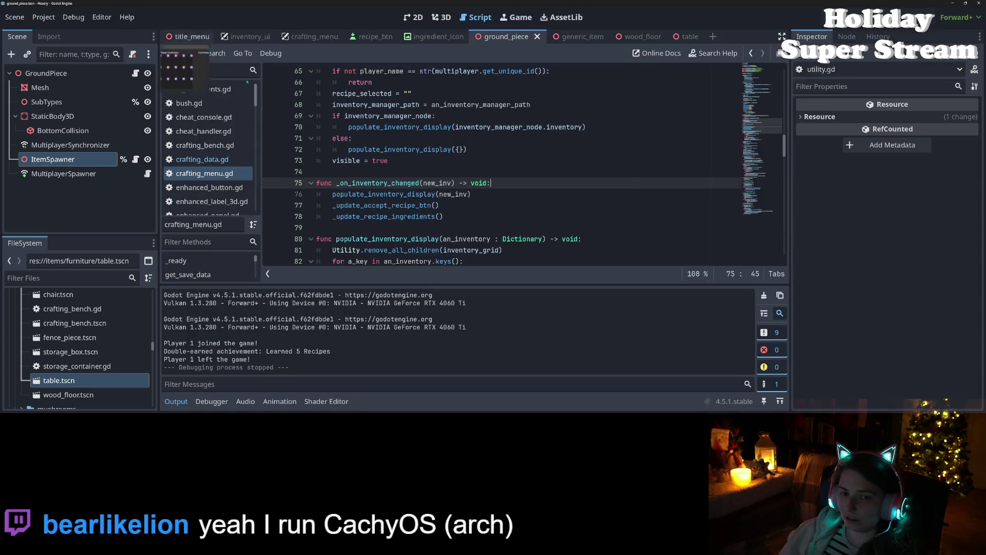
# - Insert an _update_recipe_ingredients() call on line 177, after _update_accept_recipe_btn in _on_accept_recipe_btn
pyautogui.scroll(-3, 524, 165)
pyautogui.scroll(-15, 525, 165)
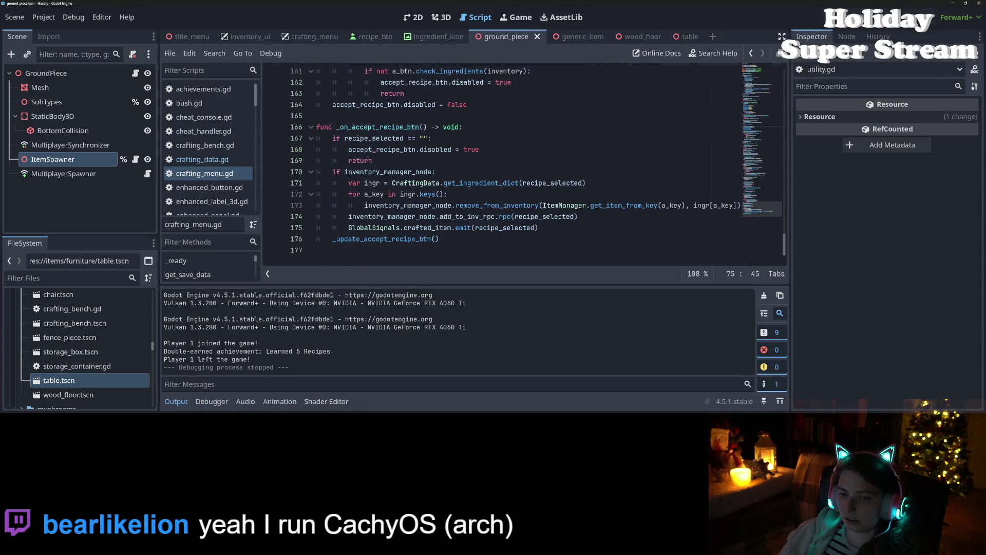
pyautogui.doubleClick(383, 127)
pyautogui.doubleClick(387, 239)
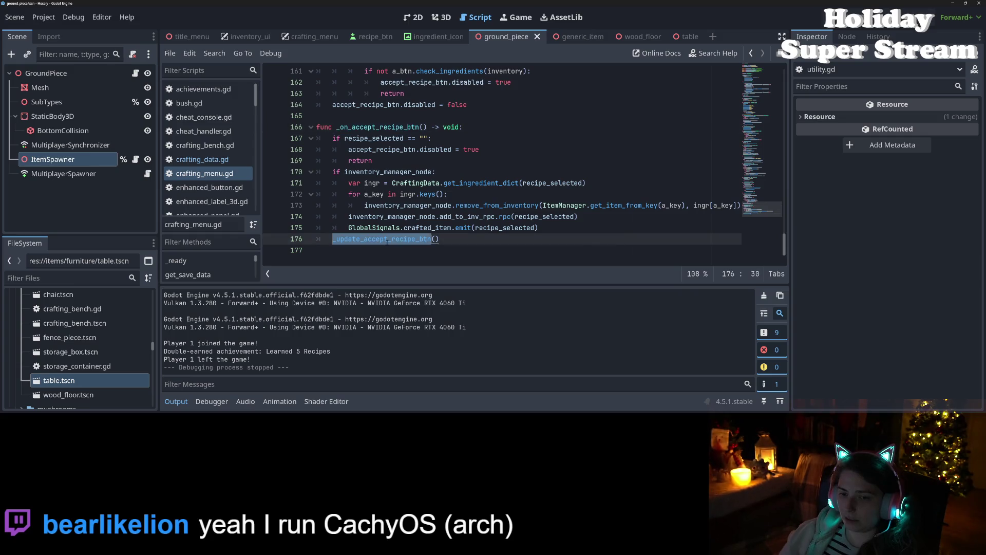
pyautogui.click(478, 239)
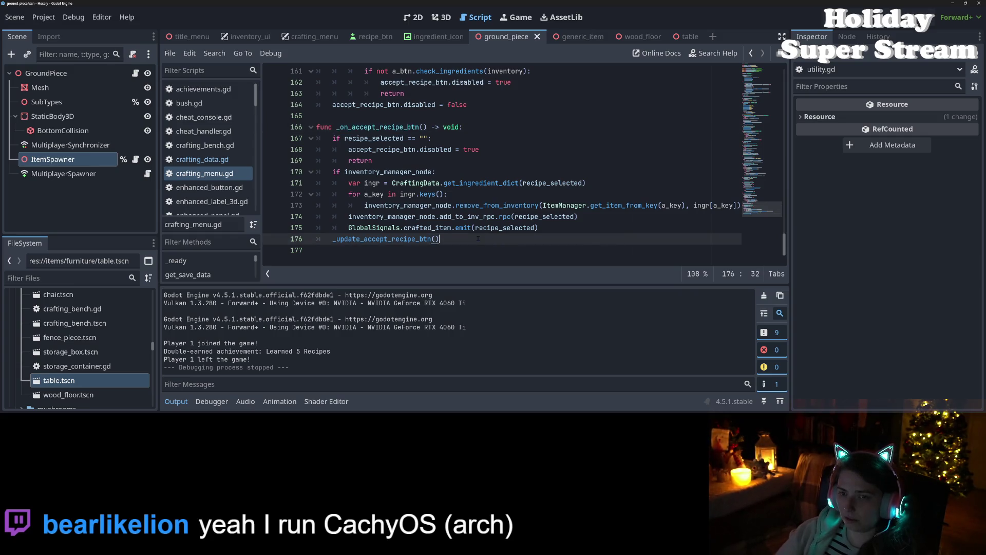
pyautogui.press('Return')
pyautogui.write('_u')
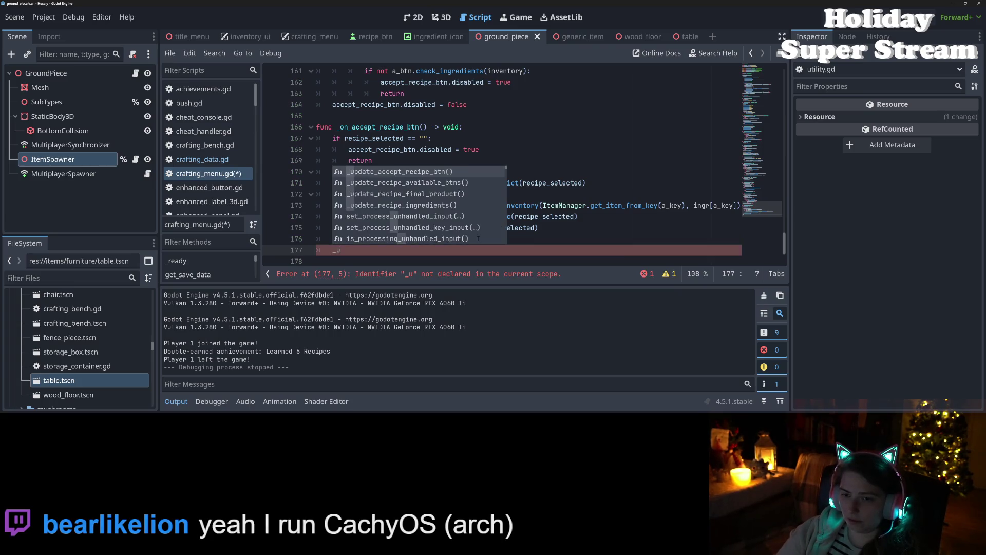
pyautogui.press('Down')
pyautogui.press('Down')
pyautogui.press('Down')
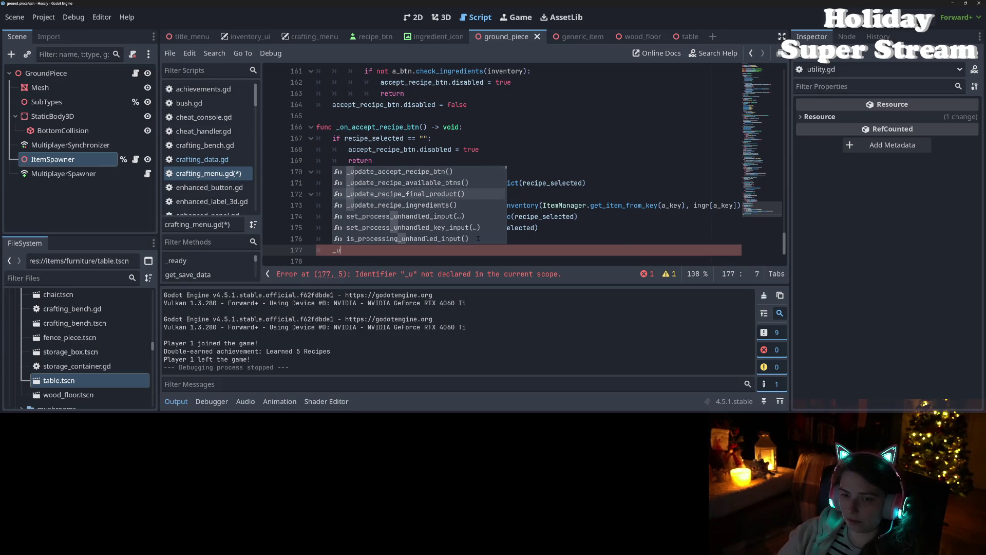
pyautogui.press('Return')
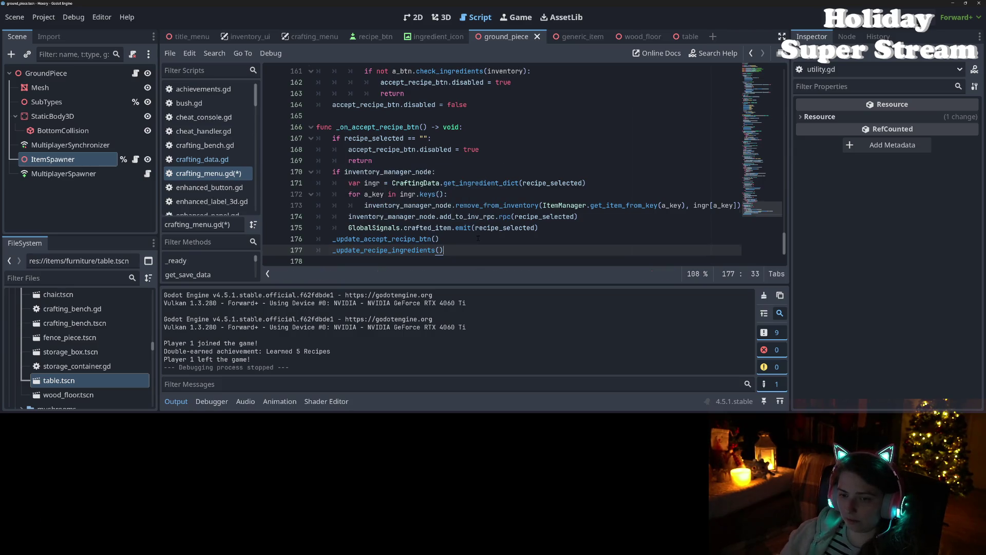
# - Delete the _update_recipe_ingredients call on line 78 from _on_inventory_changed, then save and run with F5
pyautogui.scroll(10, 478, 238)
pyautogui.scroll(9, 409, 235)
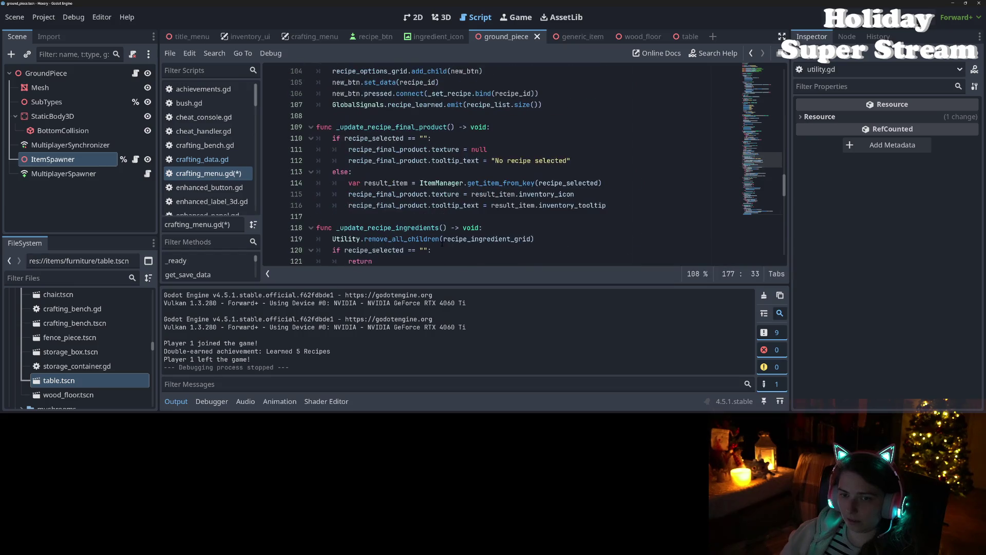
pyautogui.scroll(-2, 409, 236)
pyautogui.click(441, 195)
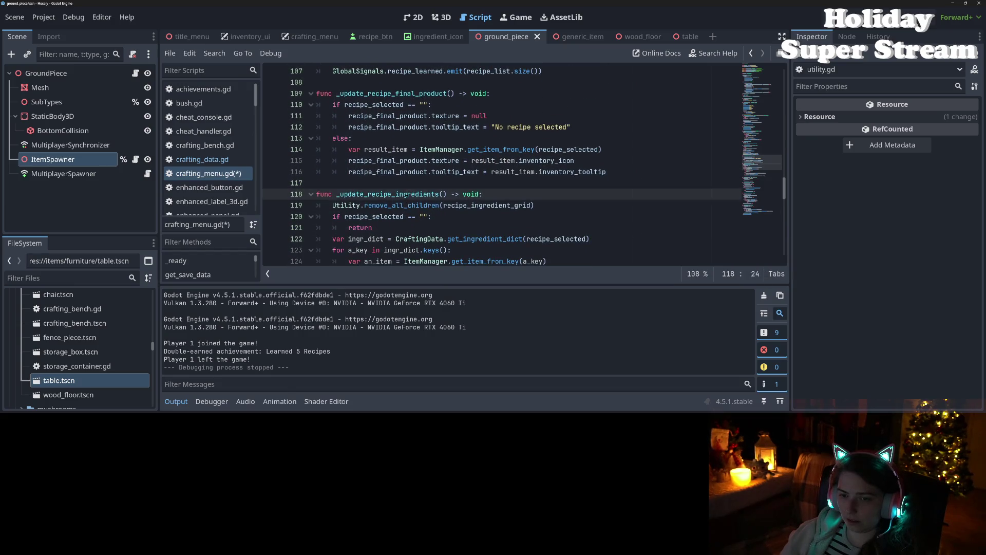
pyautogui.scroll(-4, 412, 198)
pyautogui.scroll(8, 413, 198)
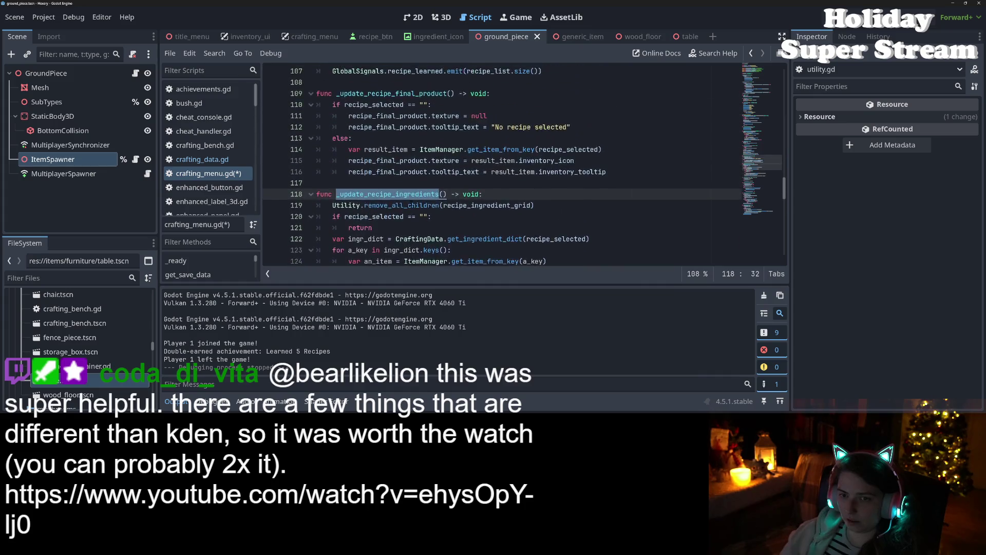
pyautogui.scroll(9, 412, 198)
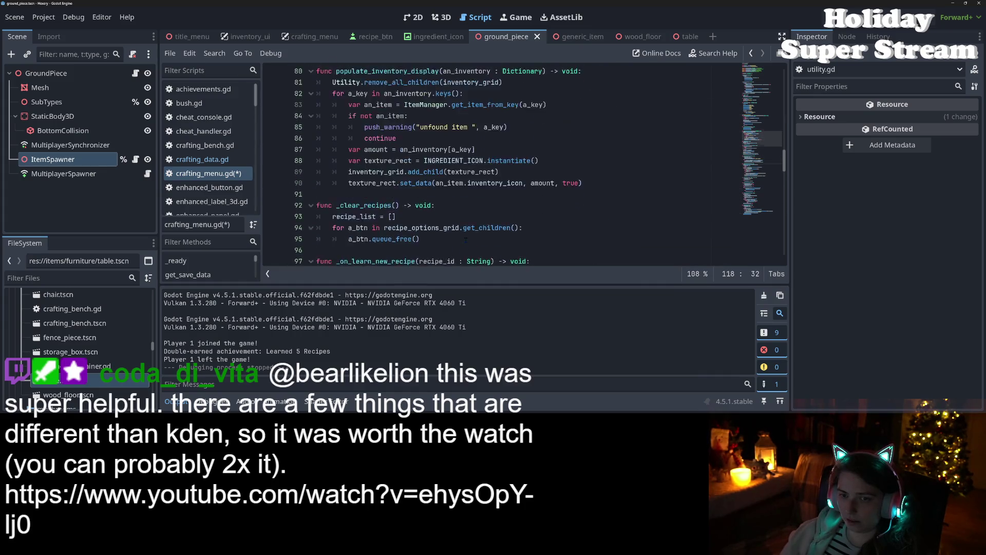
pyautogui.moveTo(444, 183); pyautogui.dragTo(440, 172)
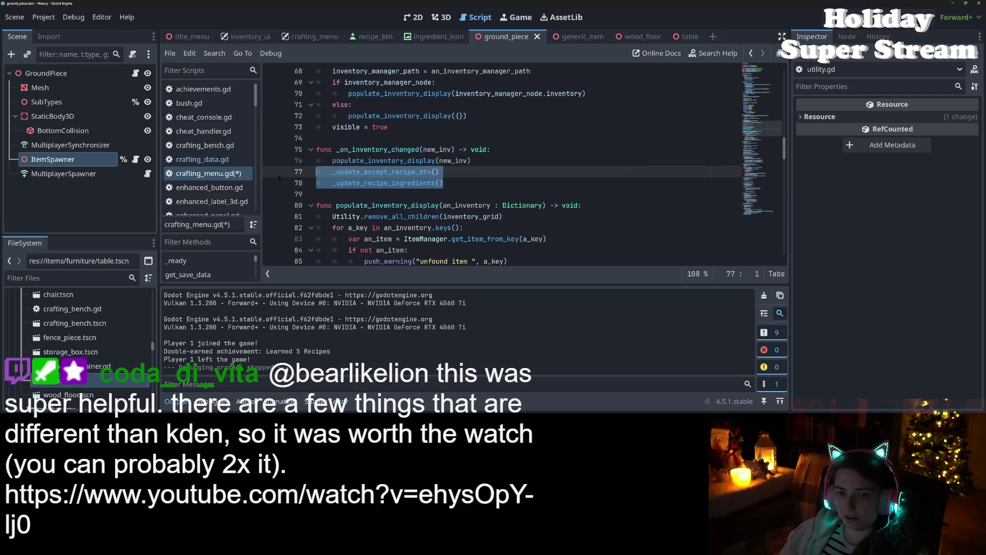
pyautogui.press('BackSpace')
pyautogui.press('F5')
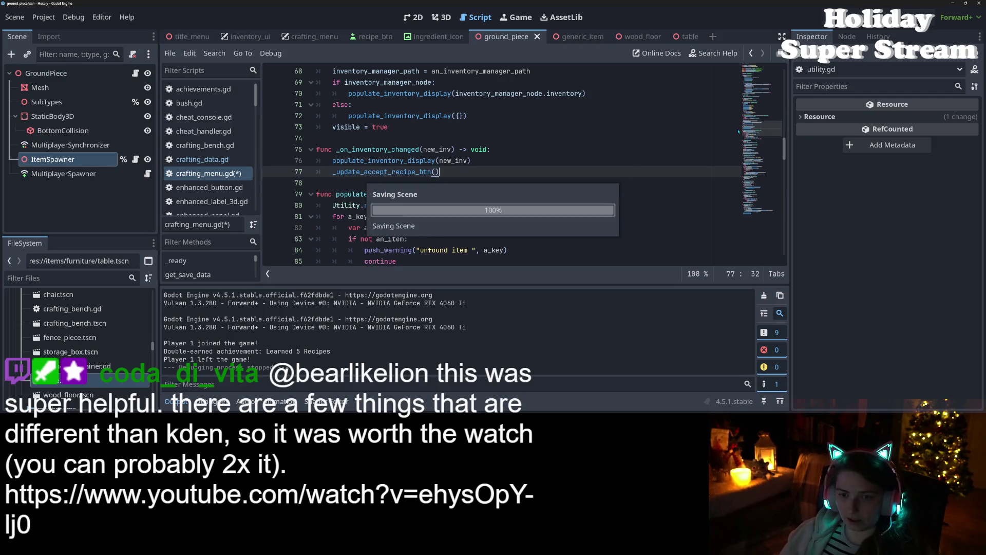